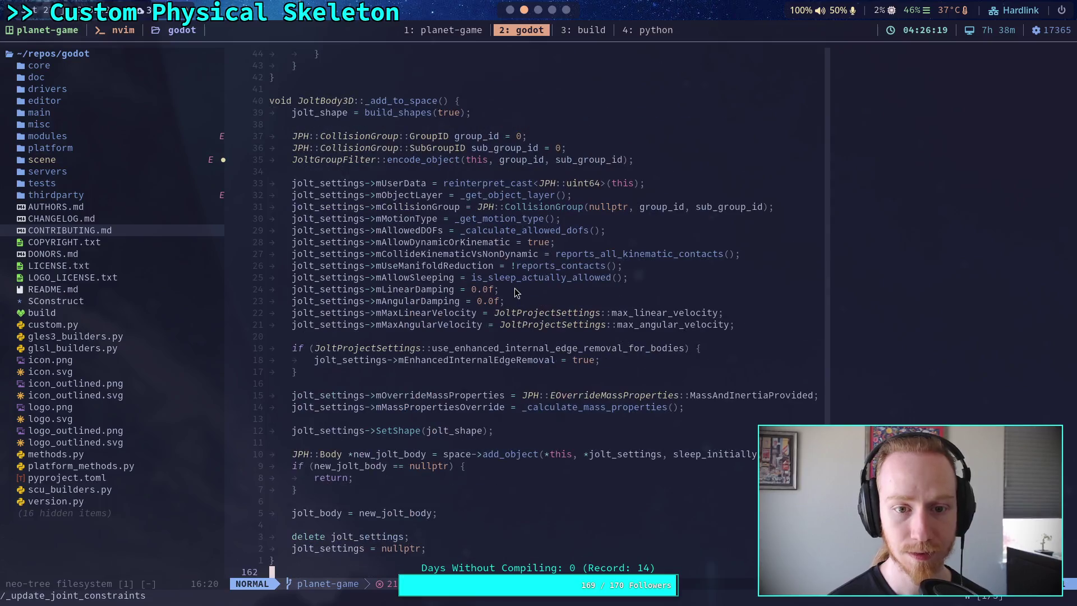
Search jolt_body_3d.cpp for center_of_mass, correcting the mistyped search term
{"action": "type", "text": "/c"}
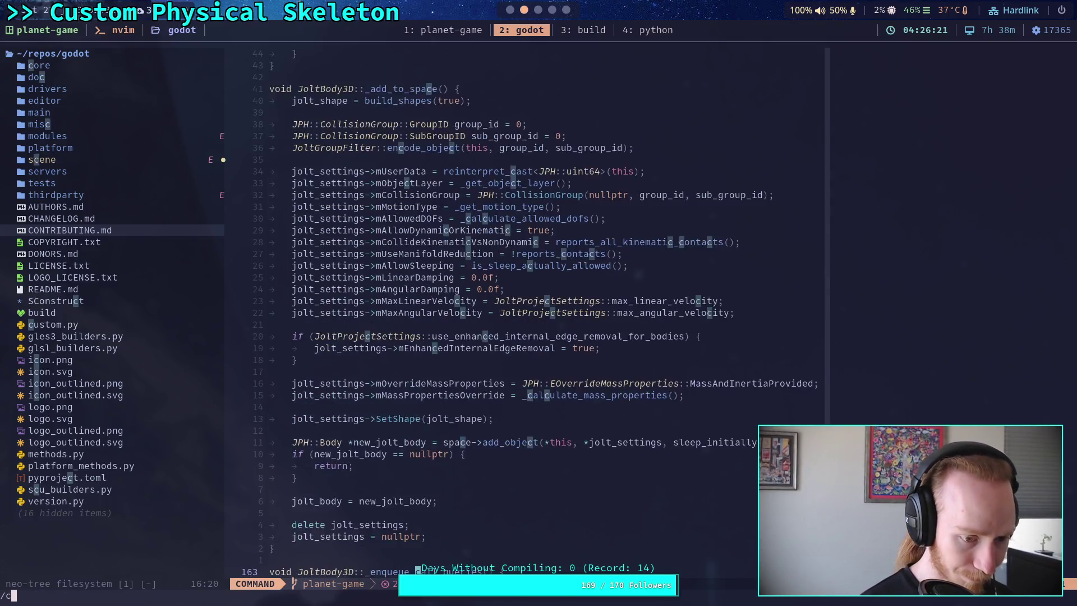
{"action": "type", "text": "enter_ofS"}
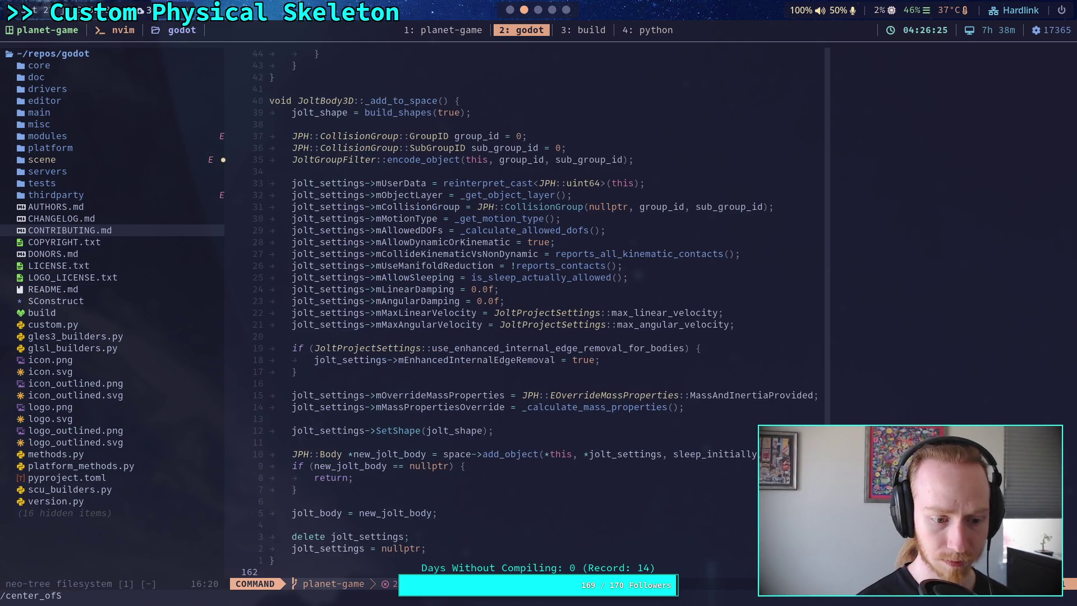
{"action": "key", "text": "BackSpace"}
{"action": "type", "text": "_mass"}
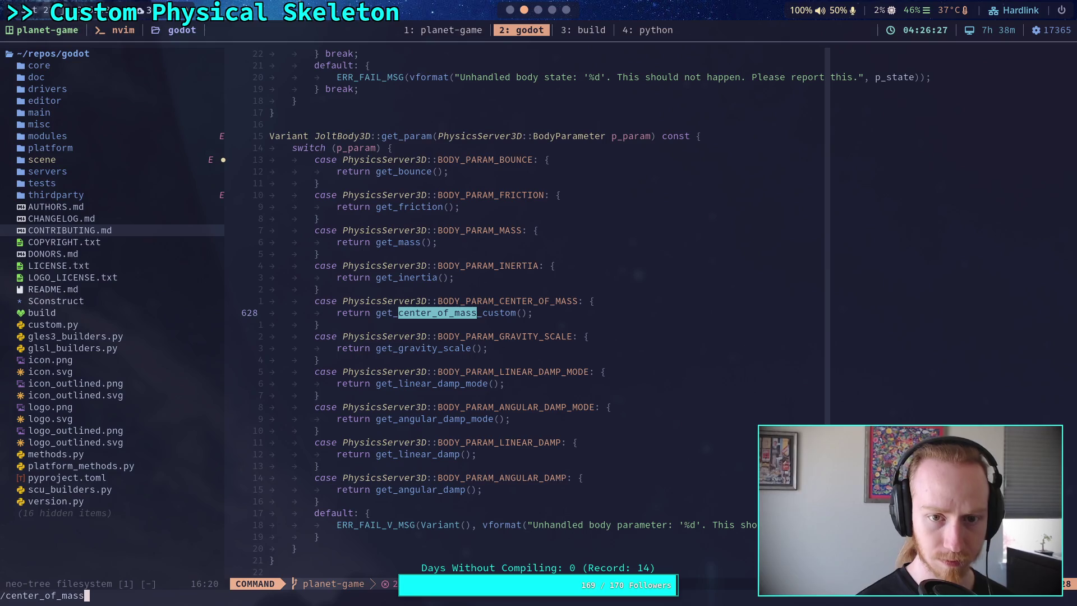
{"action": "key", "text": "Return"}
{"action": "key", "text": "n"}
{"action": "key", "text": "Return"}
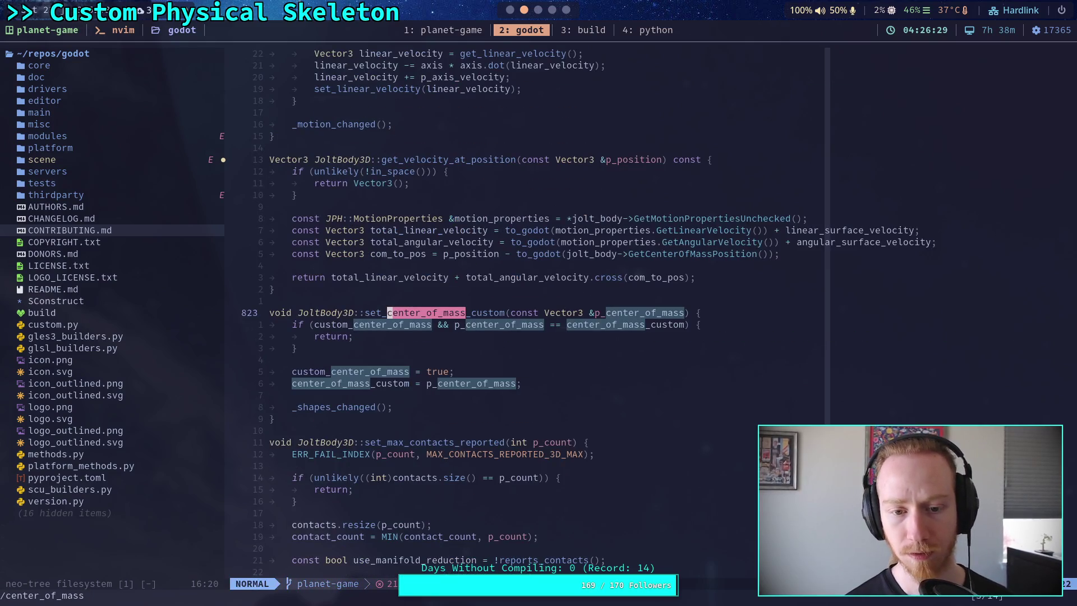
Step through the center_of_mass matches, wrapping back to set_center_of_mass_custom and get_velocity_at_position
{"action": "key", "text": "n"}
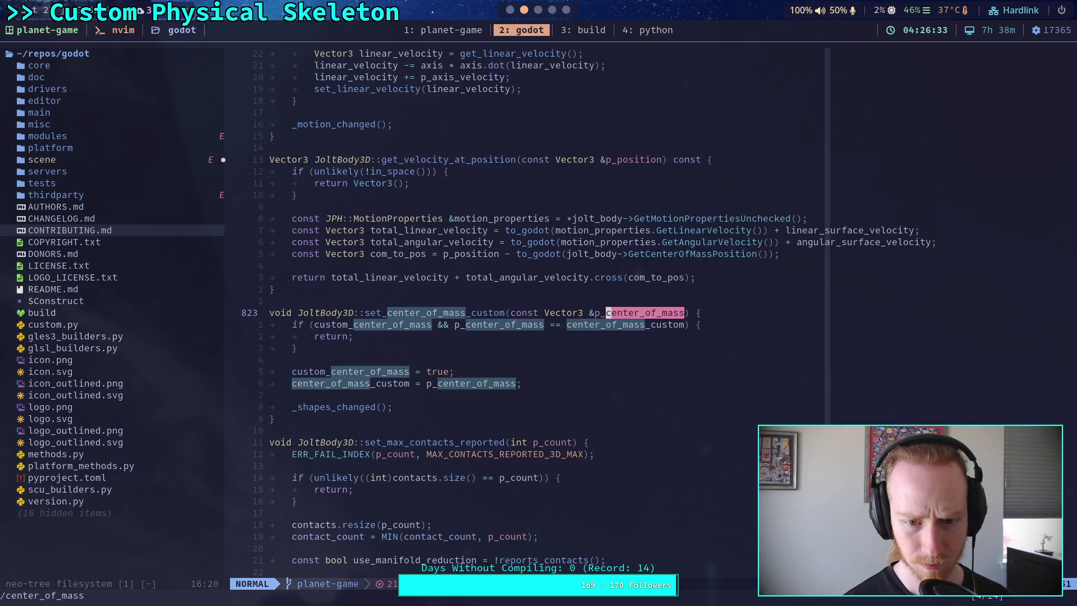
{"action": "key", "text": "n"}
{"action": "key", "text": "n"}
{"action": "key", "text": "n"}
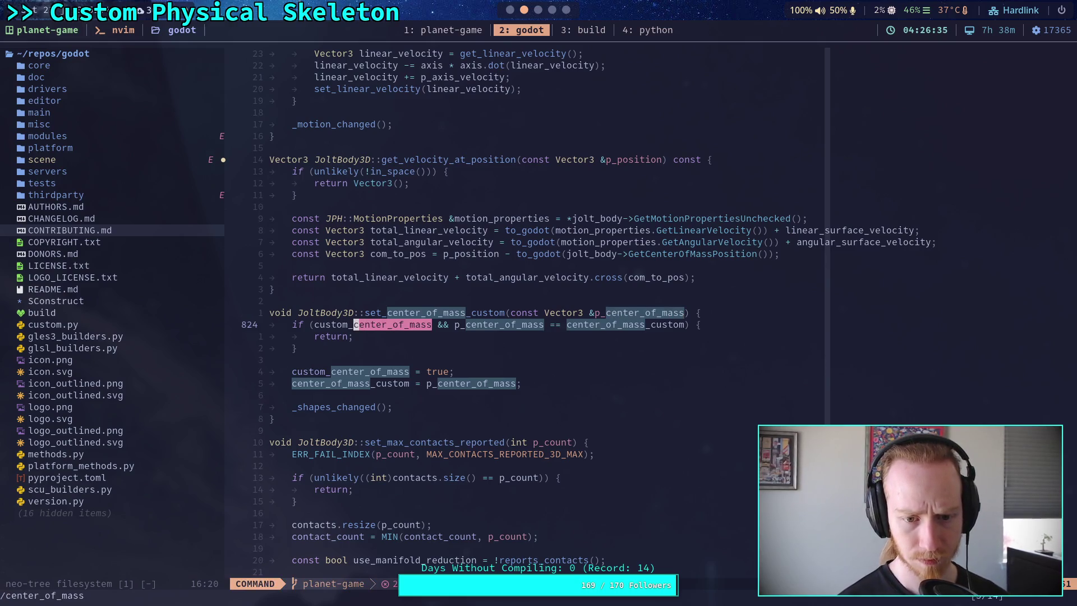
{"action": "key", "text": "n"}
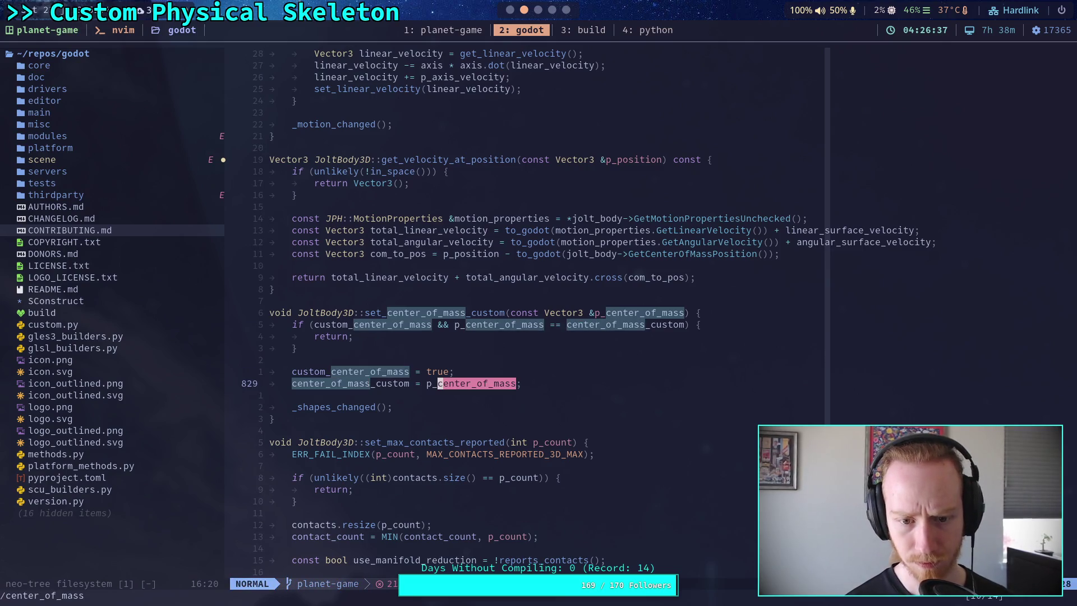
{"action": "key", "text": "n"}
{"action": "key", "text": "n"}
{"action": "key", "text": "n"}
{"action": "key", "text": "n"}
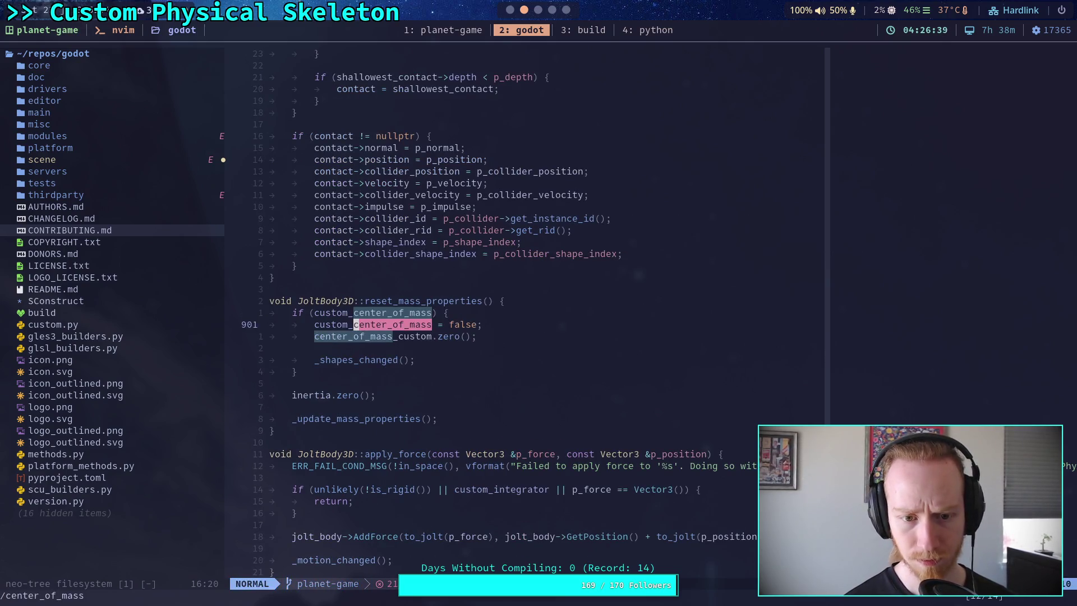
{"action": "key", "text": "n"}
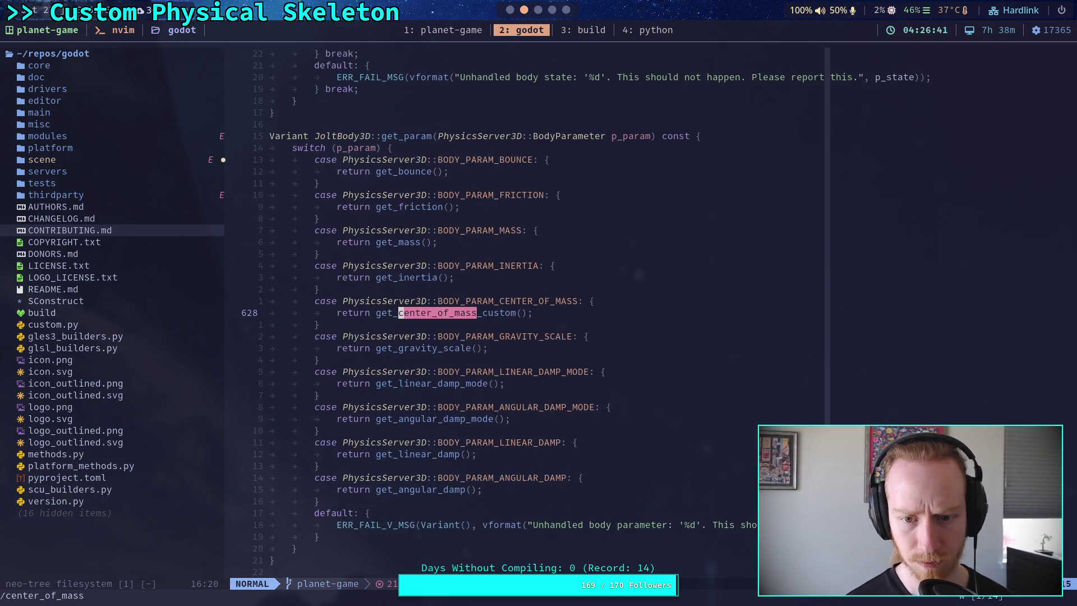
{"action": "key", "text": "n"}
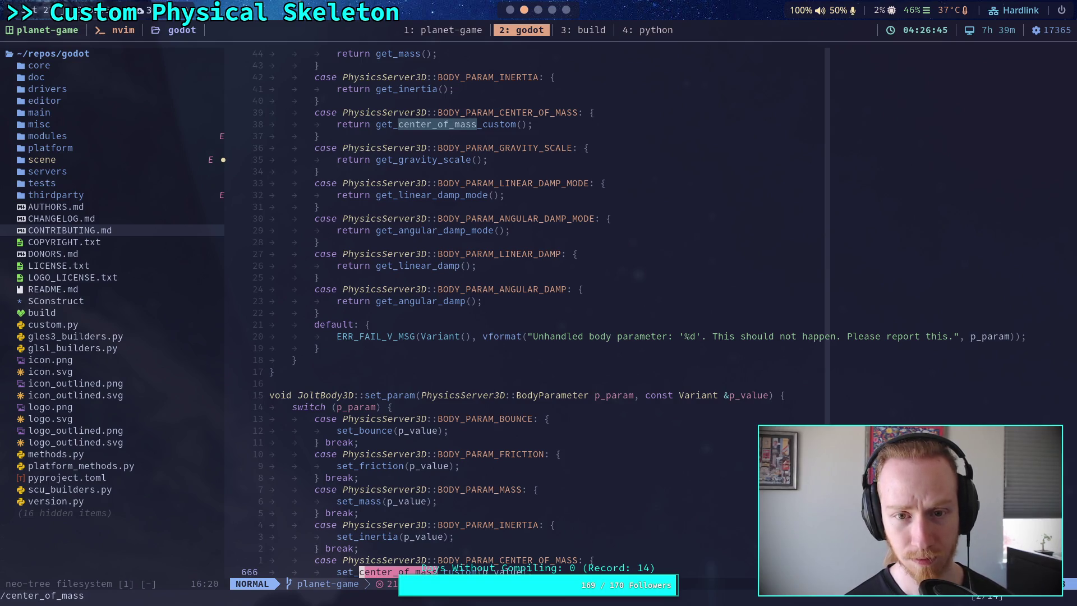
{"action": "key", "text": "n"}
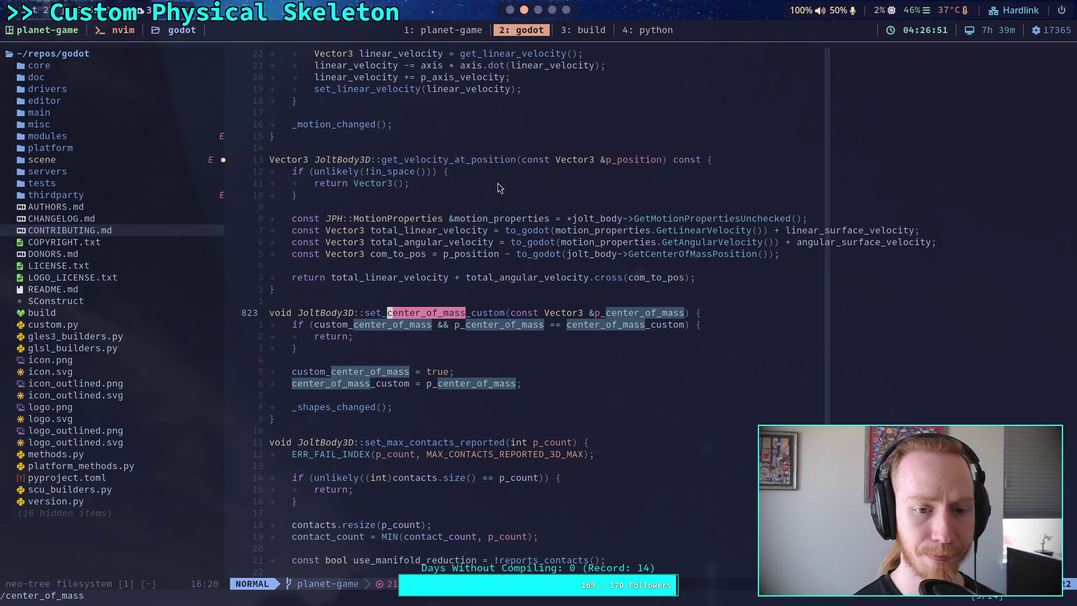
{"action": "left_click", "coordinate": [458, 254]}
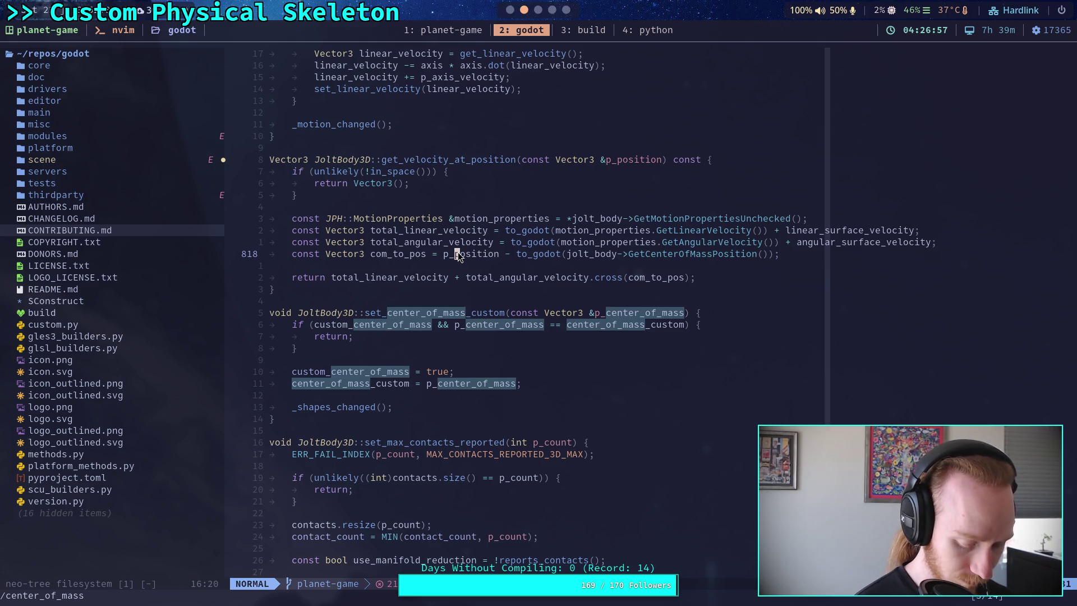
Open COPYRIGHT.txt from the neo-tree file tree
{"action": "key", "text": "space"}
{"action": "key", "text": "e"}
{"action": "key", "text": "j"}
{"action": "key", "text": "Return"}
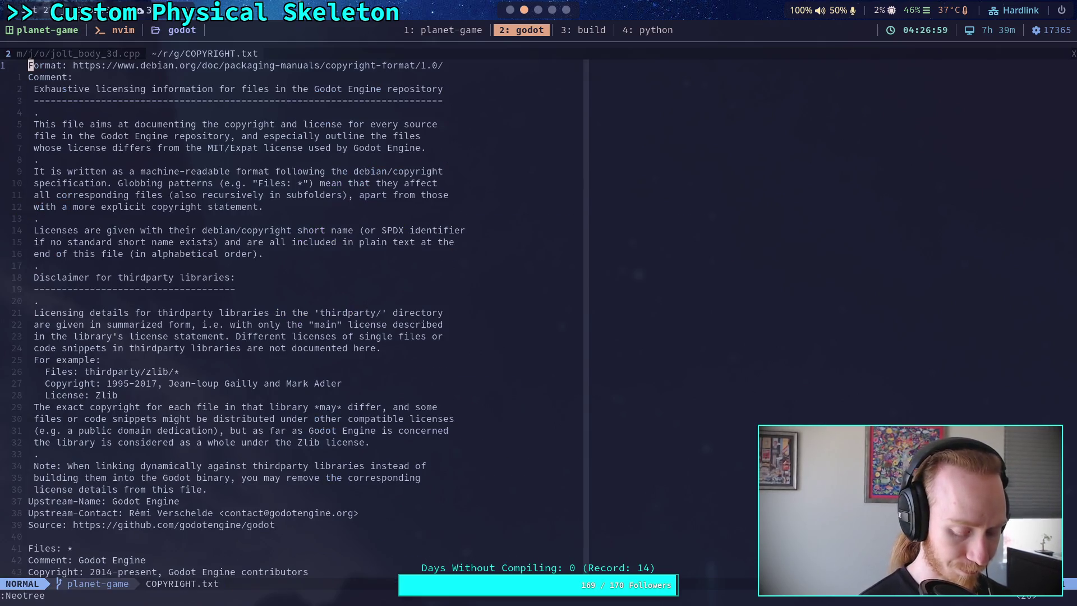
Open scene/3d/physics/rigid_body_3d.cpp with the Telescope file finder
{"action": "key", "text": "space"}
{"action": "key", "text": "space"}
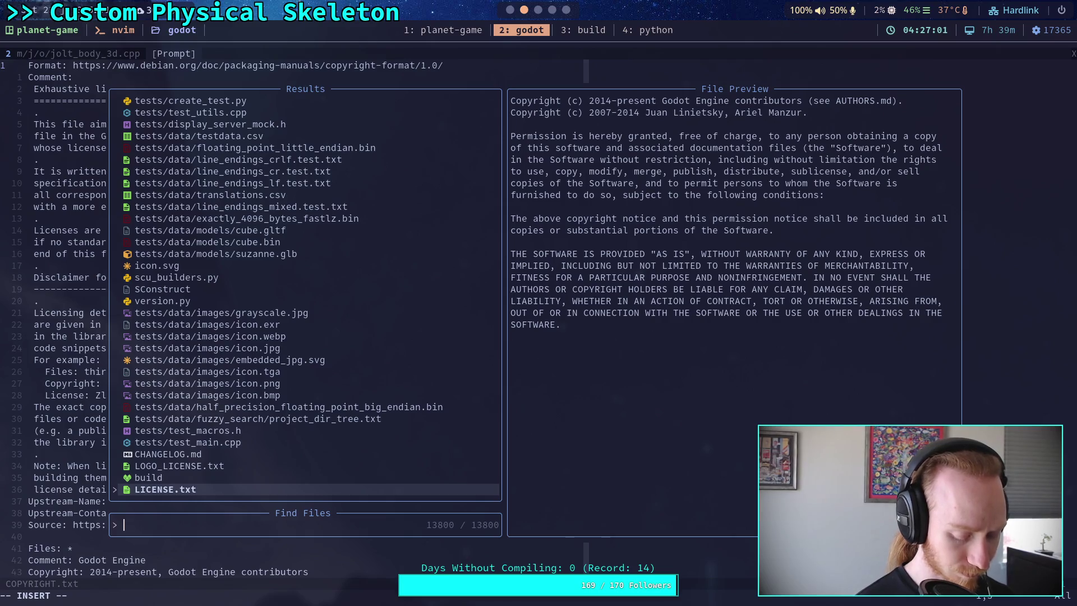
{"action": "type", "text": "ri"}
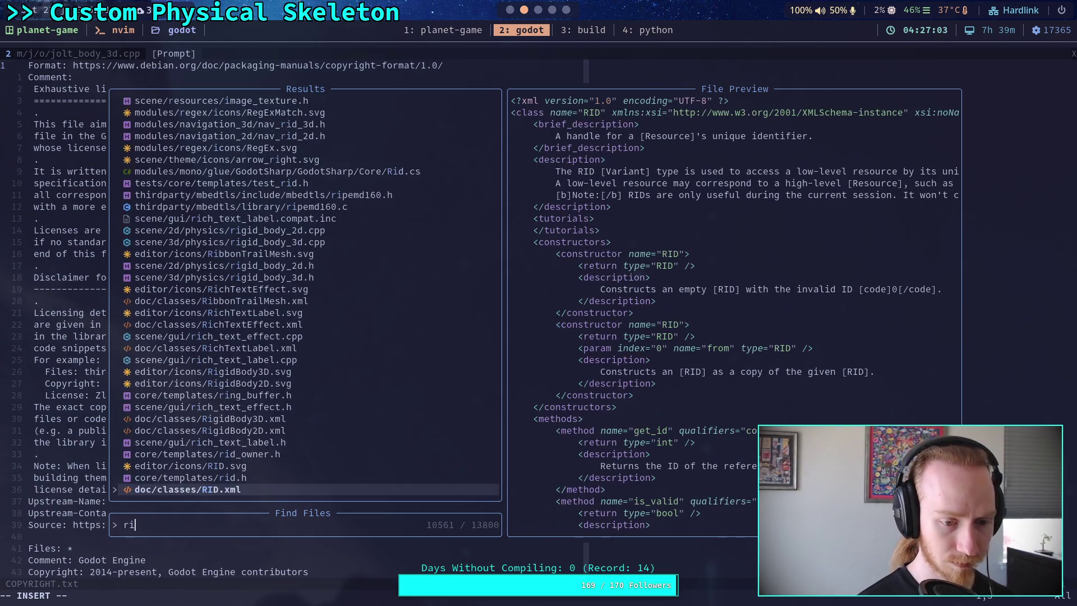
{"action": "type", "text": "gid_bod"}
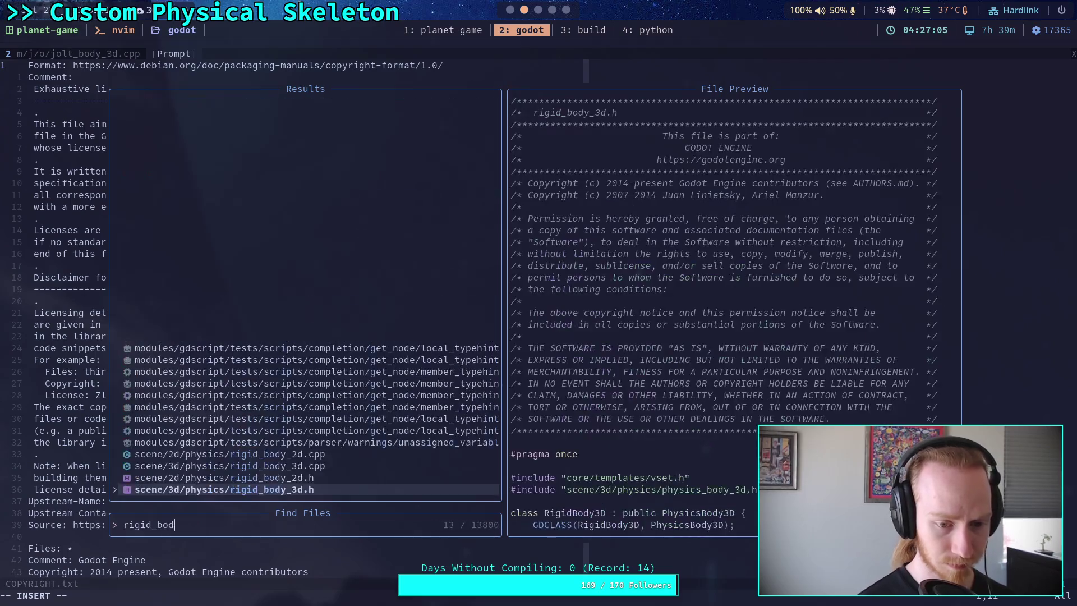
{"action": "key", "text": "Up"}
{"action": "key", "text": "Return"}
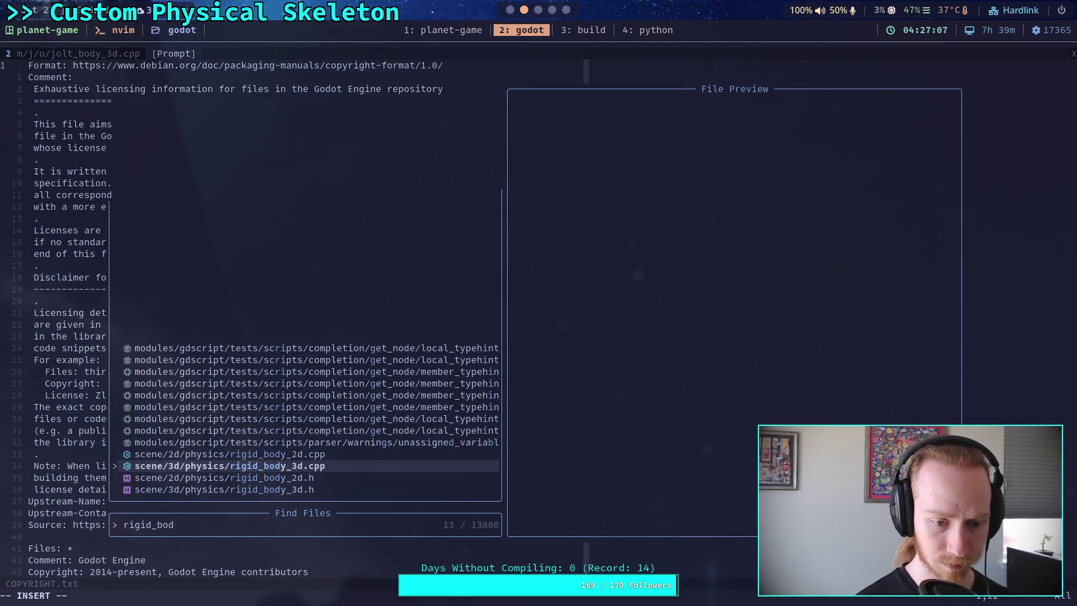
Search rigid_body_3d.cpp for center_of_mass and step through the matches to get_center_of_mass
{"action": "type", "text": "e/center"}
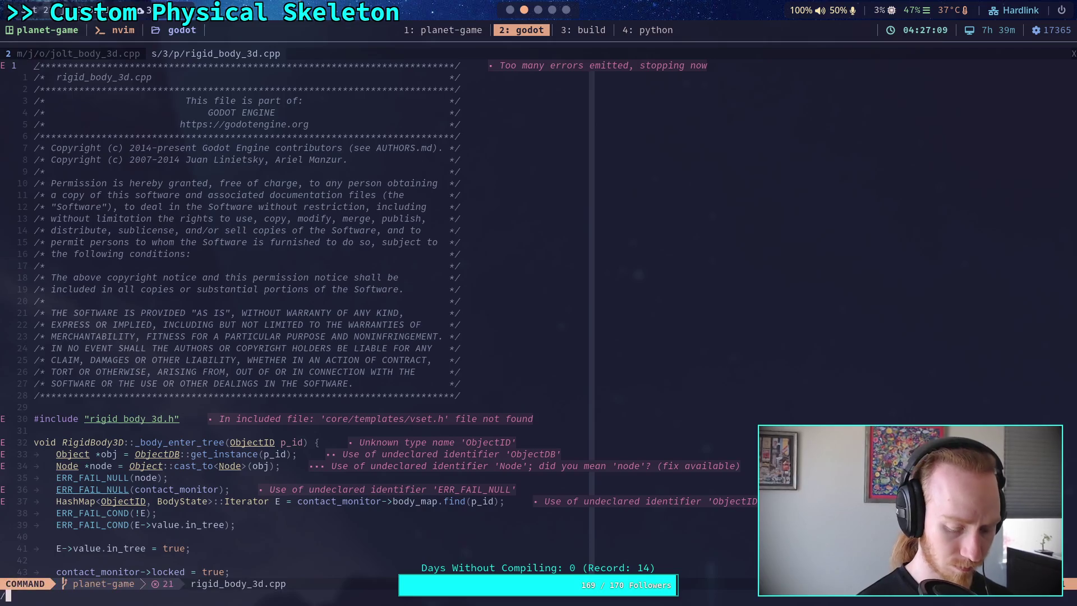
{"action": "type", "text": "_of_mass"}
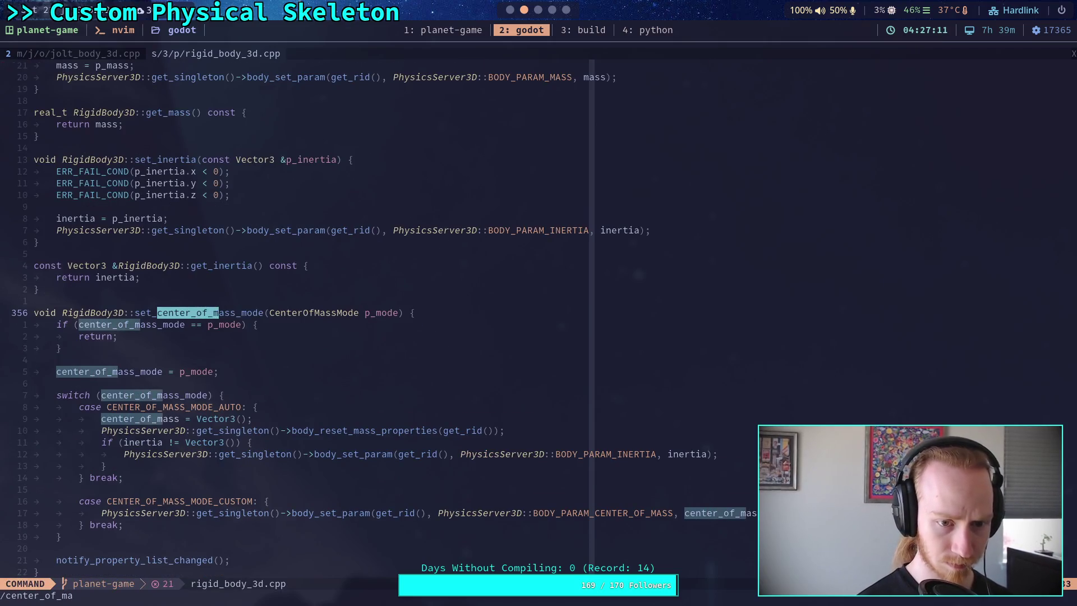
{"action": "key", "text": "Return"}
{"action": "key", "text": "n"}
{"action": "key", "text": "n"}
{"action": "key", "text": "n"}
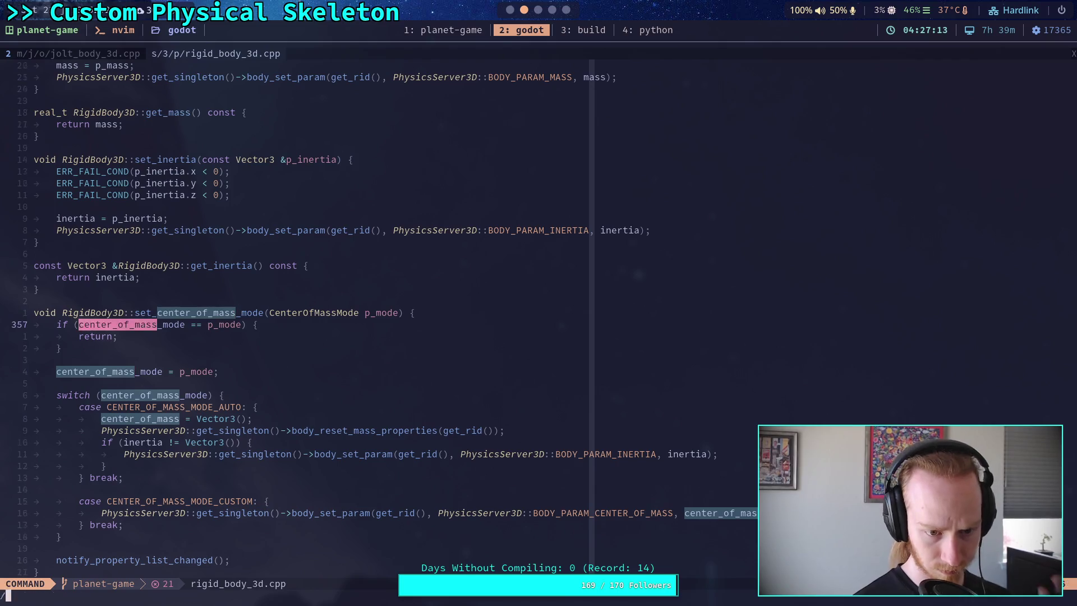
{"action": "key", "text": "n"}
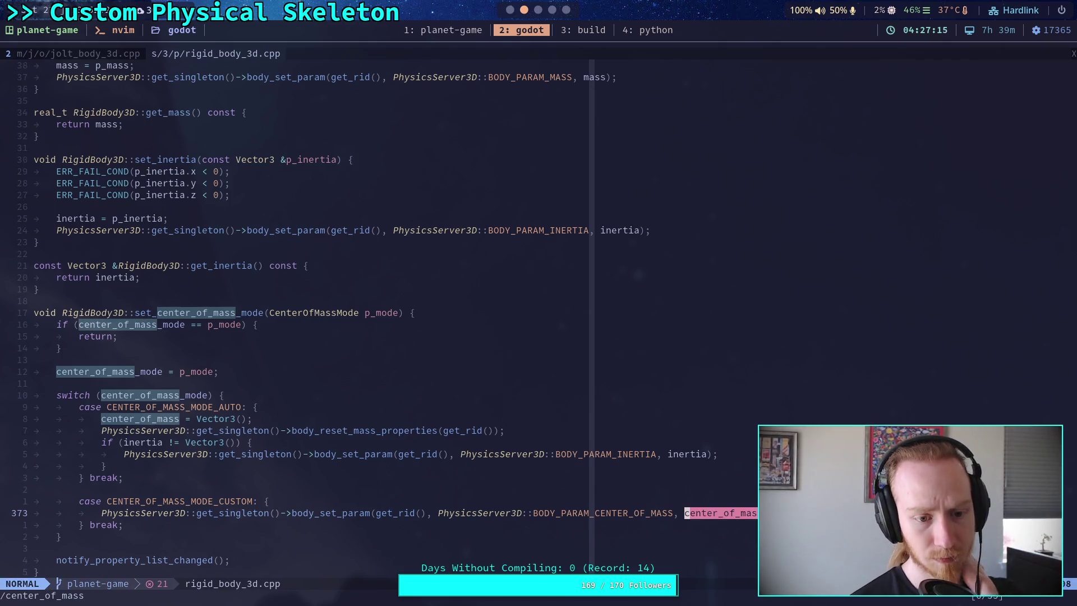
{"action": "key", "text": "n"}
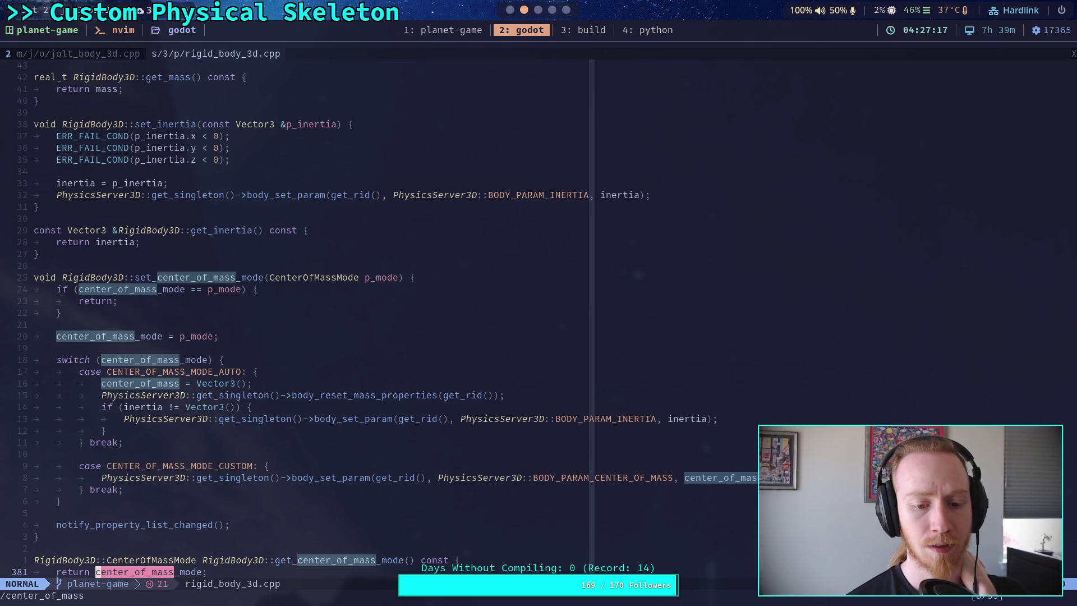
{"action": "key", "text": "n"}
{"action": "key", "text": "n"}
{"action": "key", "text": "n"}
{"action": "key", "text": "n"}
{"action": "key", "text": "n"}
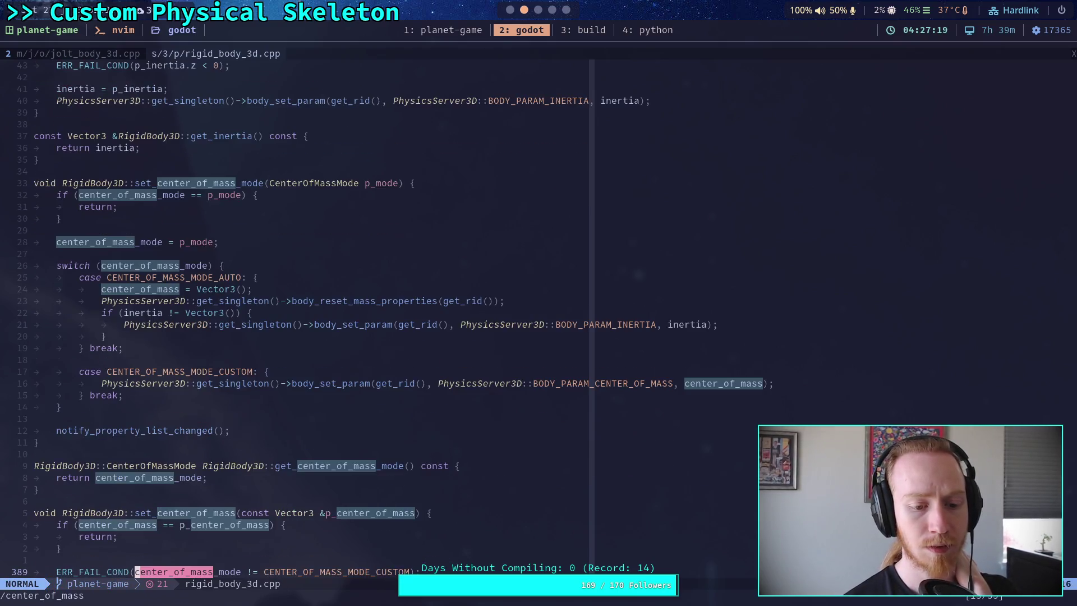
{"action": "key", "text": "n"}
{"action": "key", "text": "n"}
{"action": "key", "text": "n"}
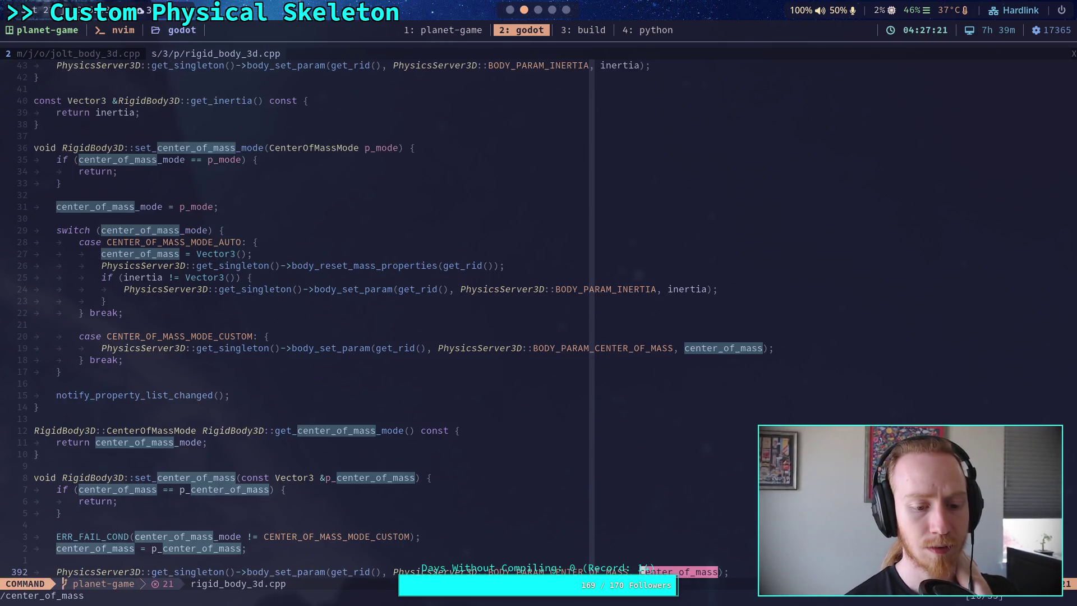
{"action": "key", "text": "Return"}
Scroll past get_center_of_mass, then switch to physical_skeleton.gd in the Godot script editor
{"action": "scroll", "coordinate": [595, 338], "scroll_direction": "down", "scroll_amount": 7}
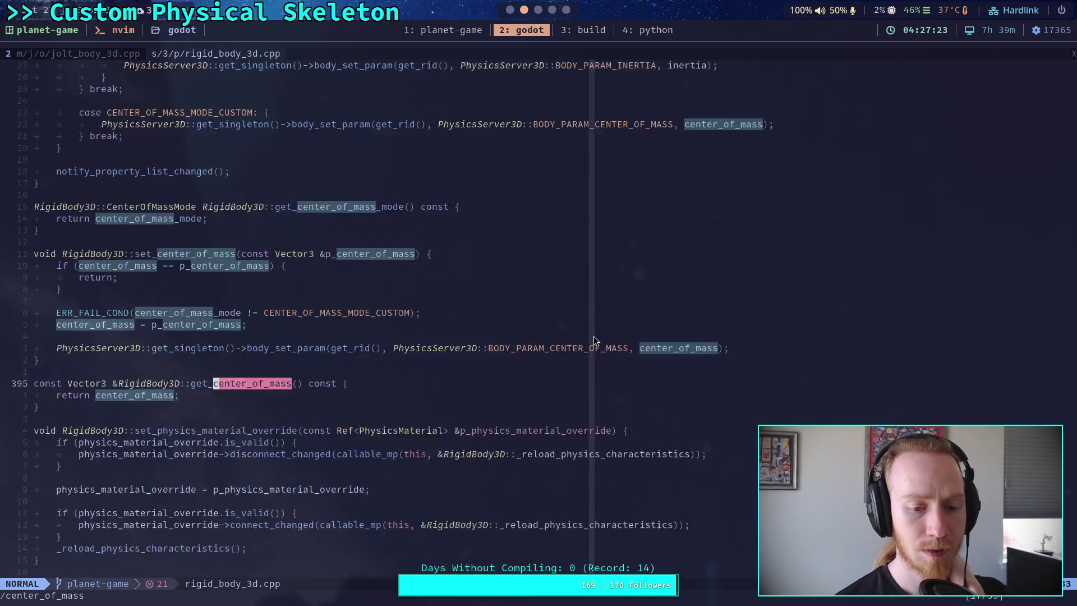
{"action": "scroll", "coordinate": [595, 341], "scroll_direction": "down", "scroll_amount": 2}
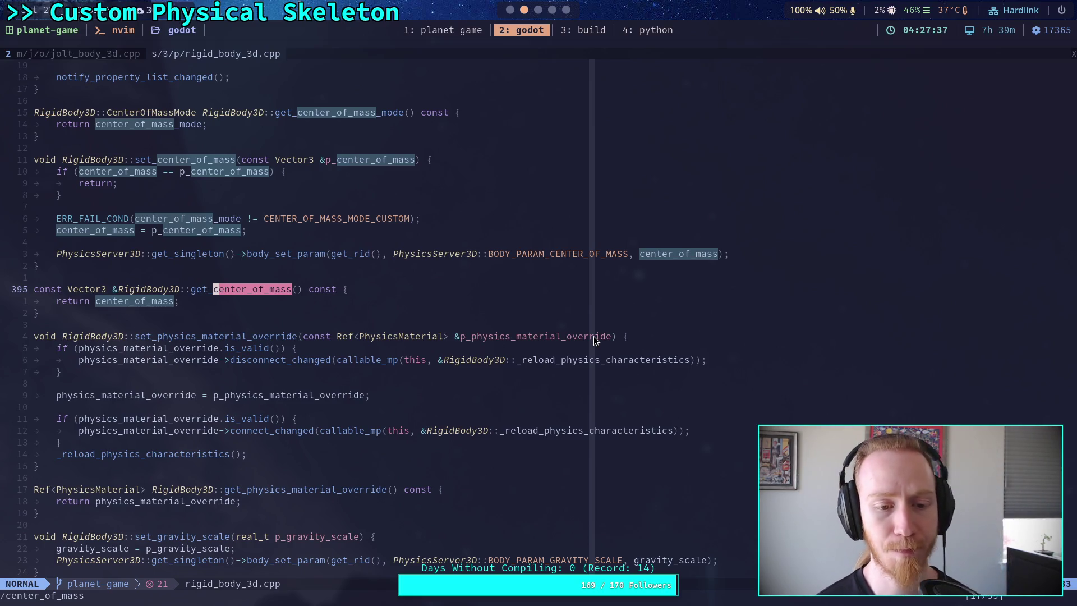
{"action": "left_click", "coordinate": [510, 10]}
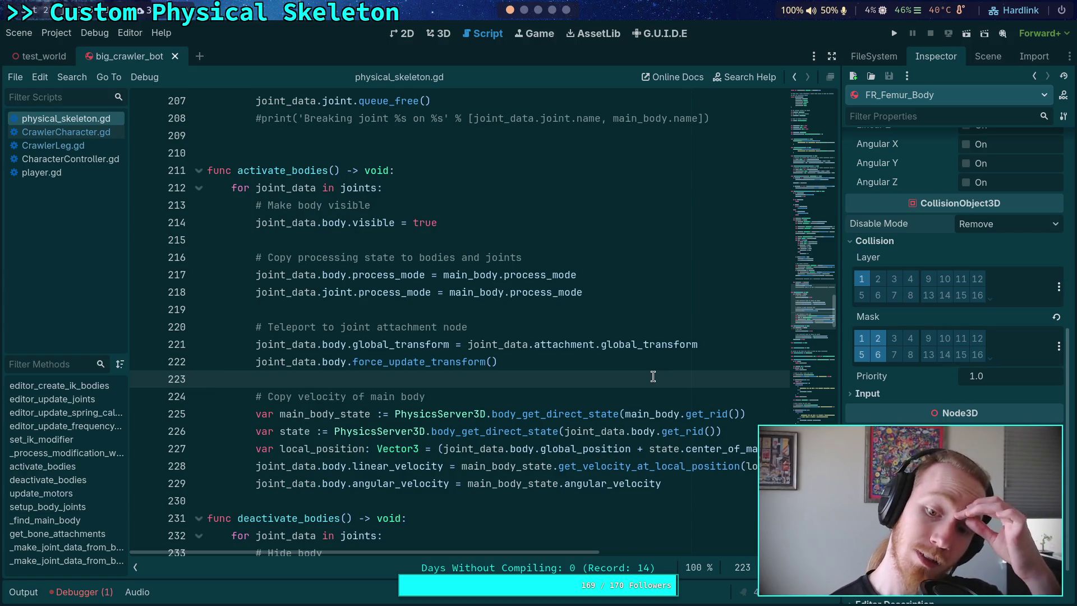
Add 'var center_of_mass: Vector3' below 'var body: RigidBody3D' in the JointData class
{"action": "scroll", "coordinate": [657, 375], "scroll_direction": "up", "scroll_amount": 15}
{"action": "scroll", "coordinate": [662, 373], "scroll_direction": "up", "scroll_amount": 20}
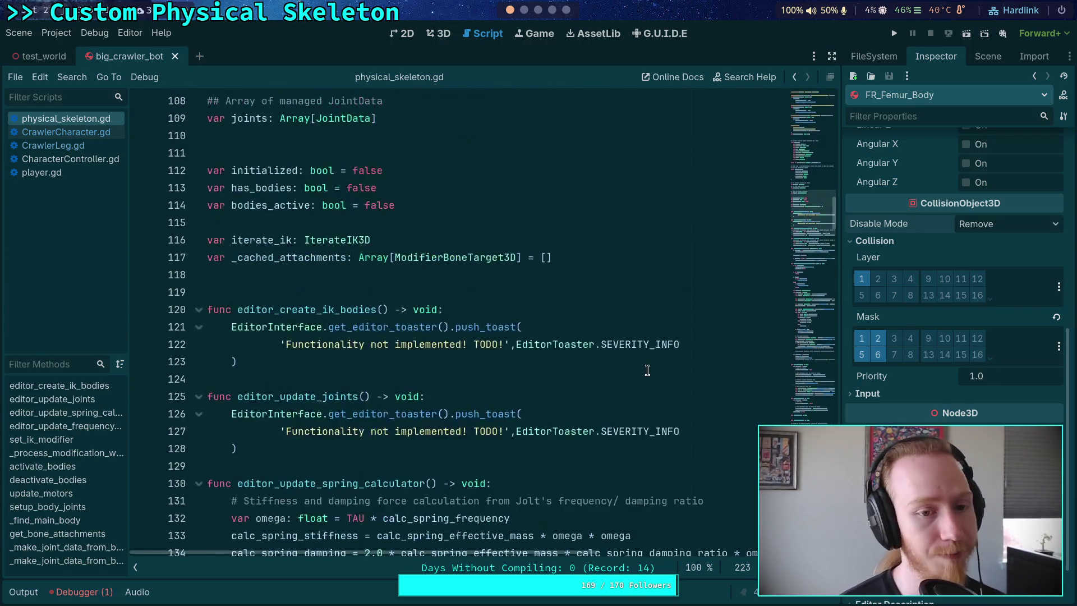
{"action": "scroll", "coordinate": [507, 390], "scroll_direction": "up", "scroll_amount": 6}
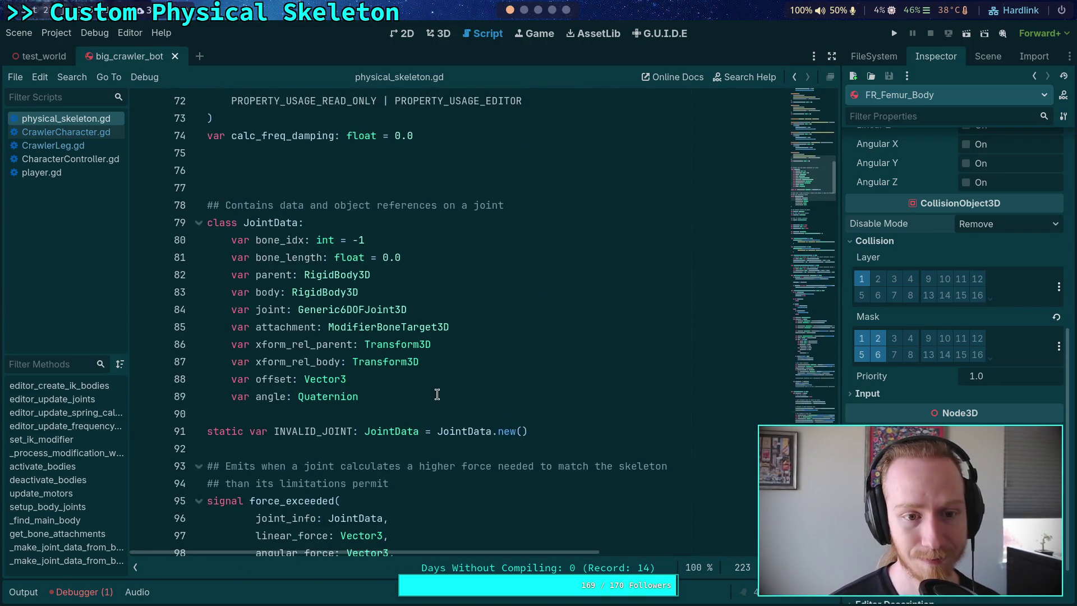
{"action": "left_click", "coordinate": [458, 298]}
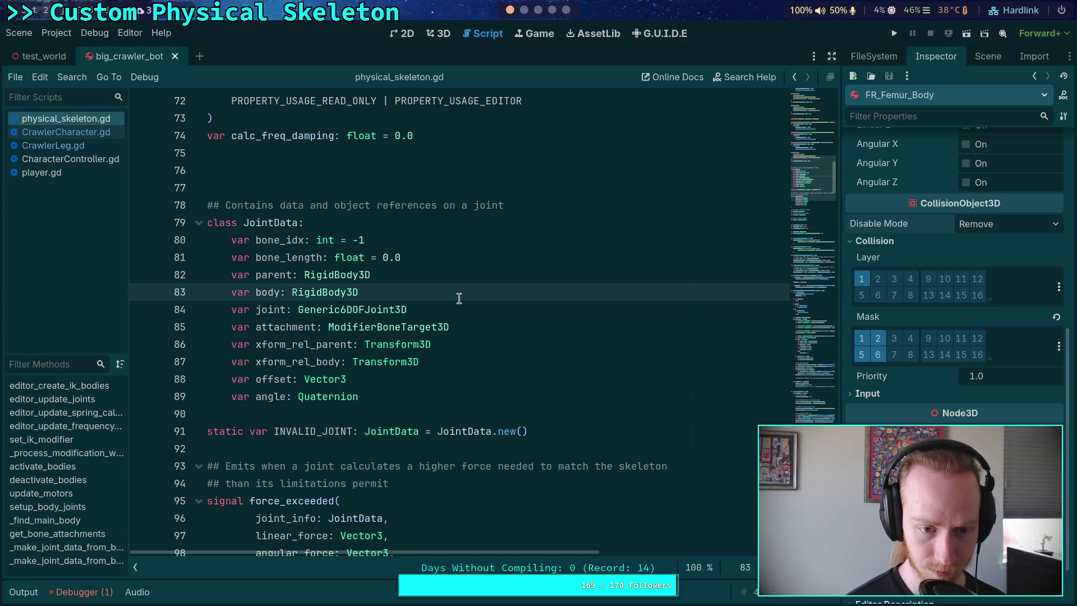
{"action": "key", "text": "Return"}
{"action": "type", "text": "var "}
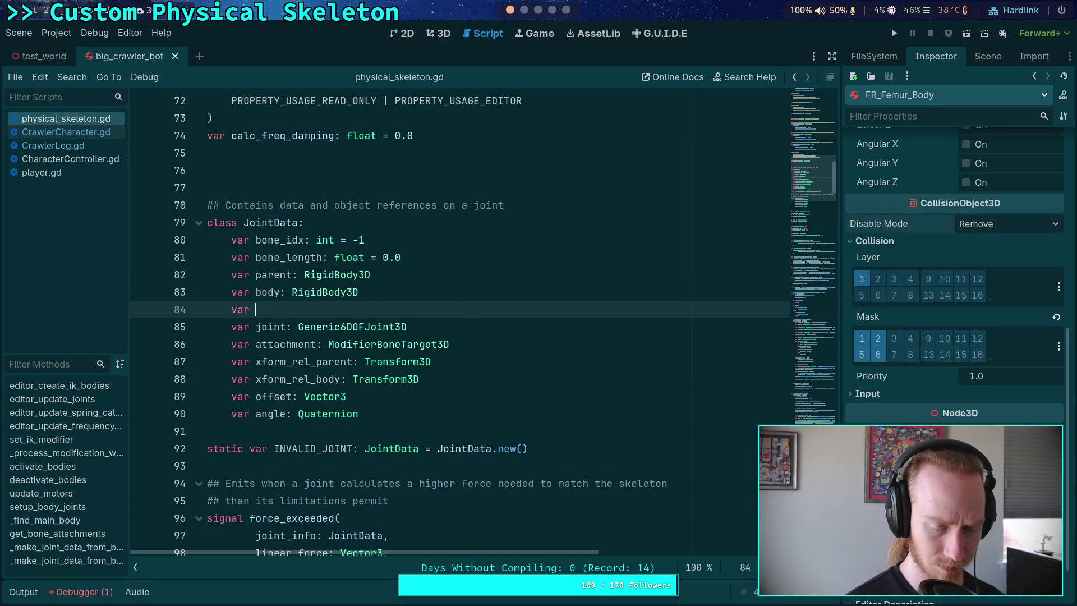
{"action": "type", "text": "center_of_mass: V8c"}
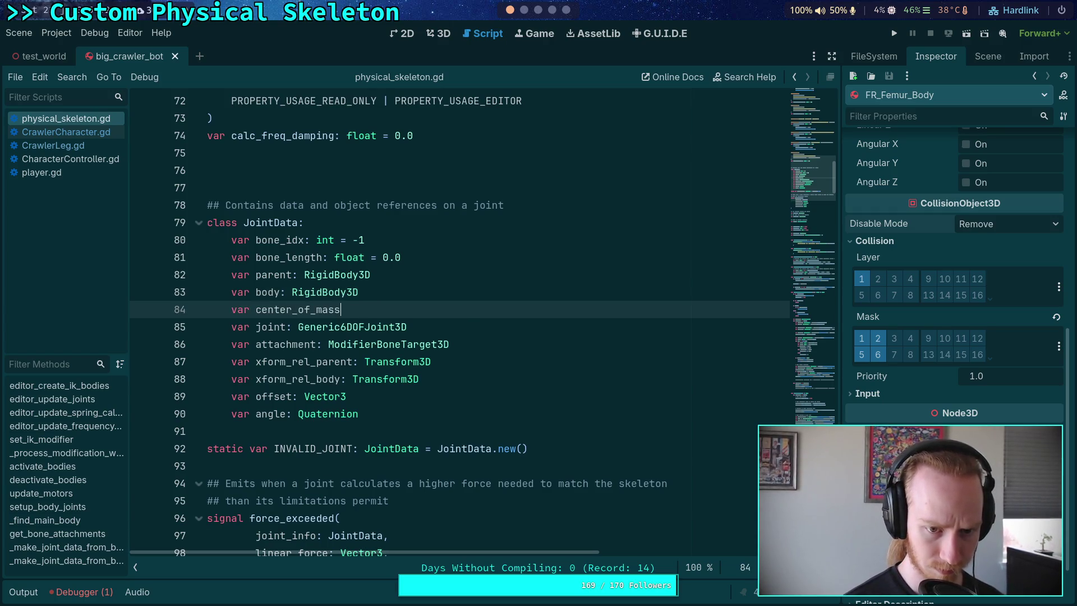
{"action": "key", "text": "BackSpace"}
{"action": "key", "text": "BackSpace"}
{"action": "type", "text": "ect"}
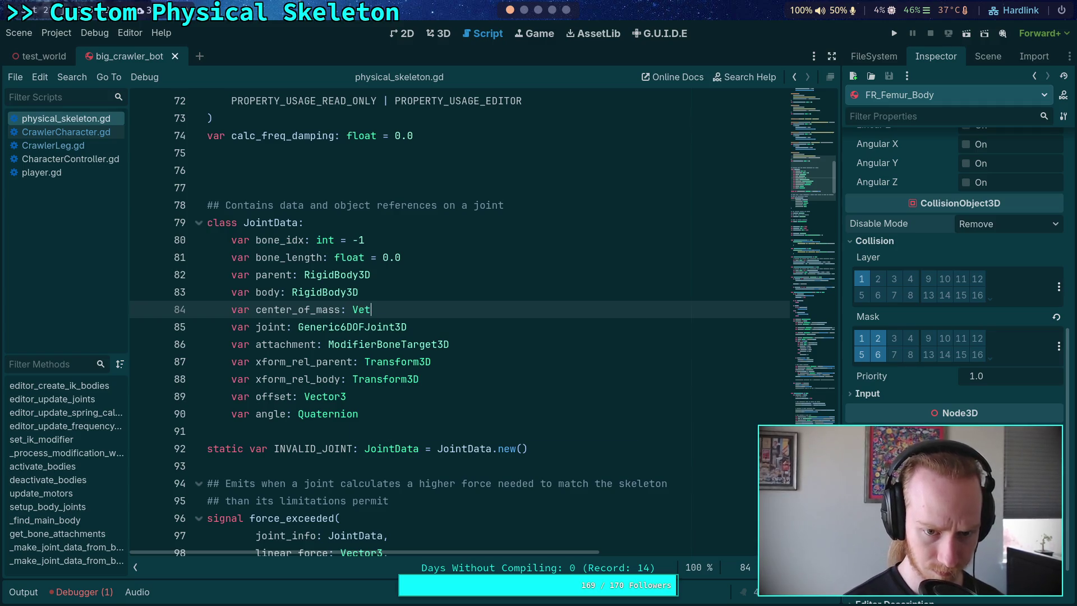
{"action": "type", "text": "or3"}
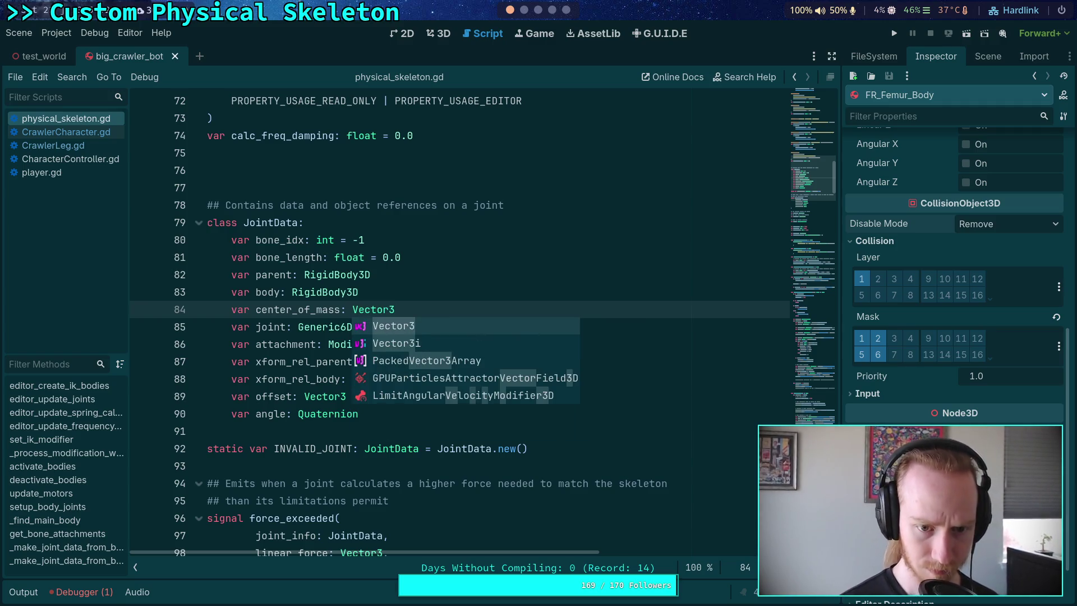
{"action": "left_click", "coordinate": [476, 241]}
{"action": "scroll", "coordinate": [476, 241], "scroll_direction": "up", "scroll_amount": 7}
{"action": "scroll", "coordinate": [814, 197], "scroll_direction": "down", "scroll_amount": 15}
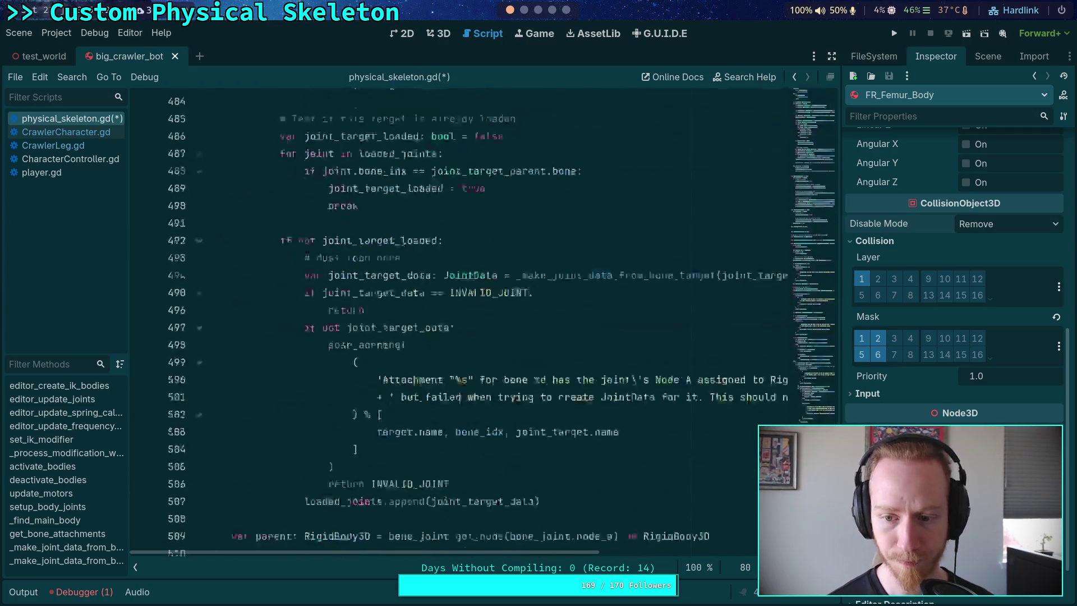
{"action": "scroll", "coordinate": [471, 370], "scroll_direction": "down", "scroll_amount": 1}
Start a joint_data.center_of_mass assignment on a new line after the attachment line
{"action": "left_click", "coordinate": [474, 371]}
{"action": "scroll", "coordinate": [474, 372], "scroll_direction": "up", "scroll_amount": 2}
{"action": "scroll", "coordinate": [494, 380], "scroll_direction": "up", "scroll_amount": 15}
{"action": "scroll", "coordinate": [511, 383], "scroll_direction": "down", "scroll_amount": 17}
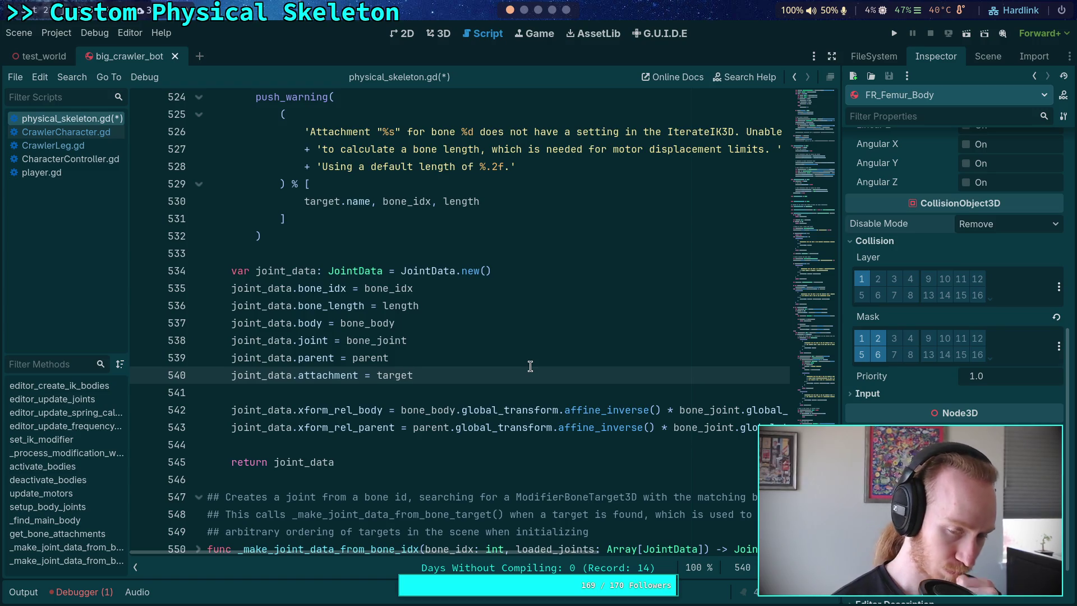
{"action": "key", "text": "Return"}
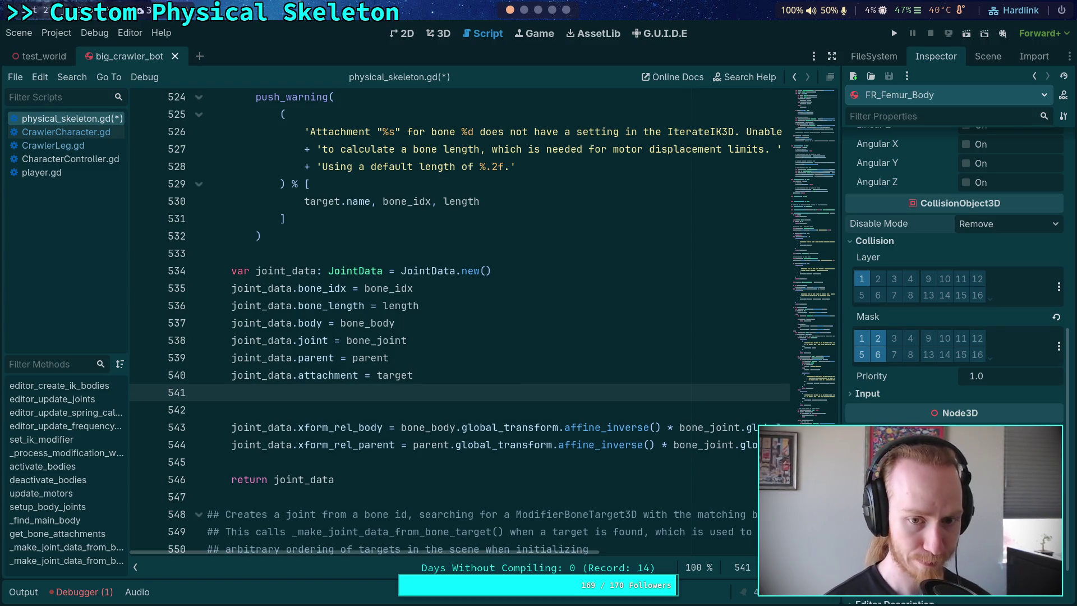
{"action": "key", "text": "Return"}
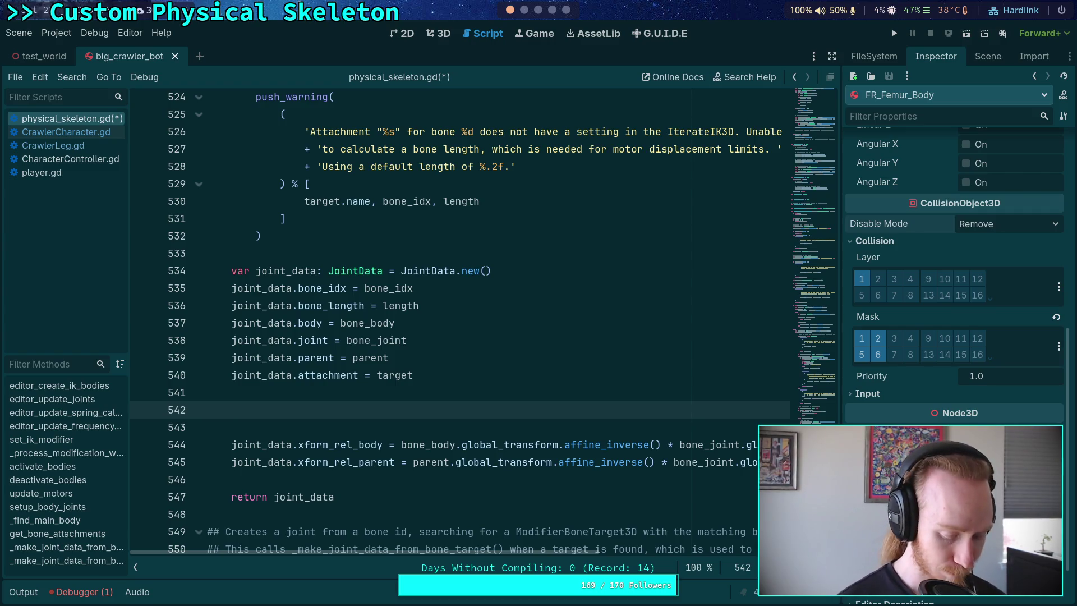
{"action": "key", "text": "BackSpace"}
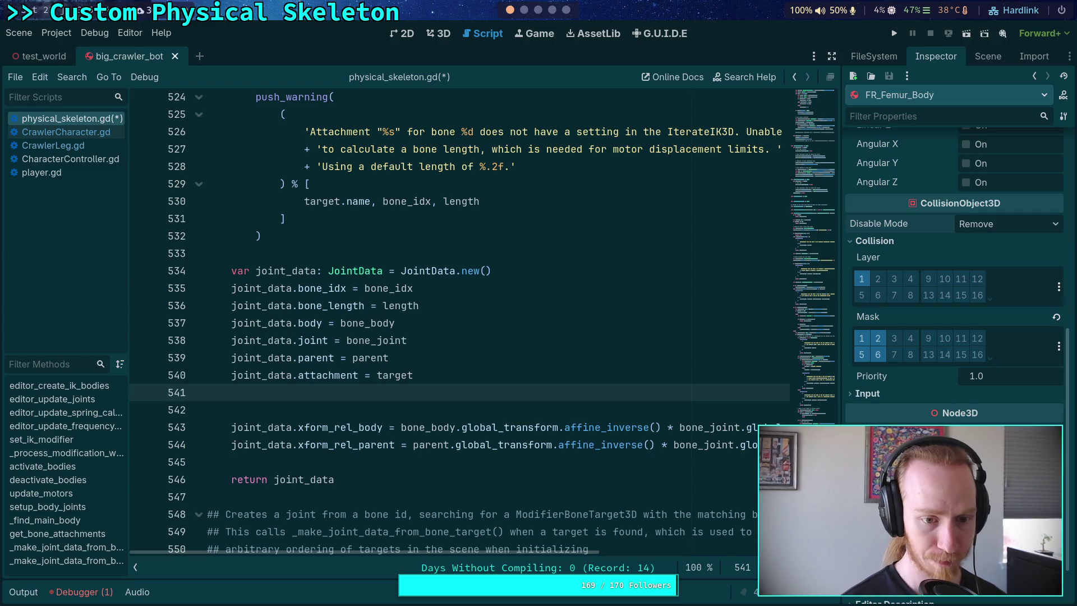
{"action": "type", "text": "joint_data.cen"}
{"action": "key", "text": "Return"}
Assign it PhysicsServer3D.body_get_param using autocomplete
{"action": "type", "text": "= PhysicsSer"}
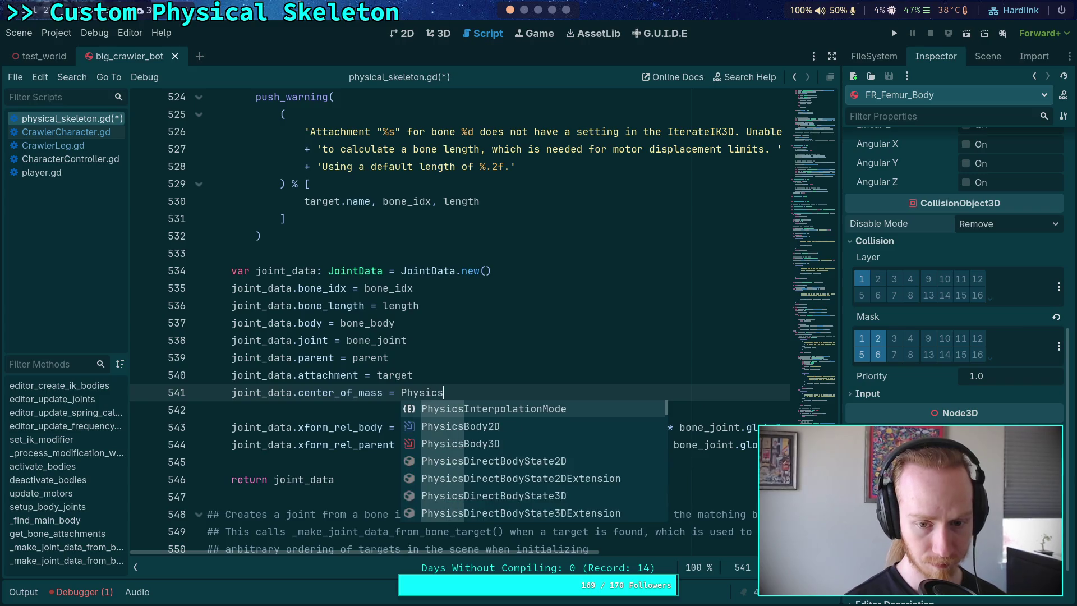
{"action": "key", "text": "Down"}
{"action": "key", "text": "Down"}
{"action": "key", "text": "Down"}
{"action": "key", "text": "Return"}
{"action": "type", "text": "."}
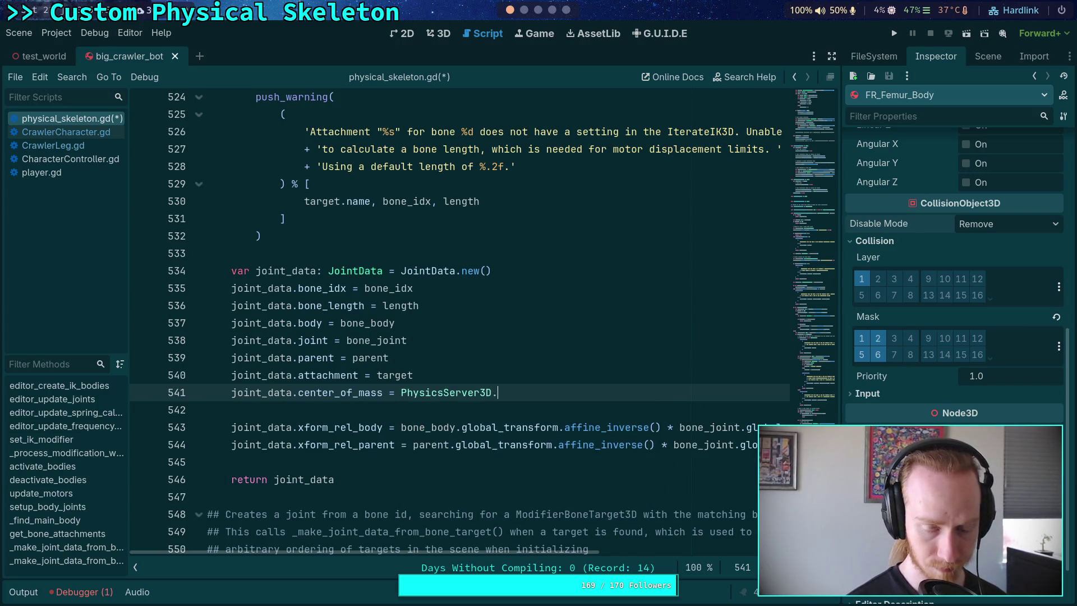
{"action": "type", "text": "body_get_pa"}
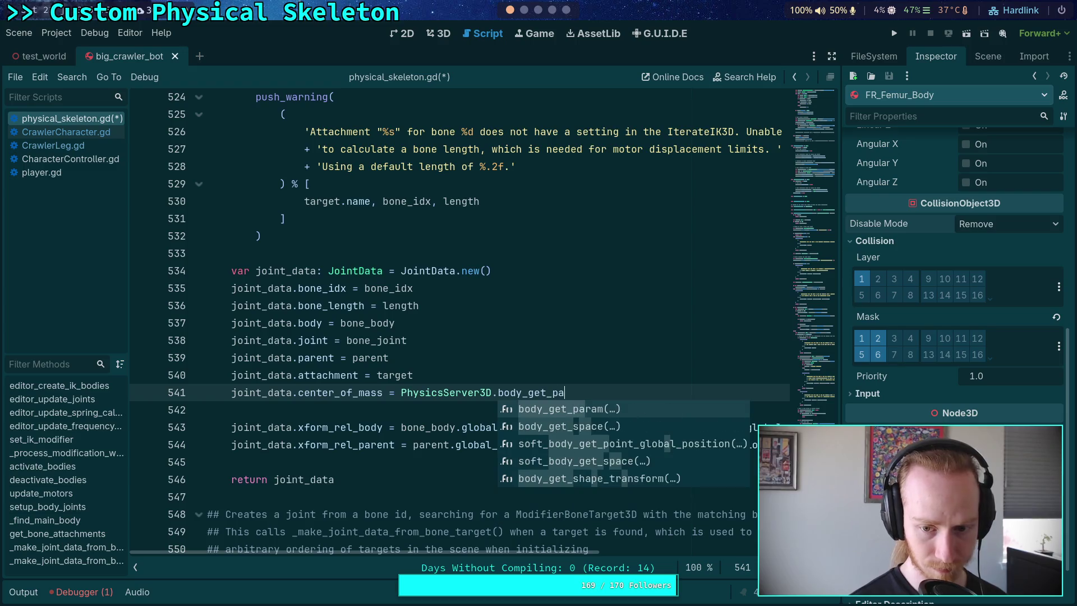
{"action": "key", "text": "Return"}
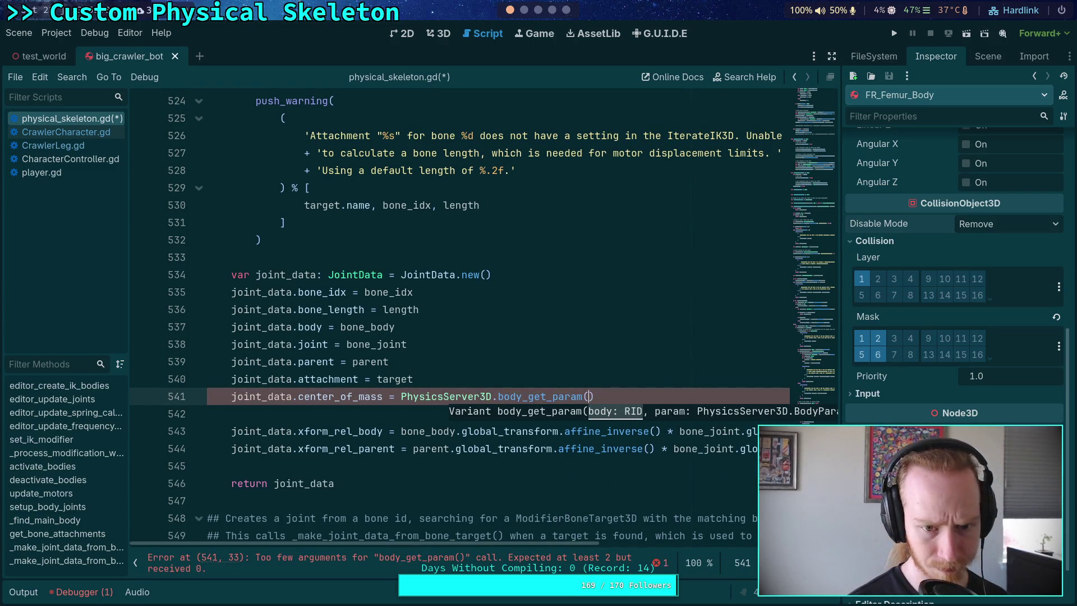
Pass bone_body.get_rid() and PhysicsServer3D.BODY_PARAM_CENTER_OF_MASS as the call's arguments
{"action": "type", "text": "ri"}
{"action": "key", "text": "Down"}
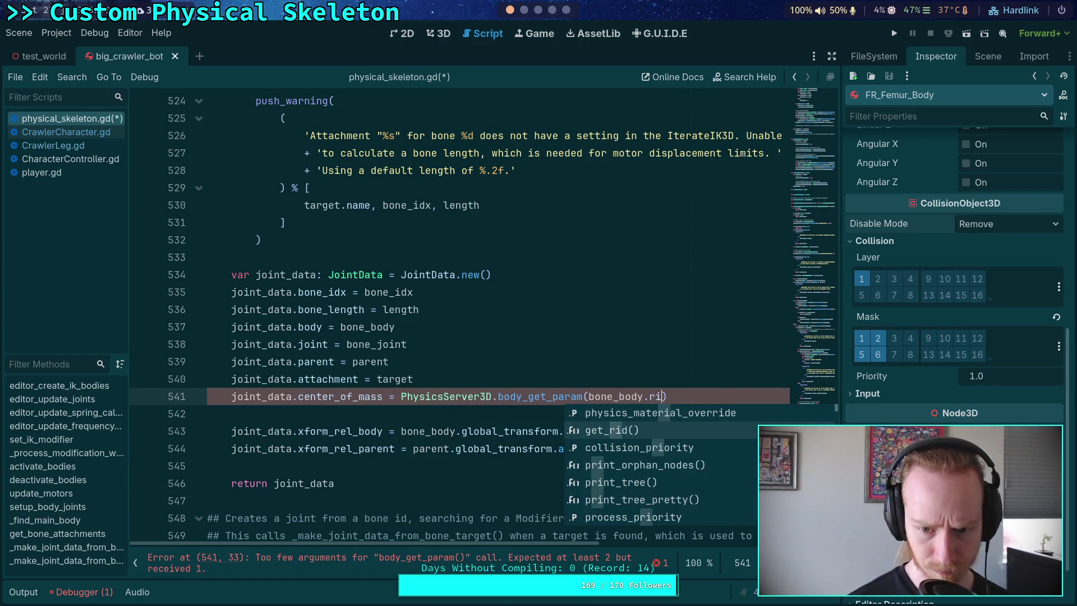
{"action": "key", "text": "Return"}
{"action": "type", "text": ", "}
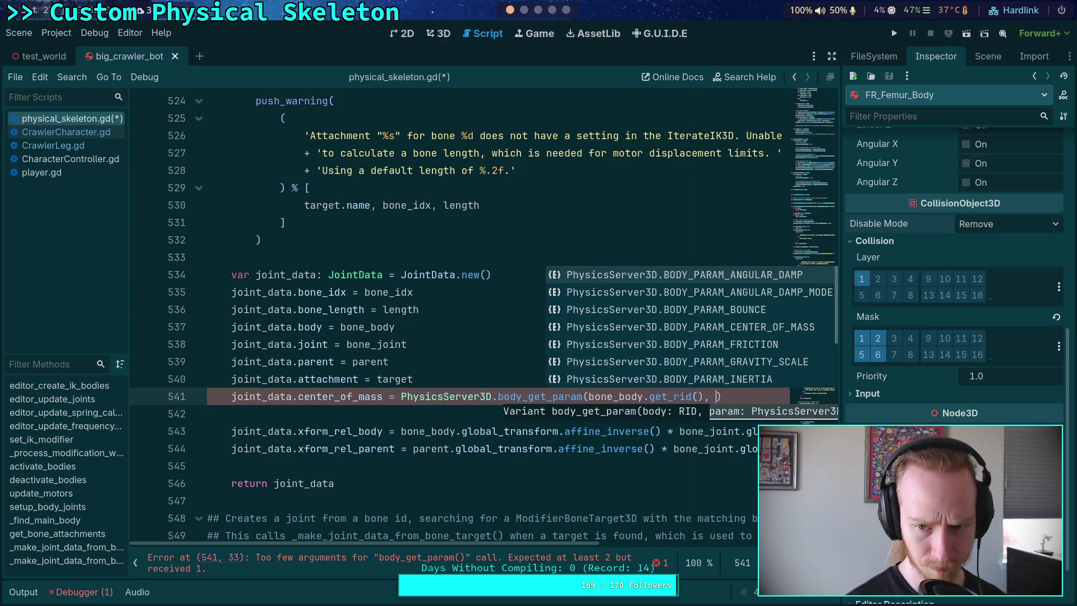
{"action": "type", "text": "CENTER_"}
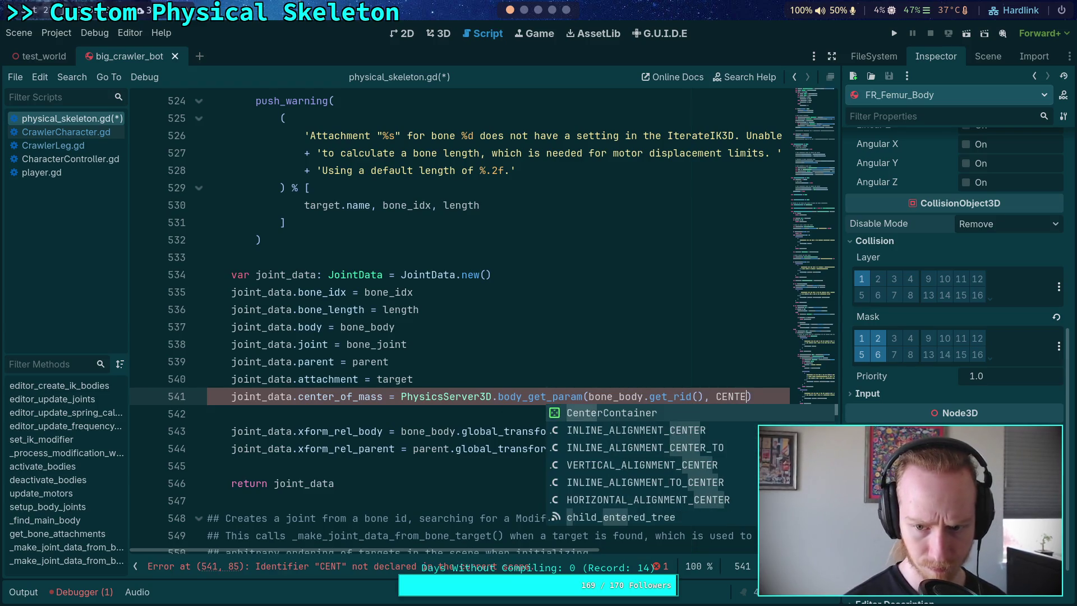
{"action": "type", "text": "OF_MAS"}
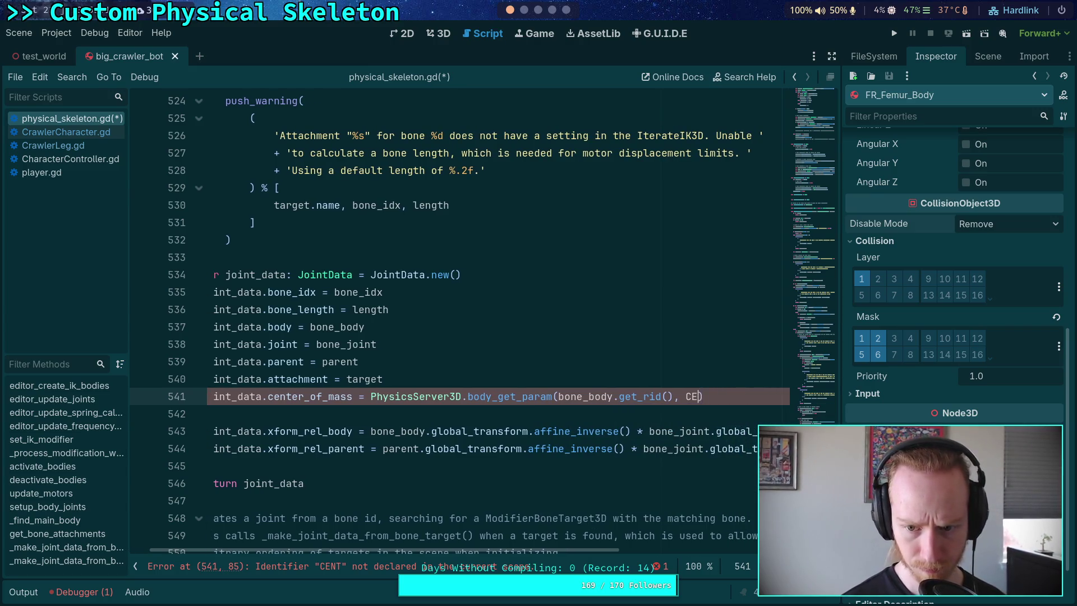
{"action": "key", "text": "ctrl+space"}
{"action": "key", "text": "Down"}
{"action": "key", "text": "Down"}
{"action": "key", "text": "Down"}
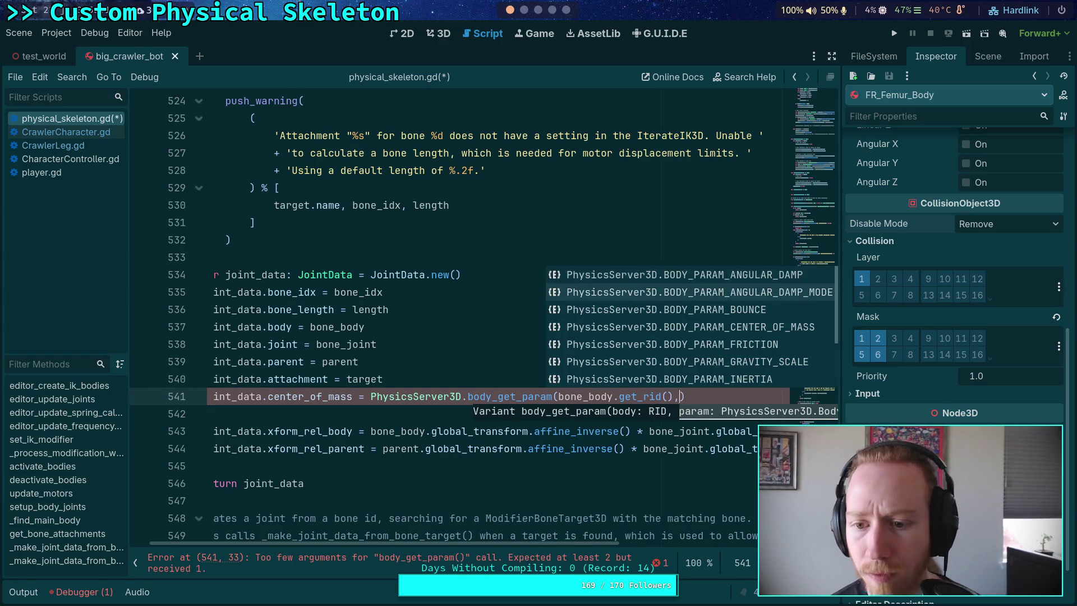
{"action": "key", "text": "Return"}
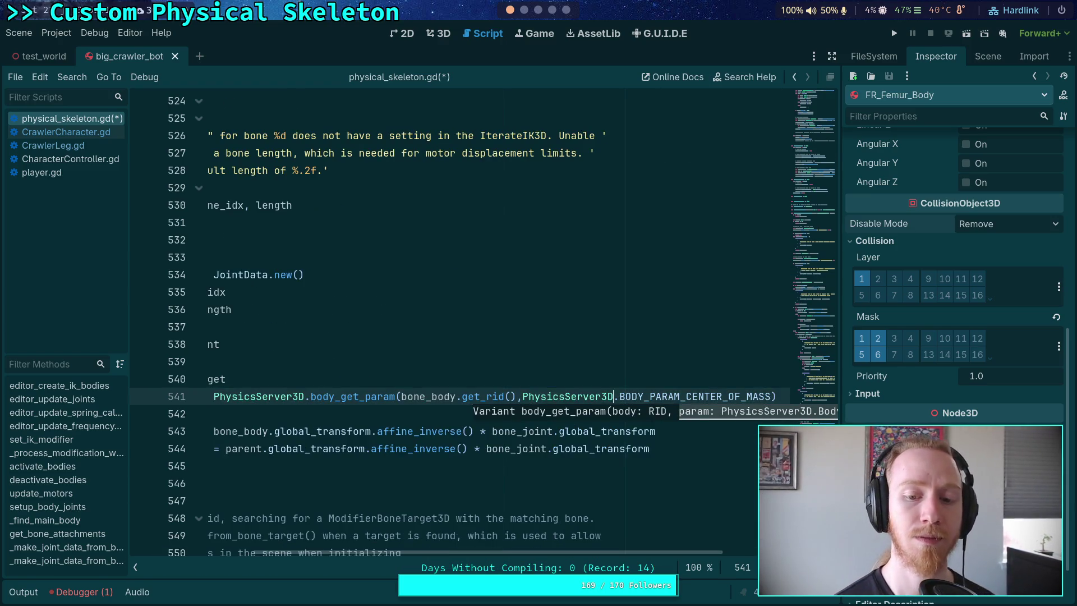
{"action": "left_click", "coordinate": [435, 421]}
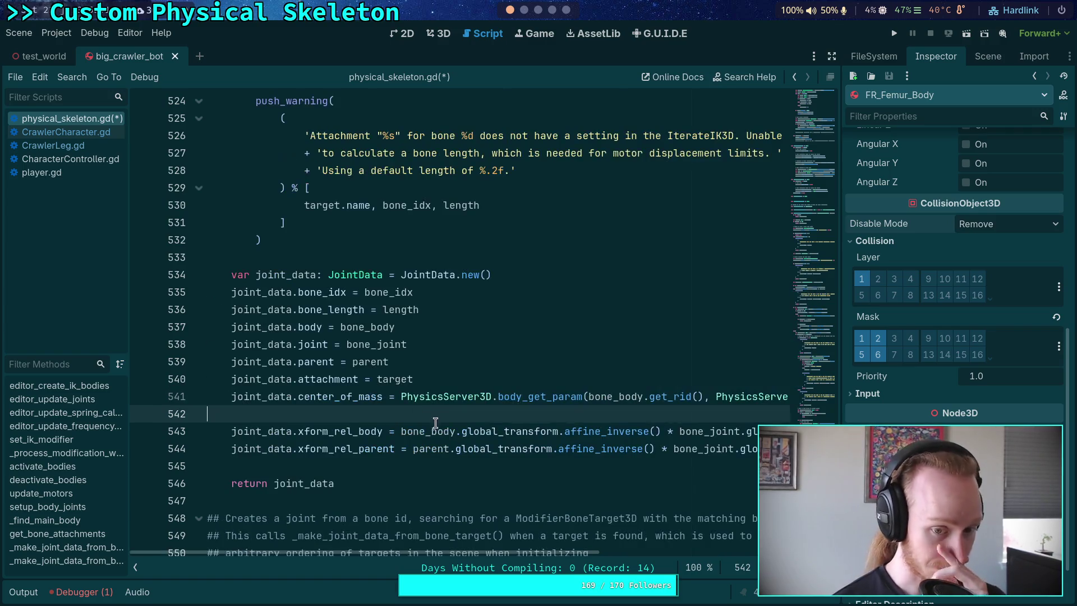
Save the script and scroll through physical_skeleton.gd to find setup_body_joints
{"action": "key", "text": "ctrl+s"}
{"action": "scroll", "coordinate": [437, 396], "scroll_direction": "up", "scroll_amount": 20}
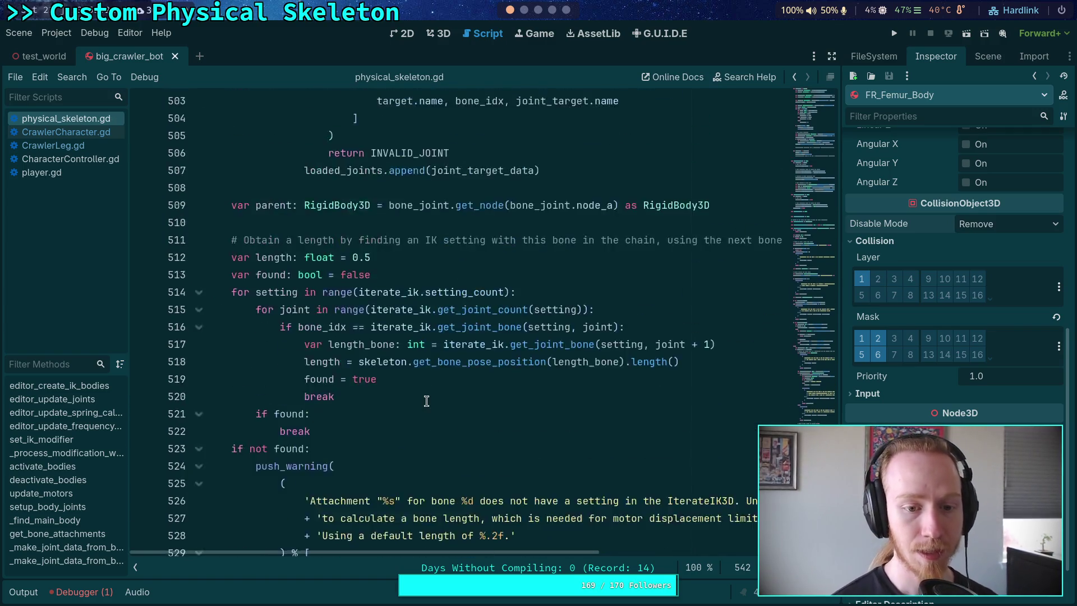
{"action": "scroll", "coordinate": [437, 396], "scroll_direction": "up", "scroll_amount": 20}
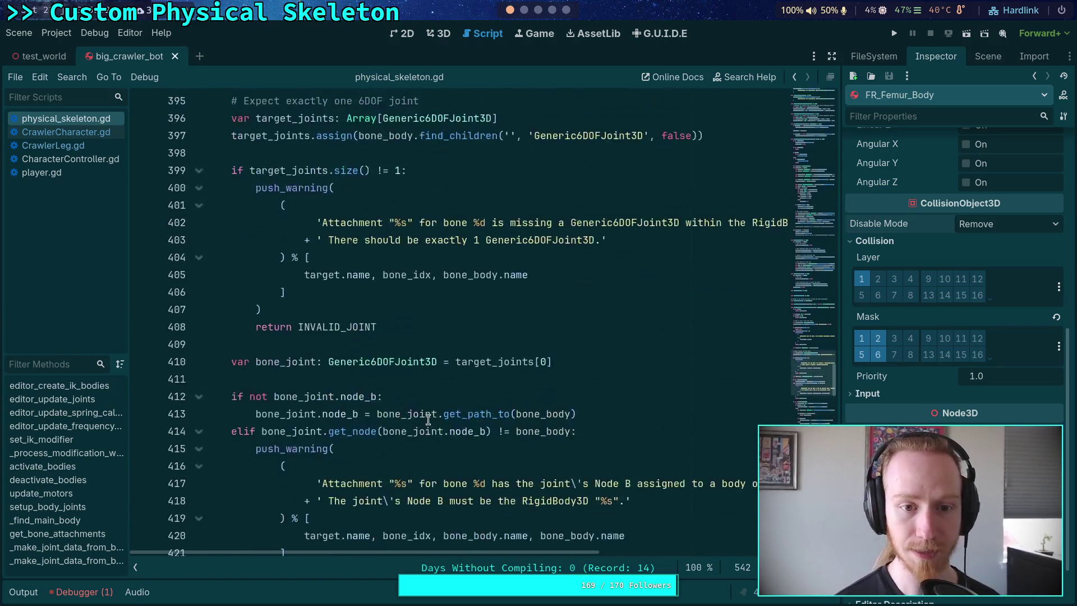
{"action": "scroll", "coordinate": [406, 396], "scroll_direction": "up", "scroll_amount": 2}
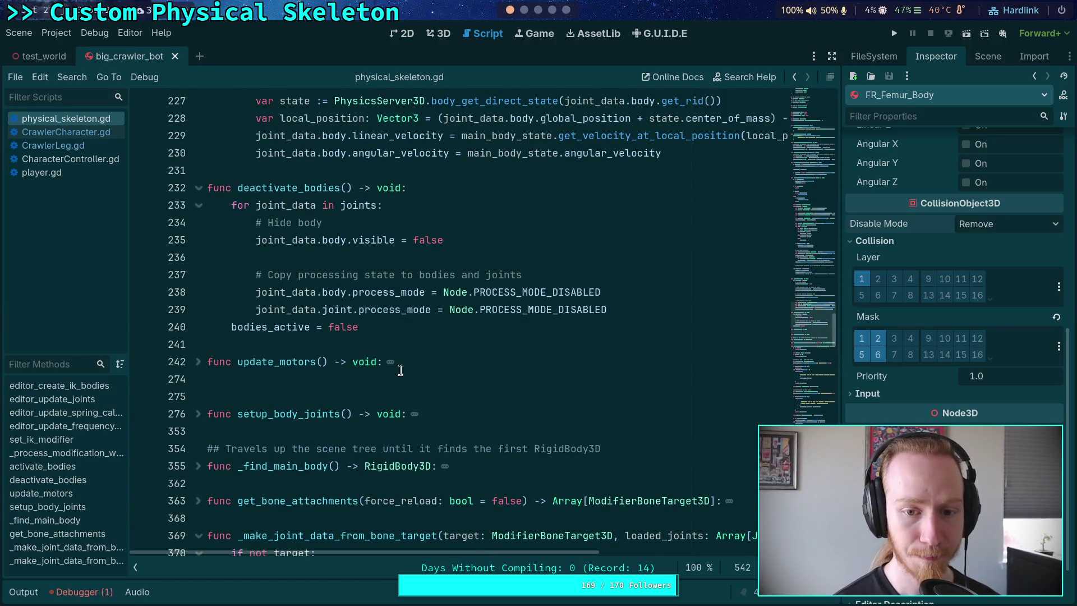
{"action": "scroll", "coordinate": [401, 370], "scroll_direction": "up", "scroll_amount": 2}
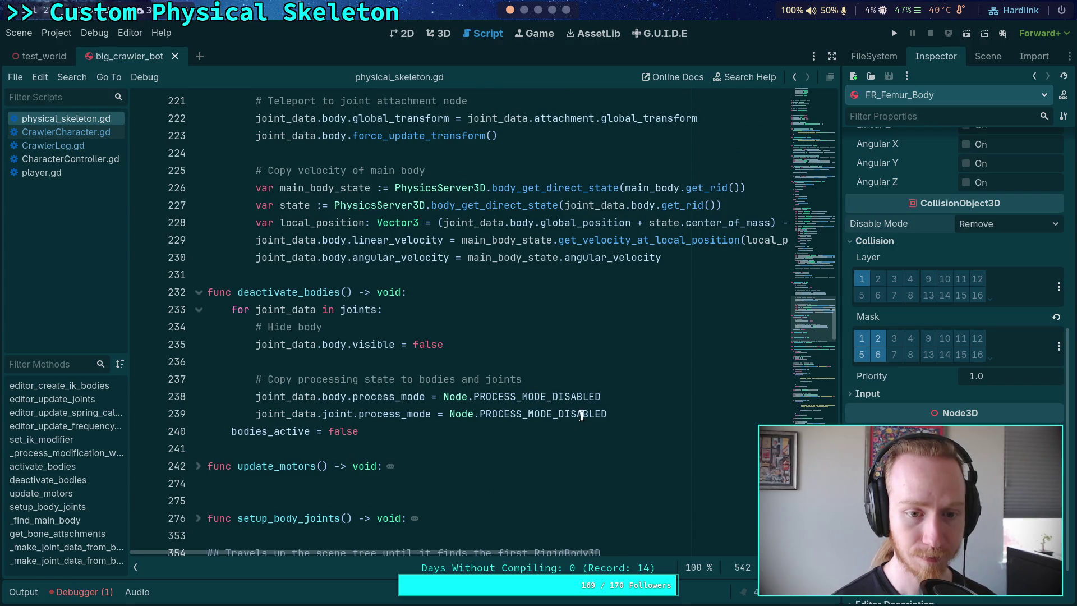
{"action": "mouse_move", "coordinate": [582, 415]}
{"action": "scroll", "coordinate": [566, 414], "scroll_direction": "up", "scroll_amount": 2}
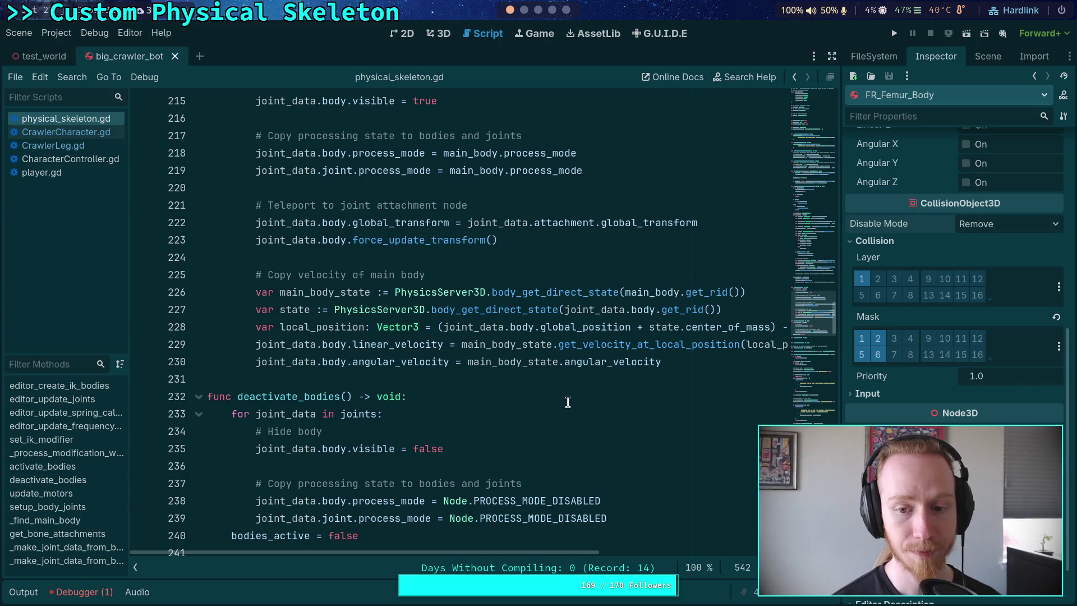
{"action": "scroll", "coordinate": [568, 402], "scroll_direction": "up", "scroll_amount": 18}
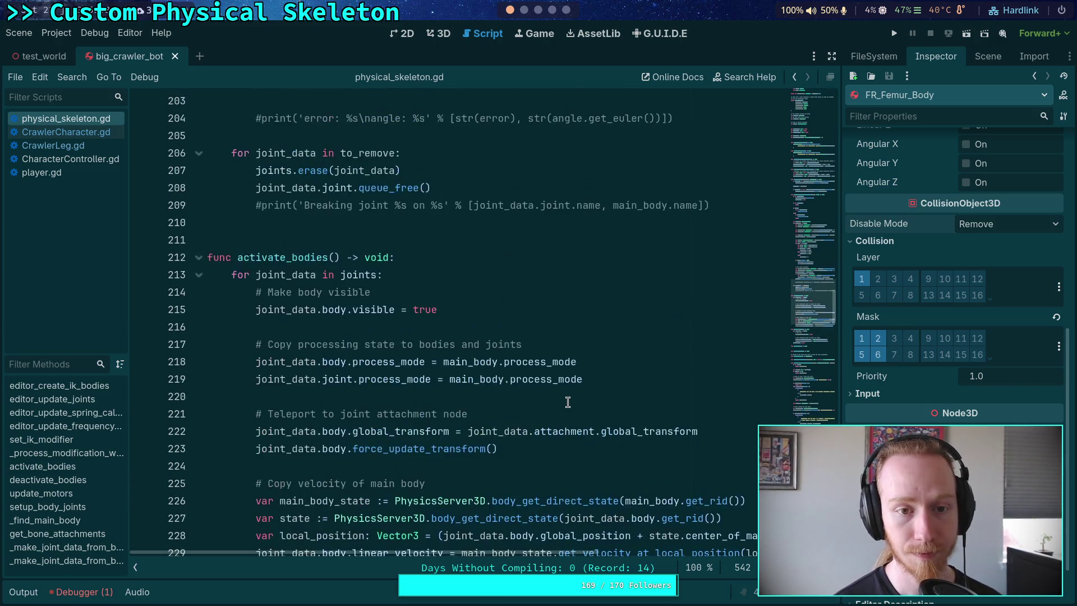
{"action": "scroll", "coordinate": [568, 402], "scroll_direction": "up", "scroll_amount": 4}
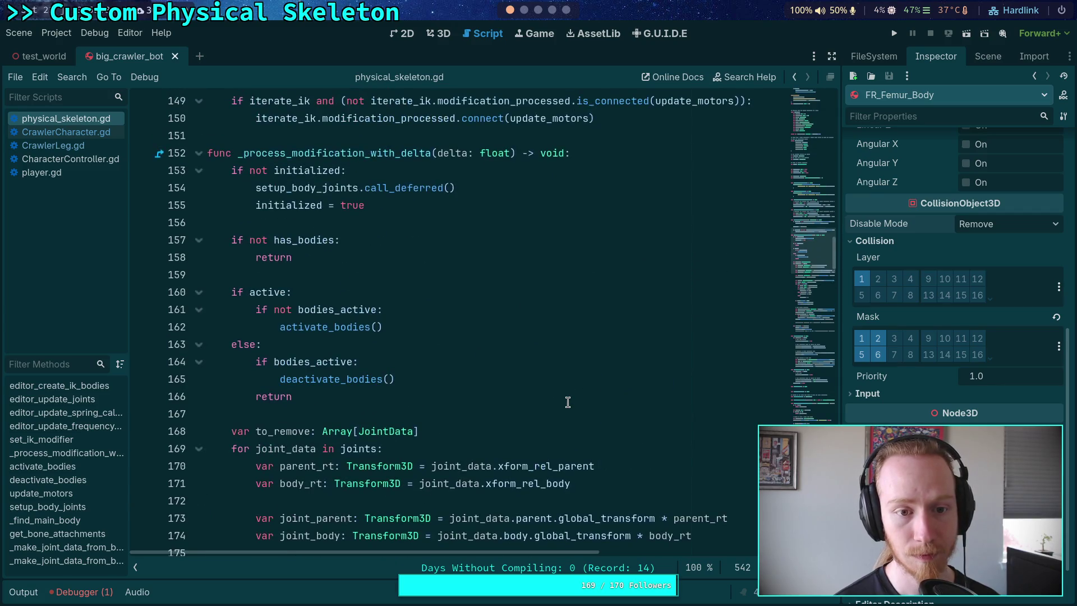
{"action": "scroll", "coordinate": [568, 402], "scroll_direction": "down", "scroll_amount": 4}
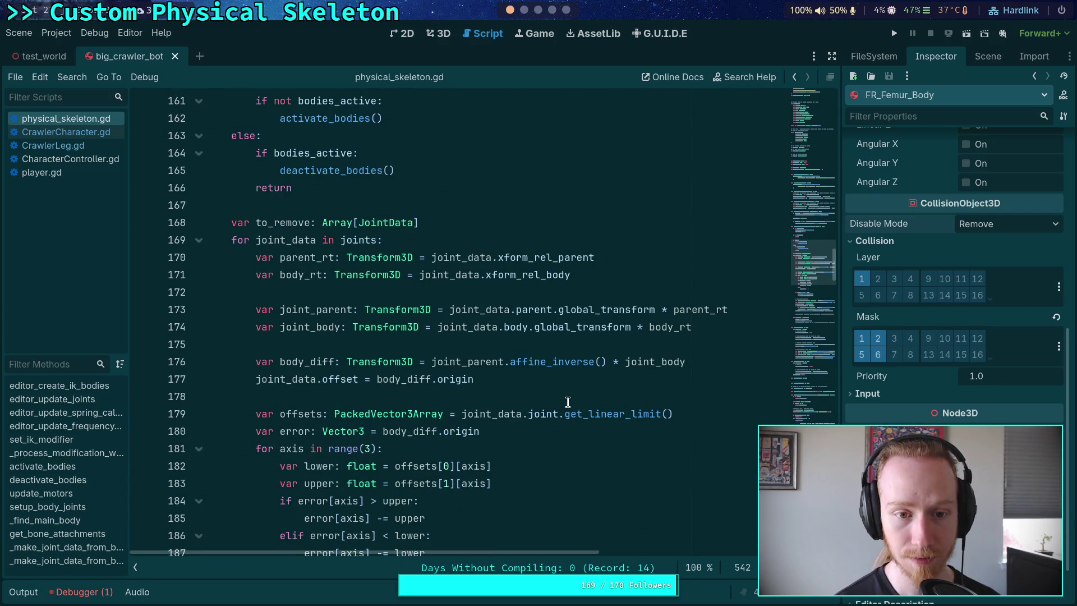
{"action": "scroll", "coordinate": [568, 402], "scroll_direction": "down", "scroll_amount": 7}
{"action": "scroll", "coordinate": [568, 401], "scroll_direction": "down", "scroll_amount": 16}
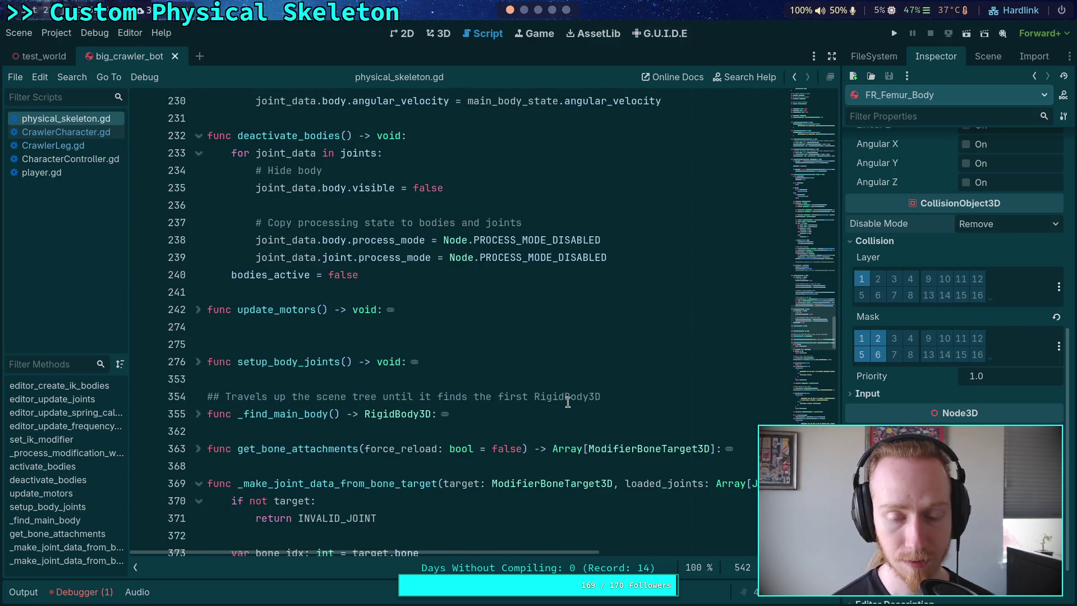
{"action": "scroll", "coordinate": [567, 401], "scroll_direction": "down", "scroll_amount": 4}
{"action": "scroll", "coordinate": [568, 401], "scroll_direction": "down", "scroll_amount": 11}
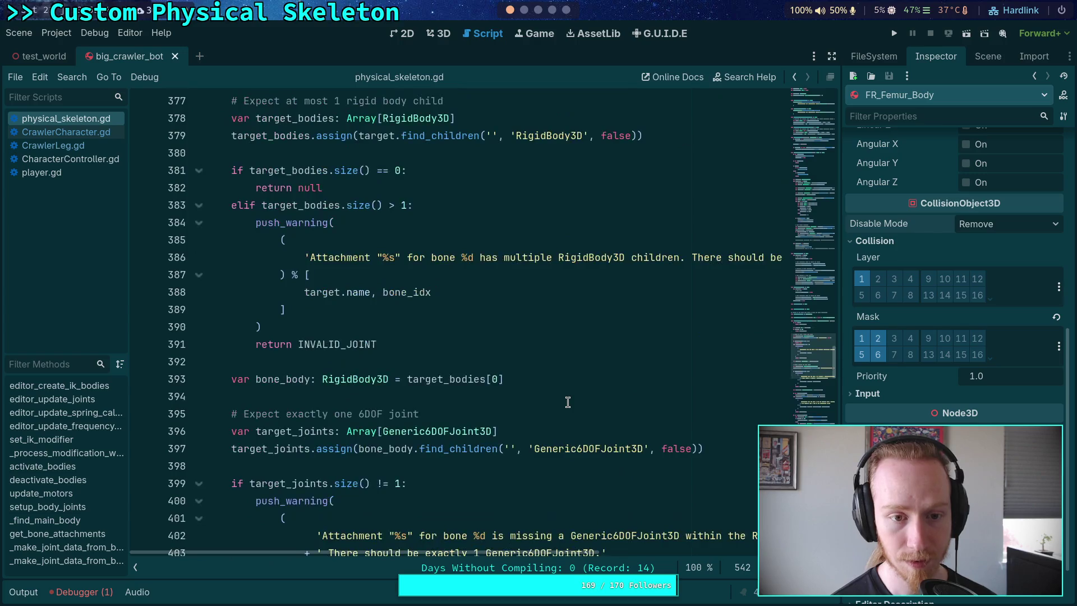
{"action": "scroll", "coordinate": [433, 369], "scroll_direction": "down", "scroll_amount": 14}
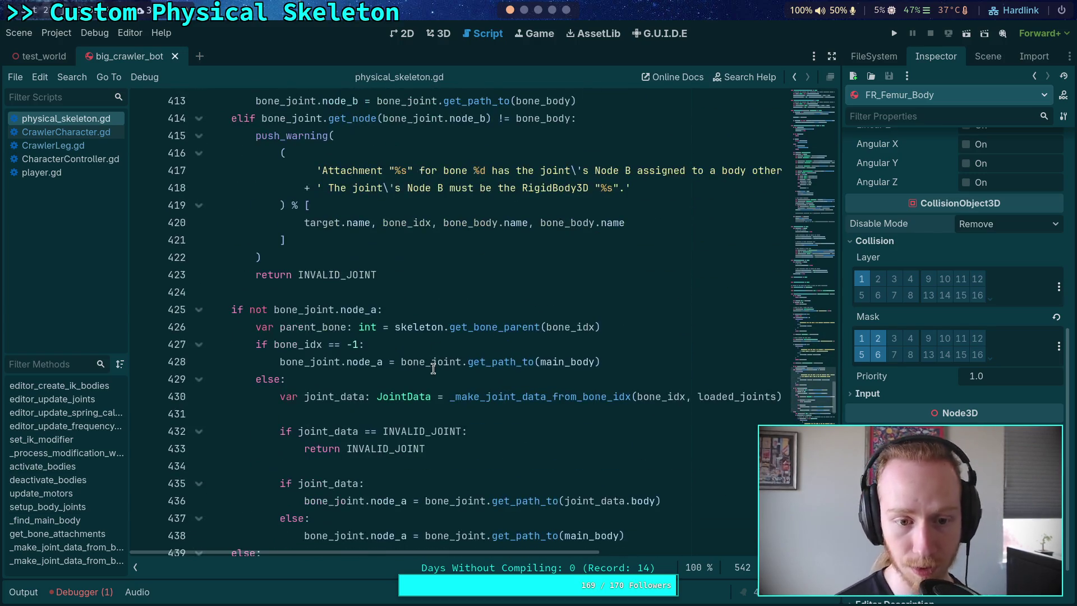
{"action": "scroll", "coordinate": [473, 365], "scroll_direction": "down", "scroll_amount": 20}
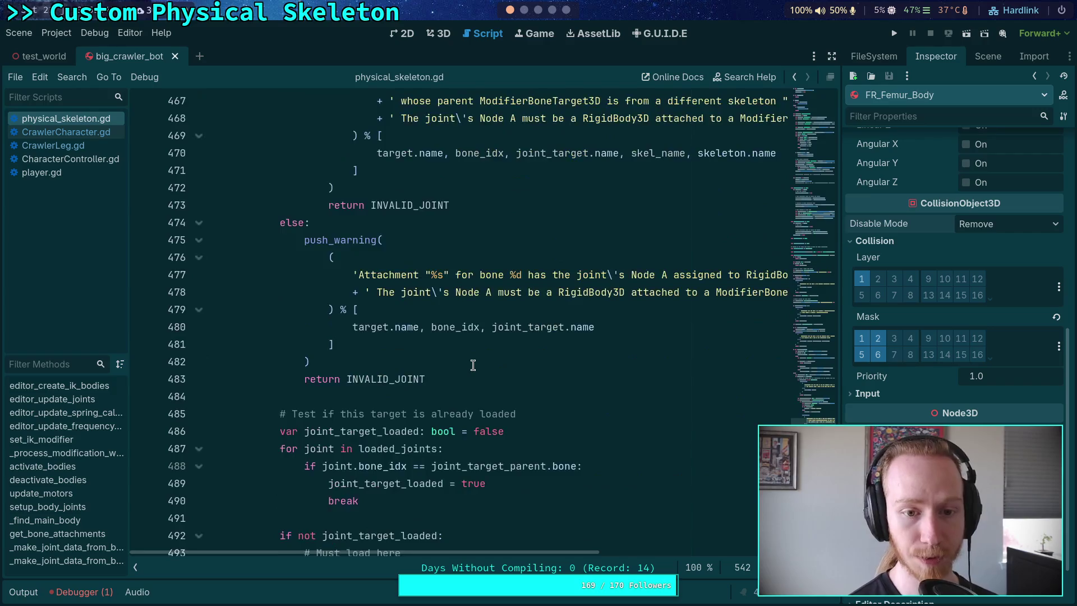
{"action": "scroll", "coordinate": [473, 365], "scroll_direction": "down", "scroll_amount": 4}
{"action": "scroll", "coordinate": [438, 382], "scroll_direction": "up", "scroll_amount": 20}
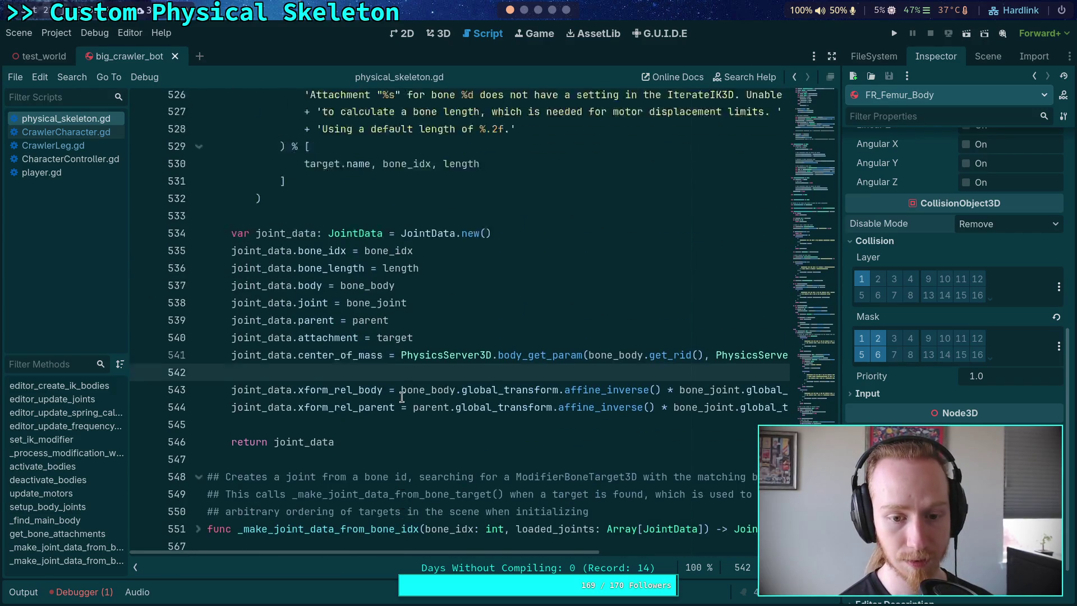
{"action": "scroll", "coordinate": [402, 396], "scroll_direction": "up", "scroll_amount": 20}
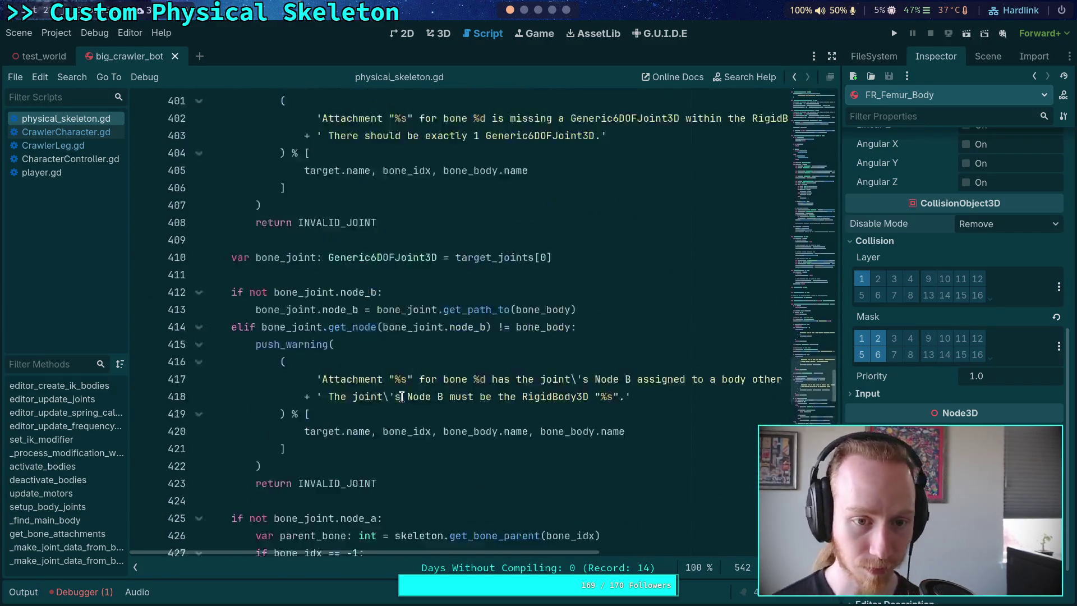
{"action": "scroll", "coordinate": [402, 396], "scroll_direction": "up", "scroll_amount": 5}
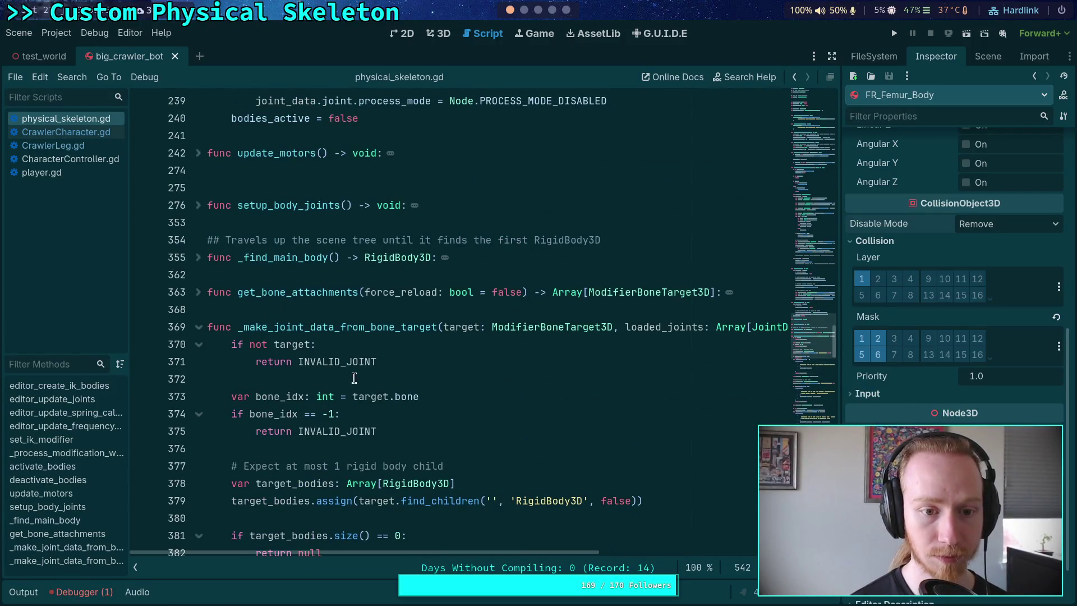
Unfold setup_body_joints and place the cursor after the node_b joint path update
{"action": "left_click", "coordinate": [198, 206]}
{"action": "scroll", "coordinate": [398, 344], "scroll_direction": "down", "scroll_amount": 10}
{"action": "scroll", "coordinate": [398, 344], "scroll_direction": "down", "scroll_amount": 10}
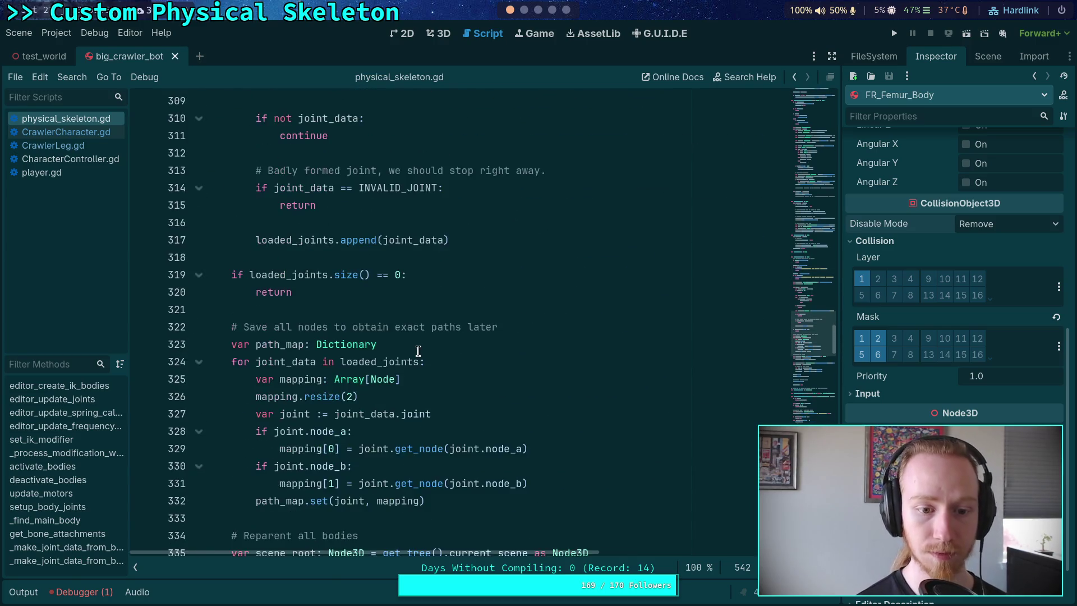
{"action": "scroll", "coordinate": [421, 421], "scroll_direction": "down", "scroll_amount": 1}
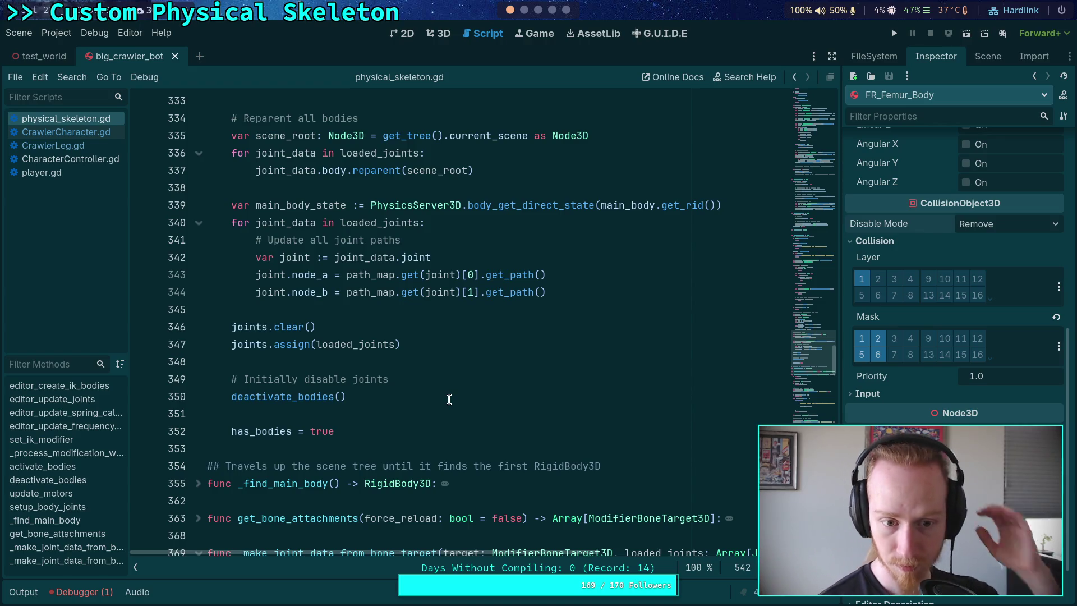
{"action": "left_click", "coordinate": [574, 290]}
Add a '# Store center of mass' comment and start joint_data.center_of_mass = PhysicsServer3D.body_get_param
{"action": "key", "text": "Return"}
{"action": "key", "text": "Return"}
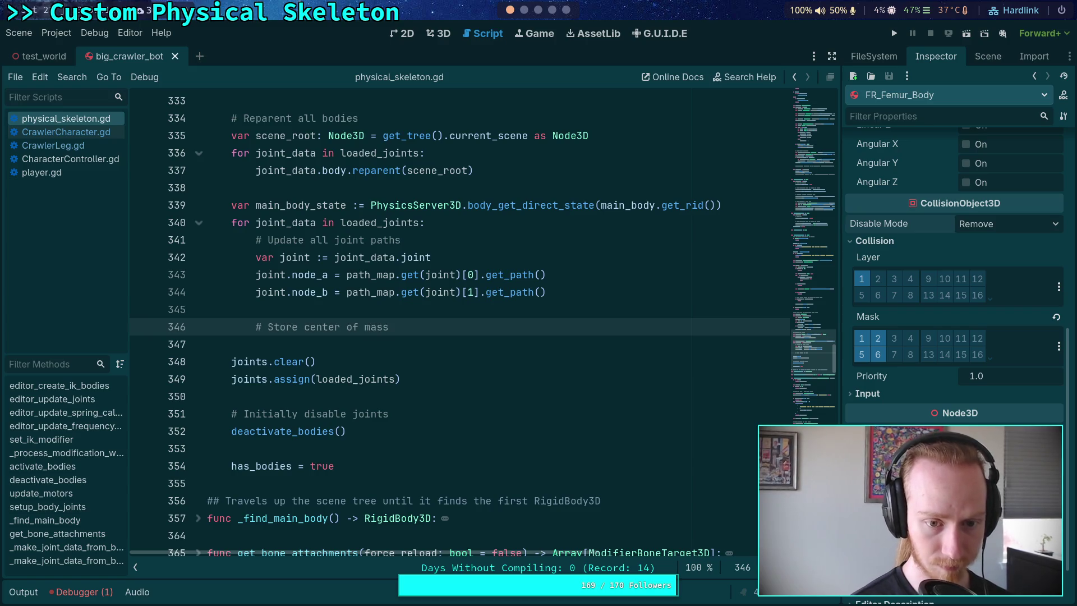
{"action": "key", "text": "Return"}
{"action": "type", "text": "_data.c"}
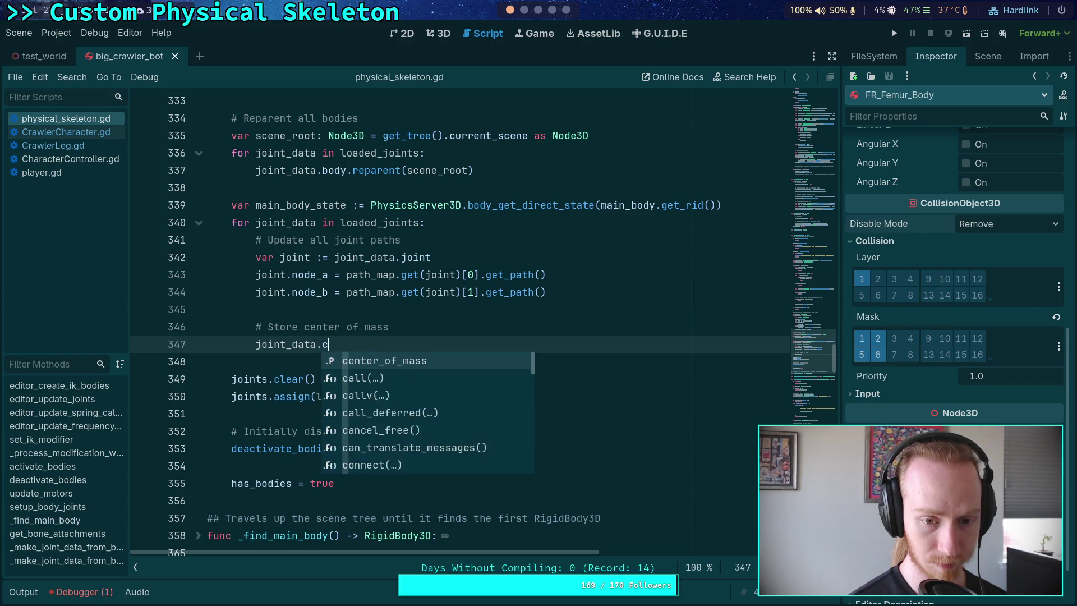
{"action": "key", "text": "Return"}
{"action": "type", "text": "PhysicsSer"}
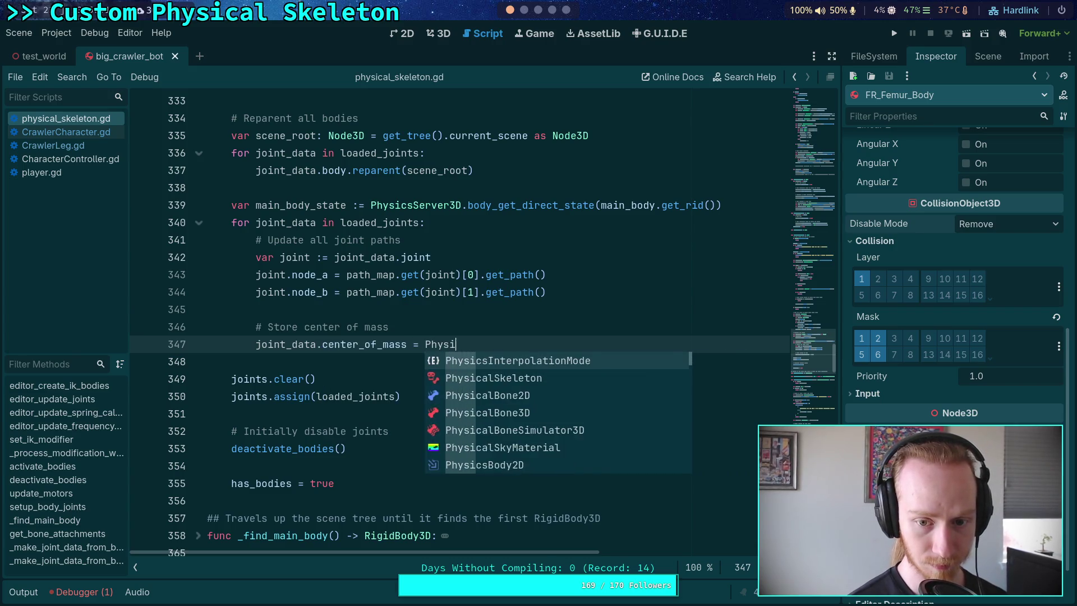
{"action": "key", "text": "Down"}
{"action": "key", "text": "Down"}
{"action": "key", "text": "Down"}
{"action": "key", "text": "Return"}
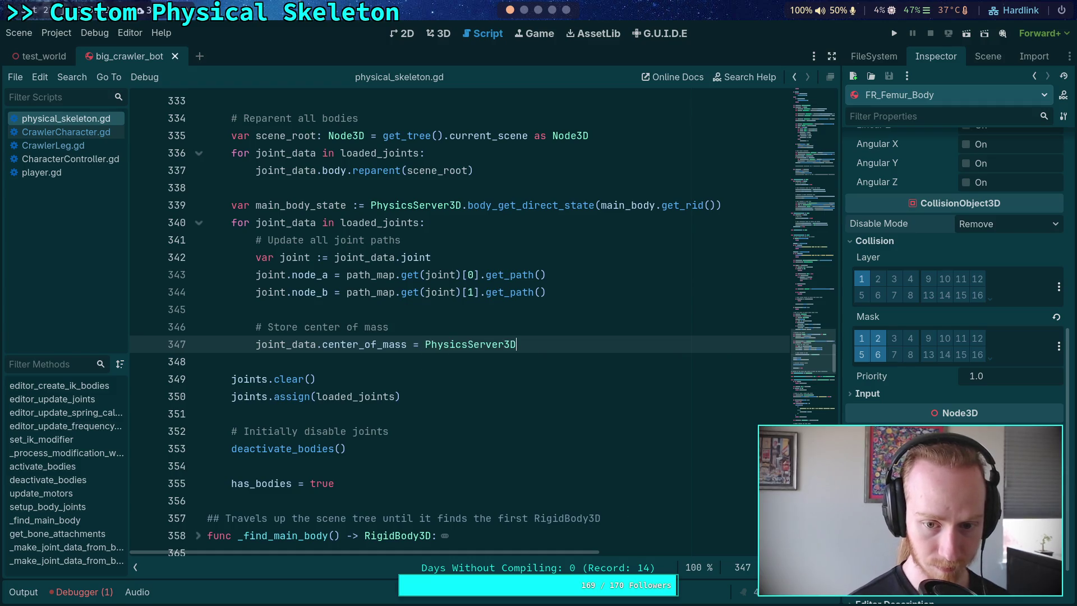
{"action": "type", "text": ".body_get_pa"}
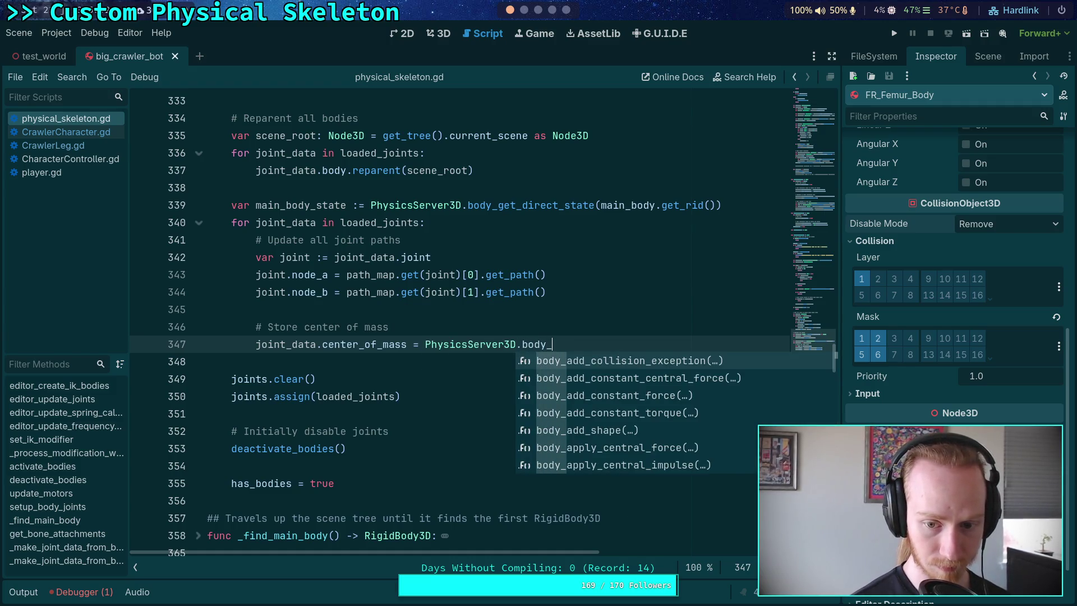
{"action": "key", "text": "Return"}
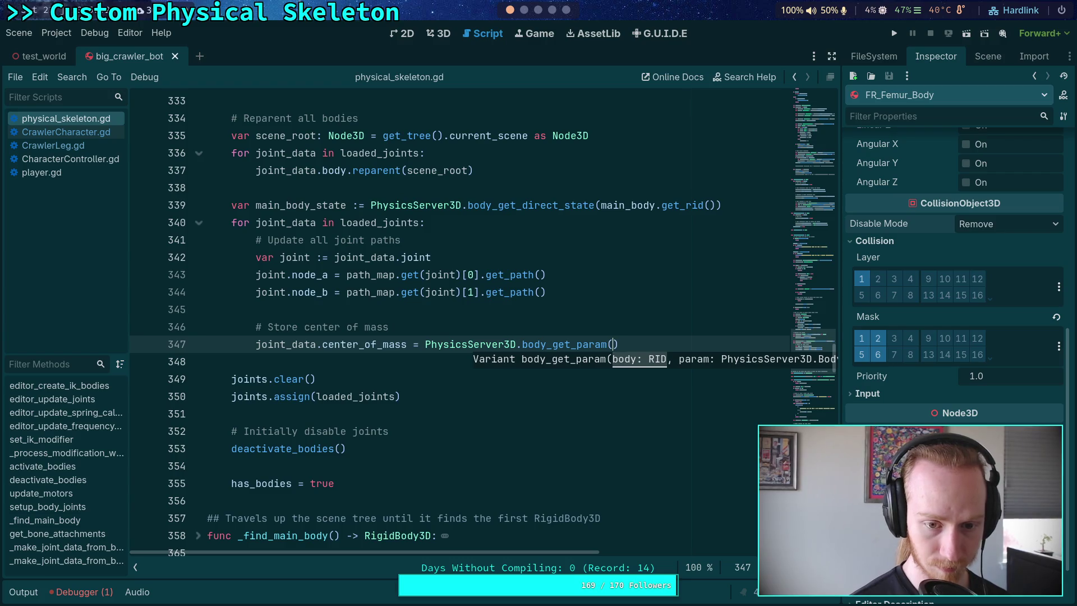
Pass joint_data.body.get_rid() and BODY_PARAM_CENTER_OF_MASS as the arguments
{"action": "type", "text": "joint_data."}
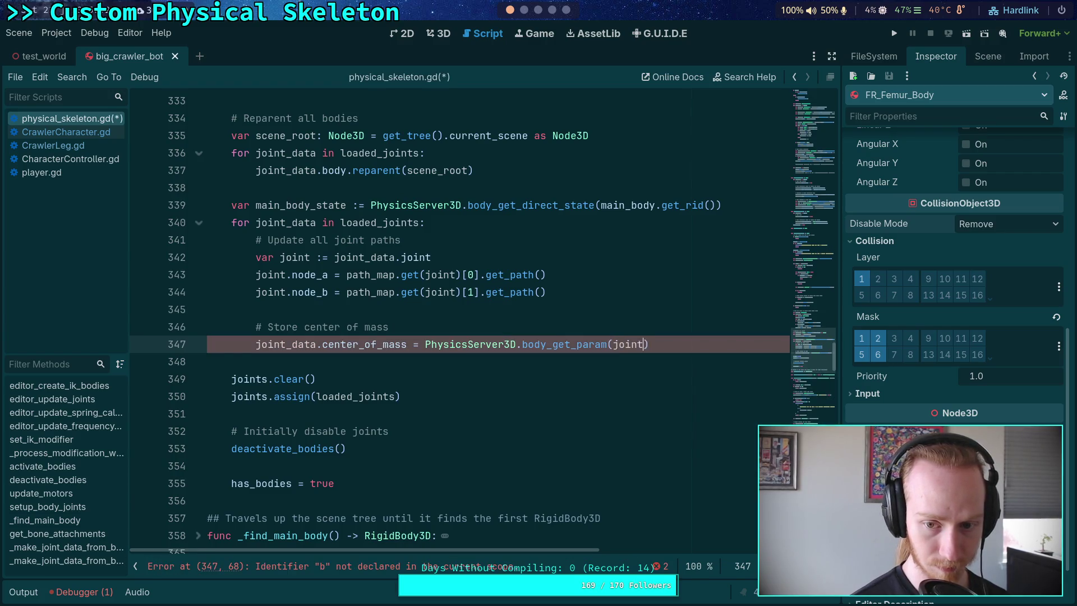
{"action": "type", "text": "body.rid"}
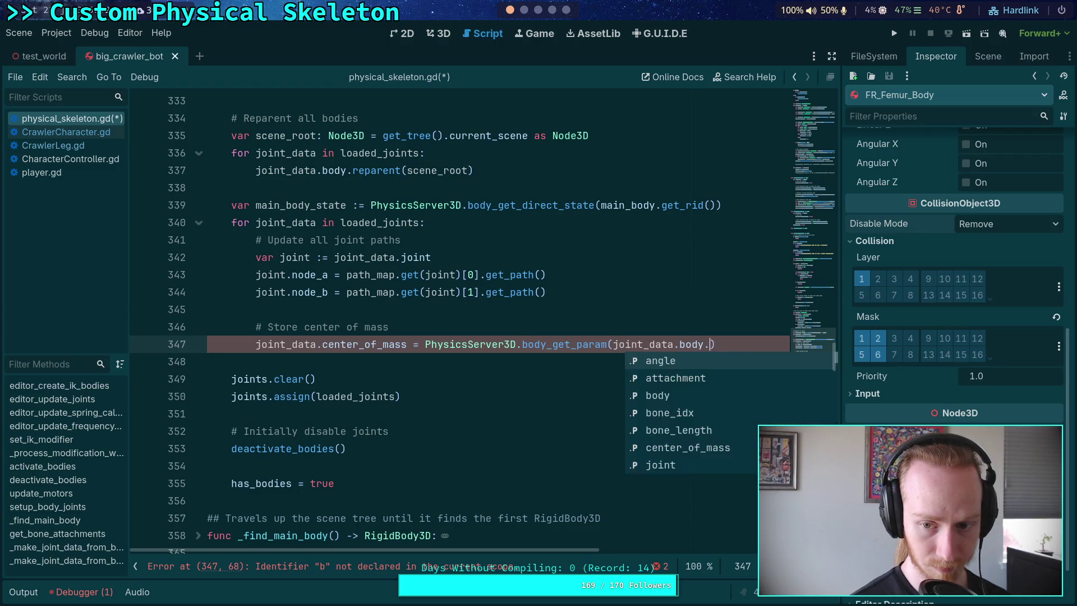
{"action": "key", "text": "Down"}
{"action": "key", "text": "Return"}
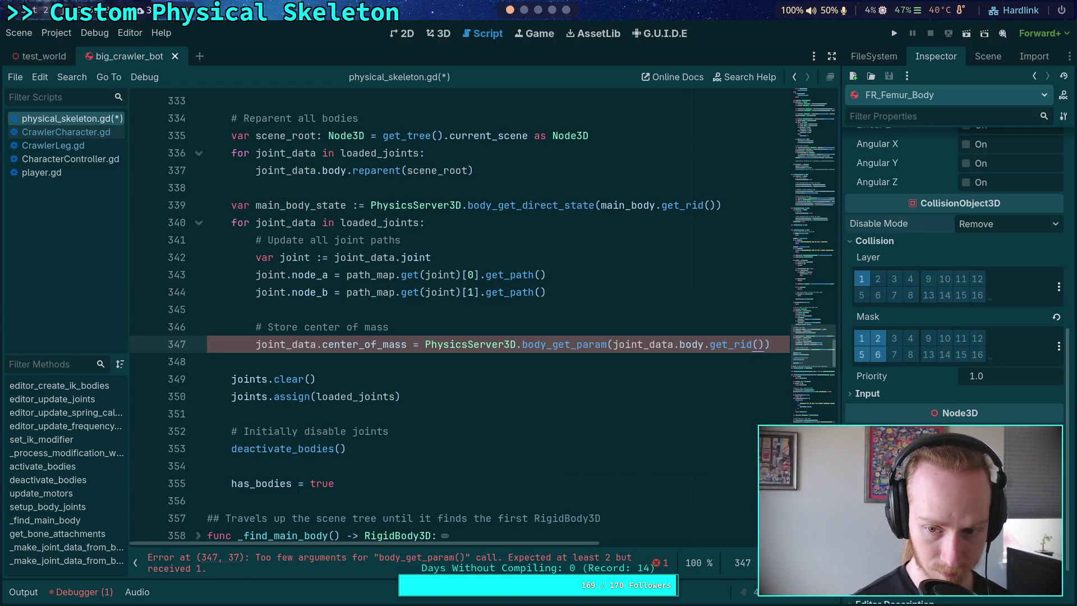
{"action": "type", "text": ", param"}
{"action": "key", "text": "Down"}
{"action": "key", "text": "Down"}
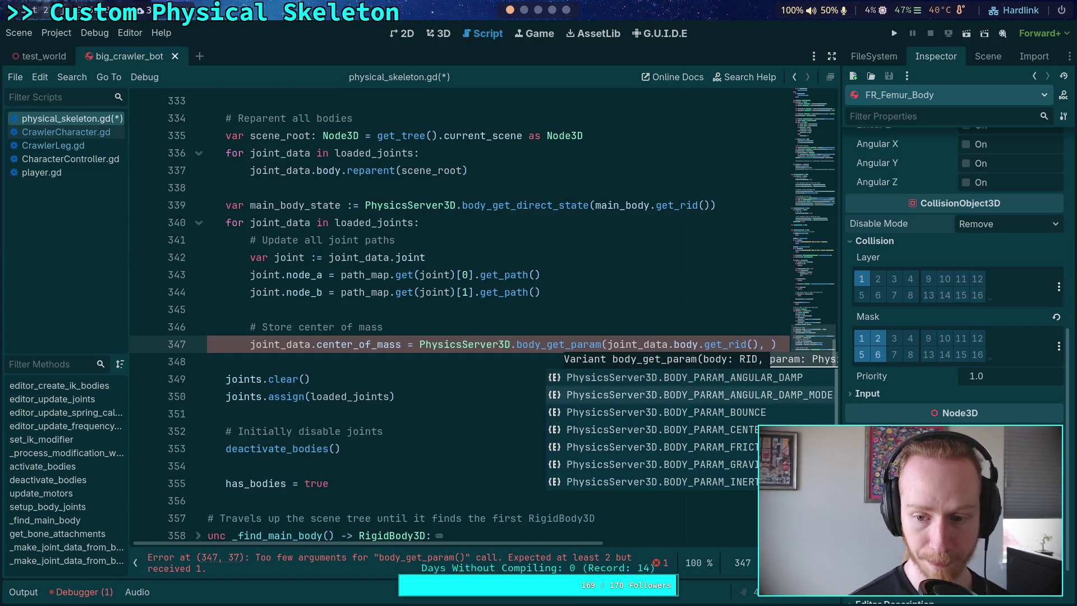
{"action": "key", "text": "Return"}
{"action": "left_click", "coordinate": [416, 418]}
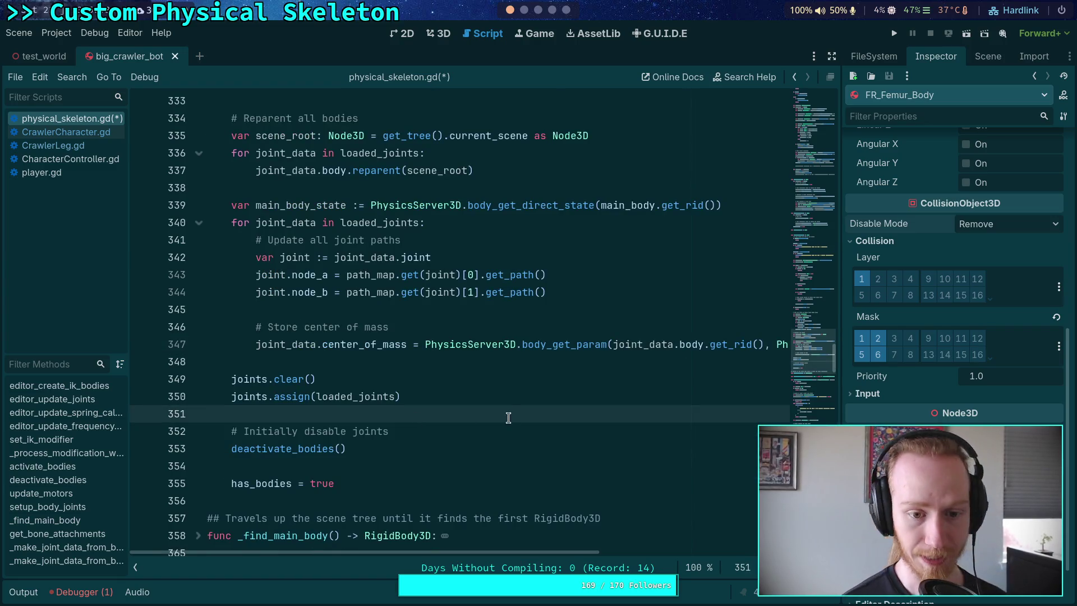
Delete the old center_of_mass assignment on line 544 near the file end
{"action": "scroll", "coordinate": [508, 418], "scroll_direction": "down", "scroll_amount": 20}
{"action": "scroll", "coordinate": [518, 409], "scroll_direction": "down", "scroll_amount": 20}
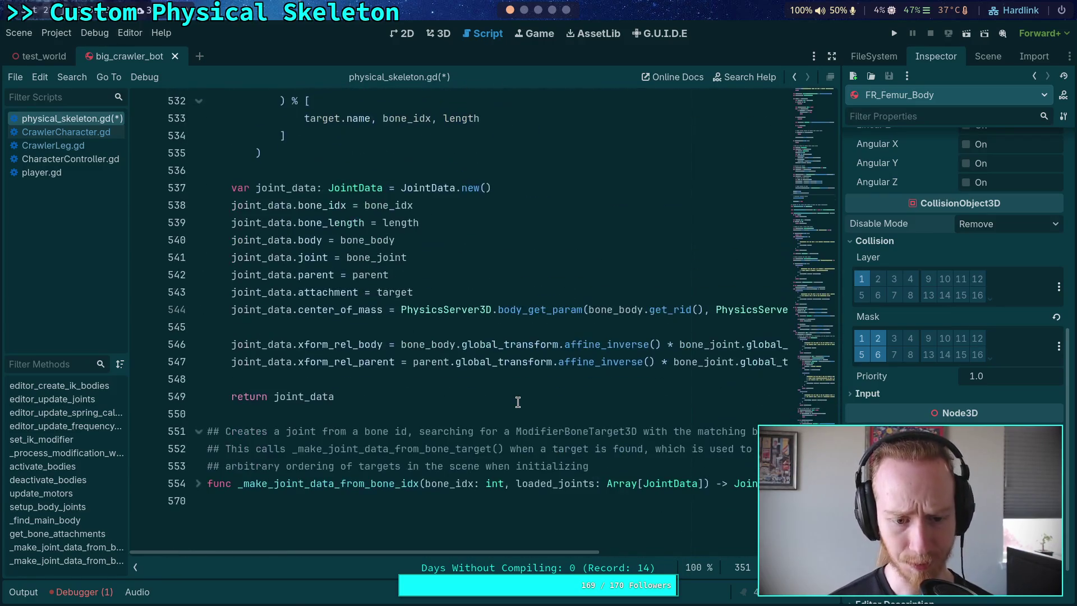
{"action": "triple_click", "coordinate": [231, 312]}
{"action": "key", "text": "BackSpace"}
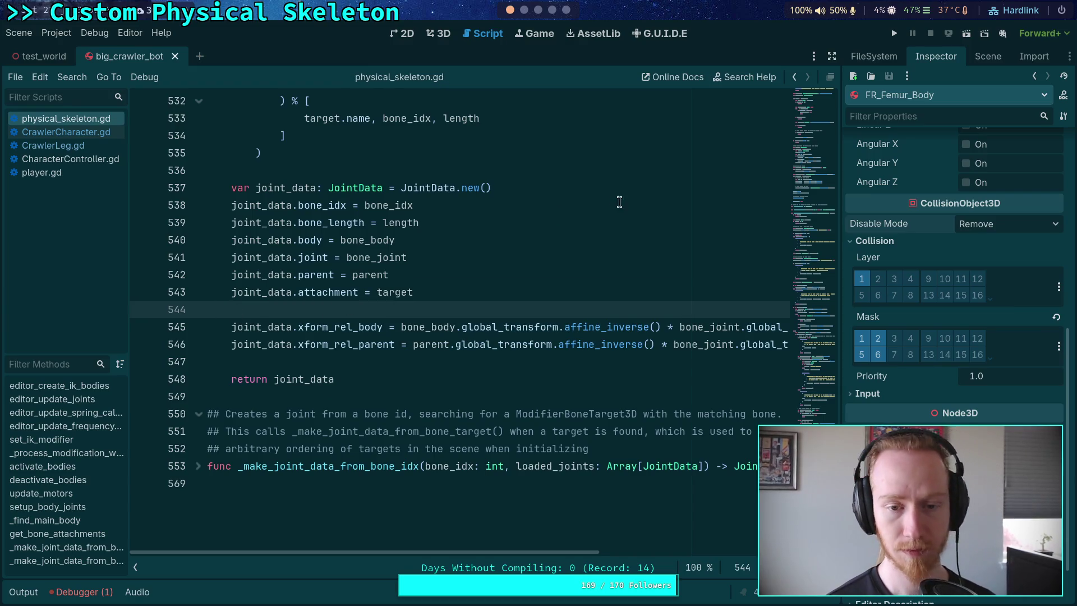
Delete the redundant state line below main_body_state in activate_bodies
{"action": "scroll", "coordinate": [770, 392], "scroll_direction": "up", "scroll_amount": 20}
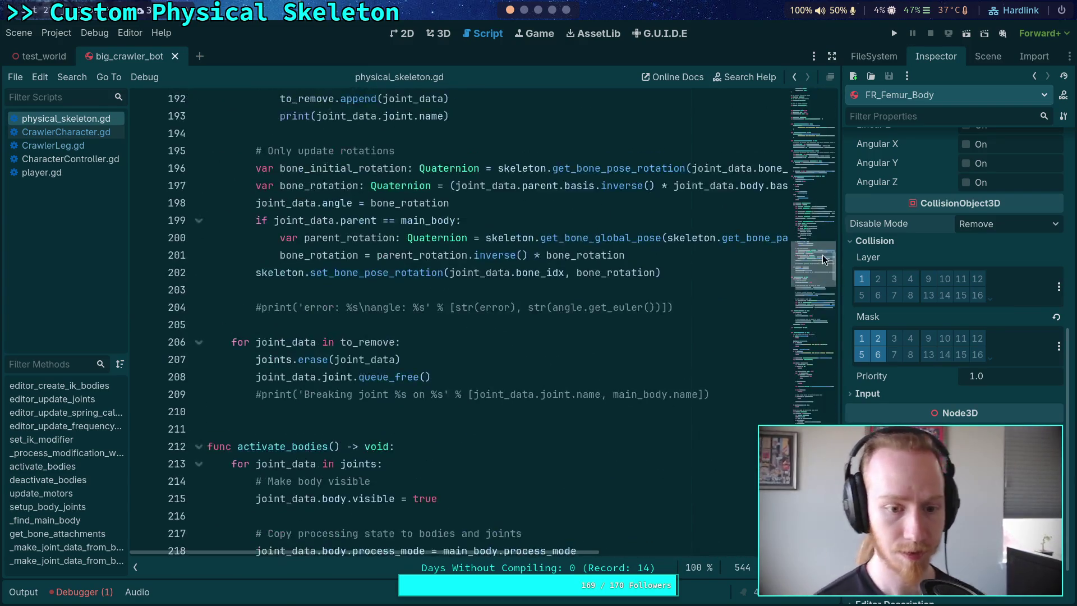
{"action": "scroll", "coordinate": [599, 385], "scroll_direction": "down", "scroll_amount": 1}
{"action": "left_click_drag", "start_coordinate": [760, 425], "coordinate": [781, 413]}
{"action": "key", "text": "BackSpace"}
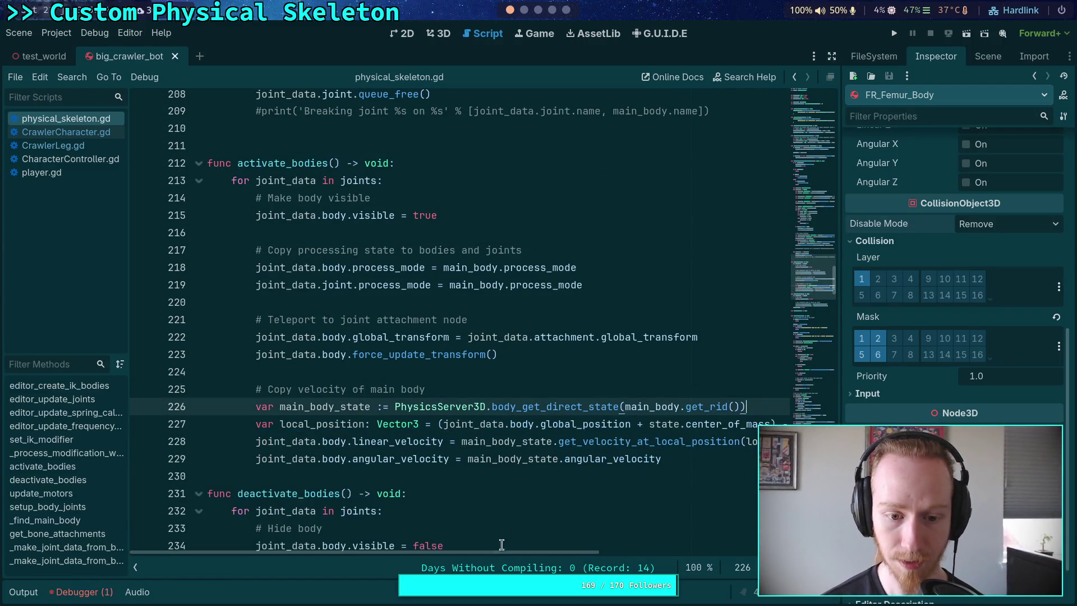
Replace the undeclared 'state' on line 227 with joint_data in the local_position calculation
{"action": "scroll", "coordinate": [548, 553], "scroll_direction": "right", "scroll_amount": 5}
{"action": "double_click", "coordinate": [437, 433]}
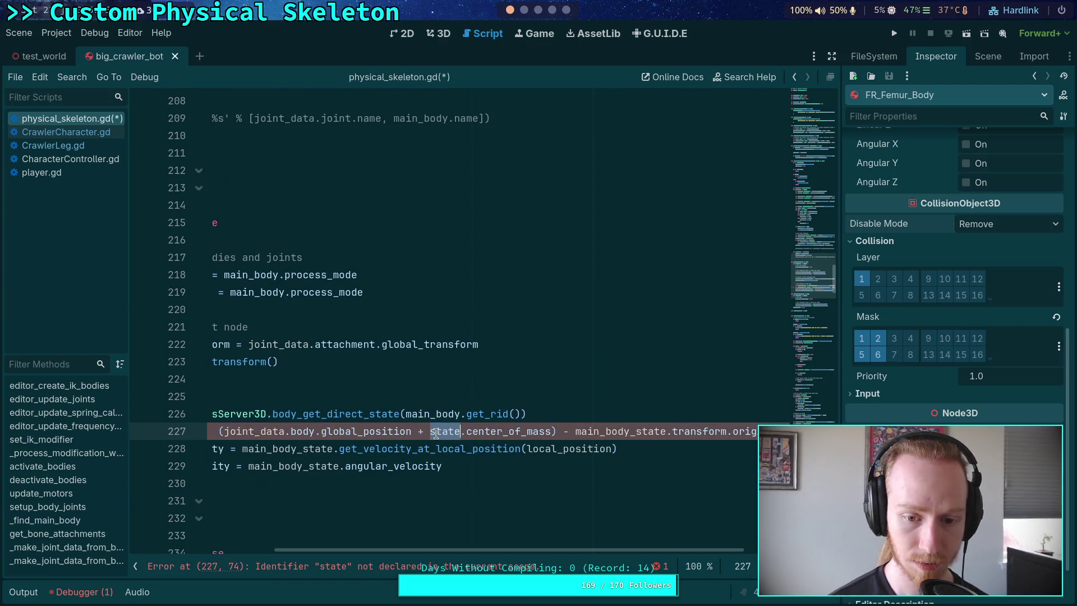
{"action": "type", "text": "joint_data."}
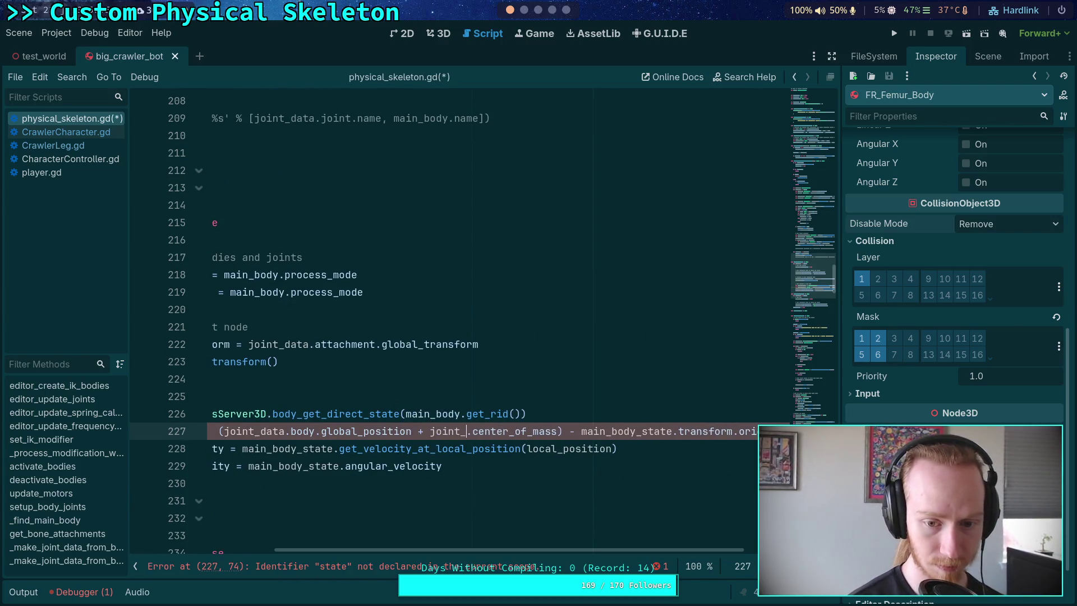
{"action": "key", "text": "BackSpace"}
{"action": "left_click", "coordinate": [508, 379]}
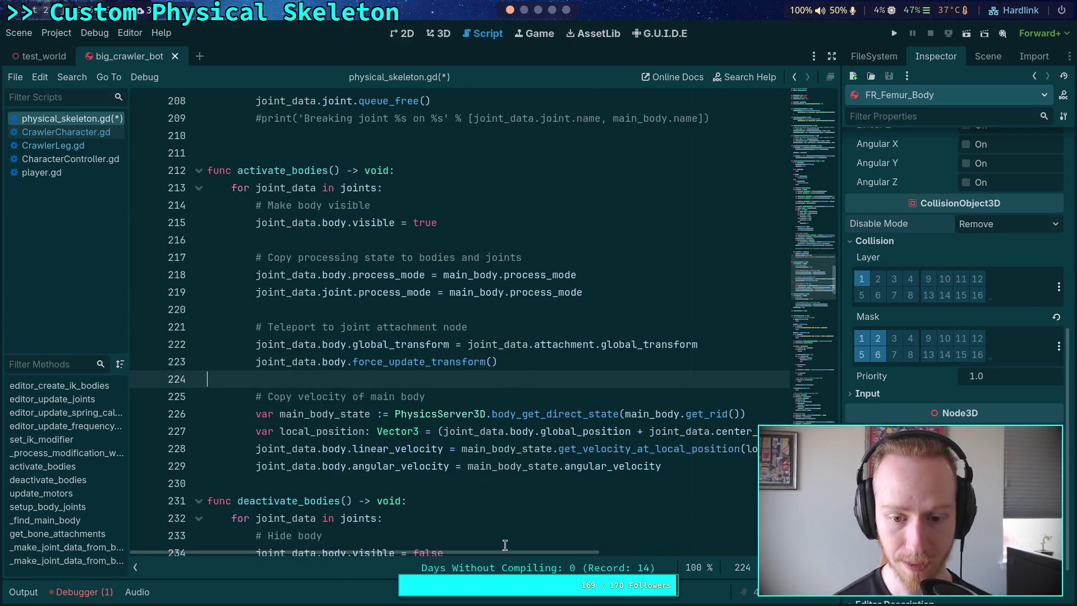
Hide the script list and methods panel, then save physical_skeleton.gd
{"action": "left_click", "coordinate": [137, 570]}
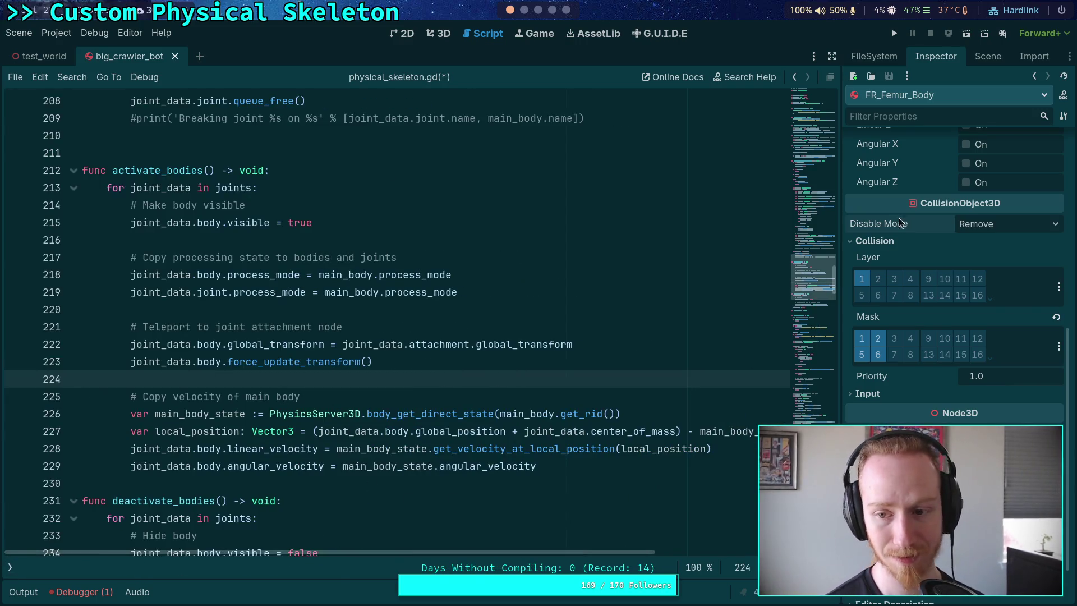
{"action": "left_click", "coordinate": [832, 56]}
{"action": "left_click", "coordinate": [641, 352]}
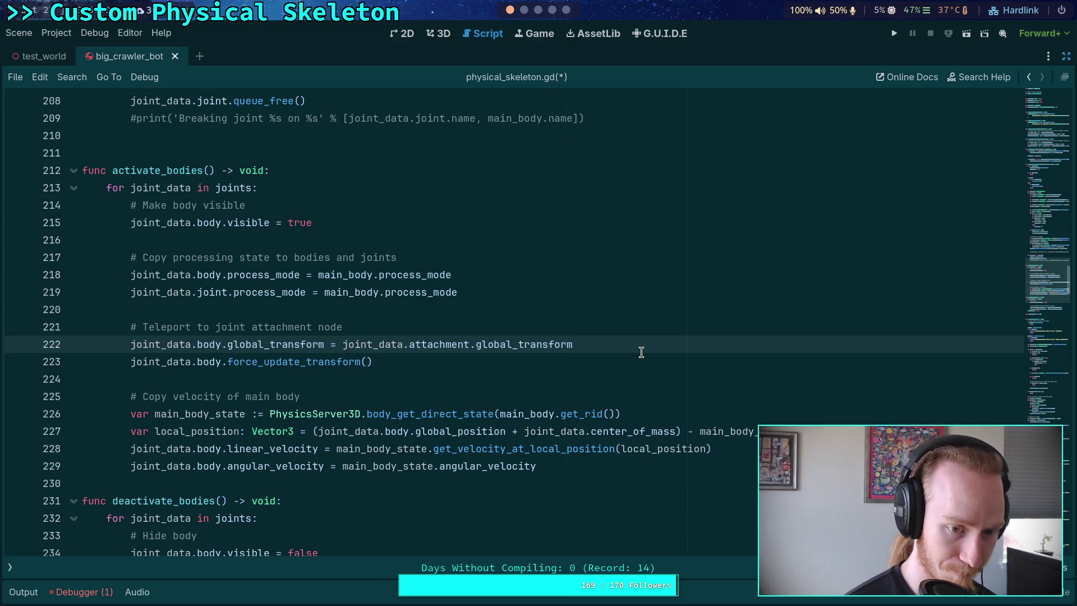
{"action": "key", "text": "ctrl+s"}
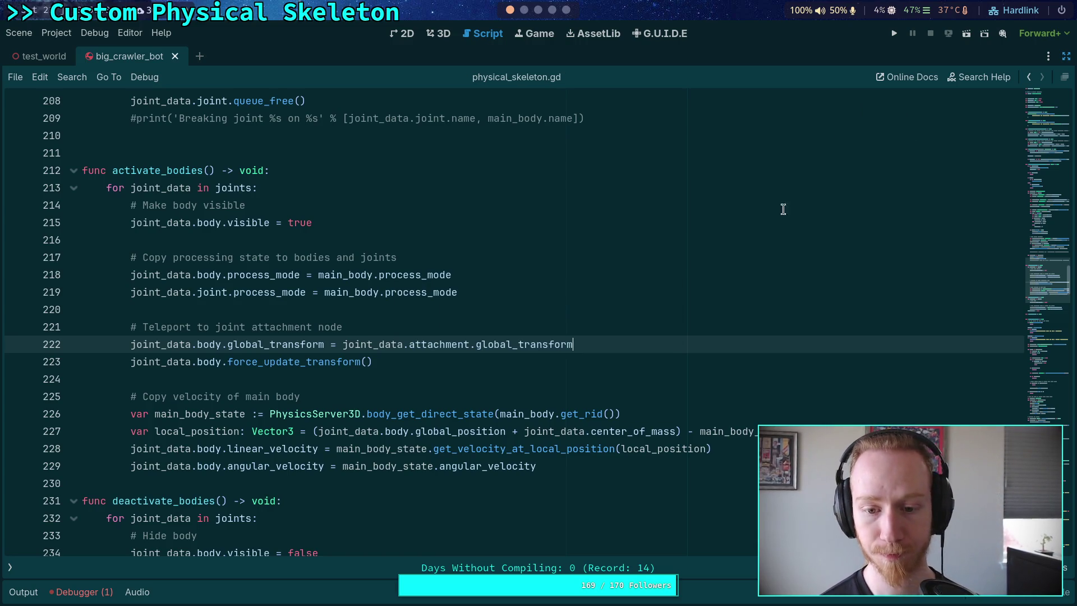
Run the crawler bot project to test the changes, then stop the game
{"action": "left_click", "coordinate": [893, 34]}
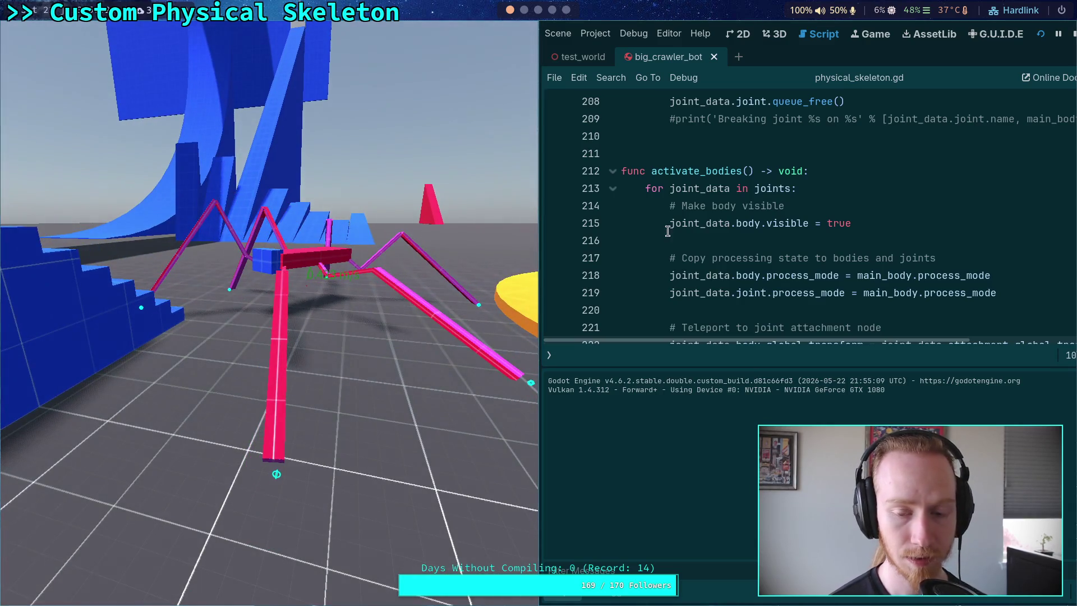
{"action": "left_click", "coordinate": [1073, 36]}
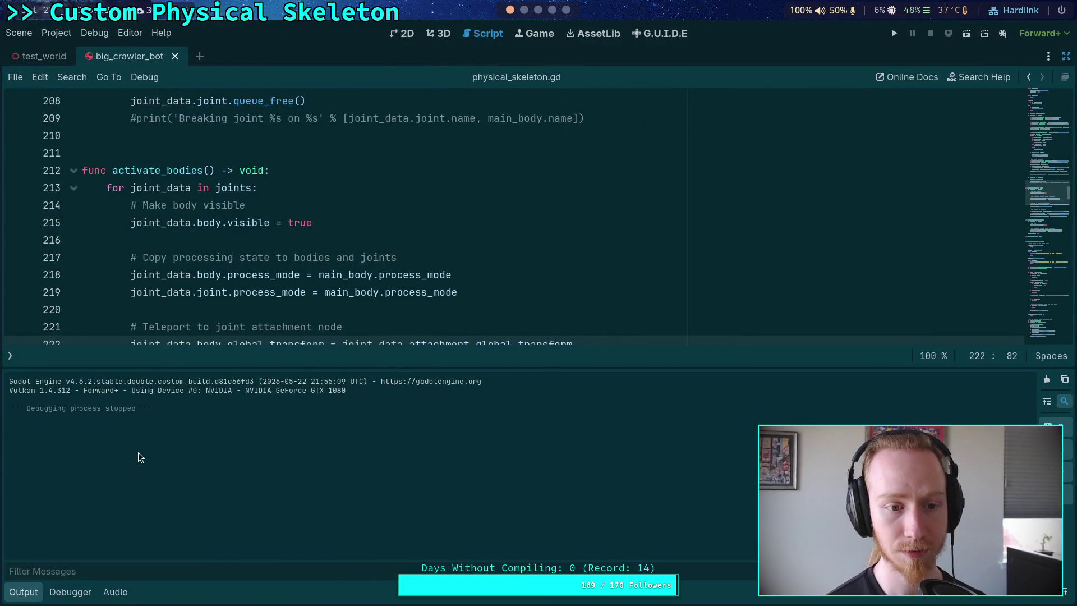
Add 'bodies_active = true' as the last line of activate_bodies, after a blank line
{"action": "left_click", "coordinate": [11, 596]}
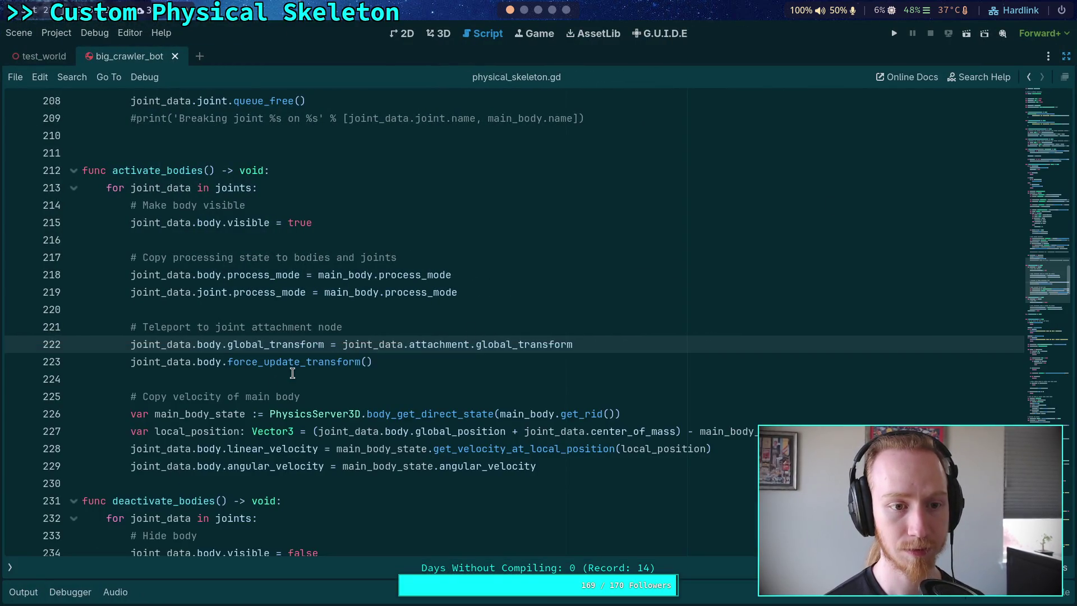
{"action": "left_click", "coordinate": [606, 473]}
{"action": "key", "text": "Return"}
{"action": "key", "text": "BackSpace"}
{"action": "type", "text": "bodie"}
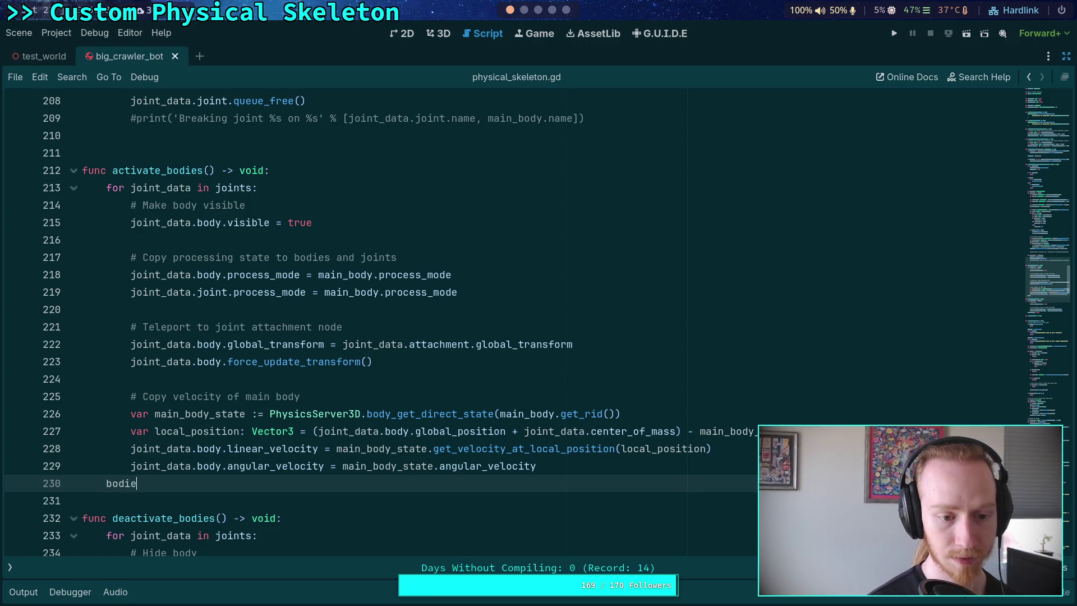
{"action": "type", "text": "s"}
{"action": "key", "text": "Return"}
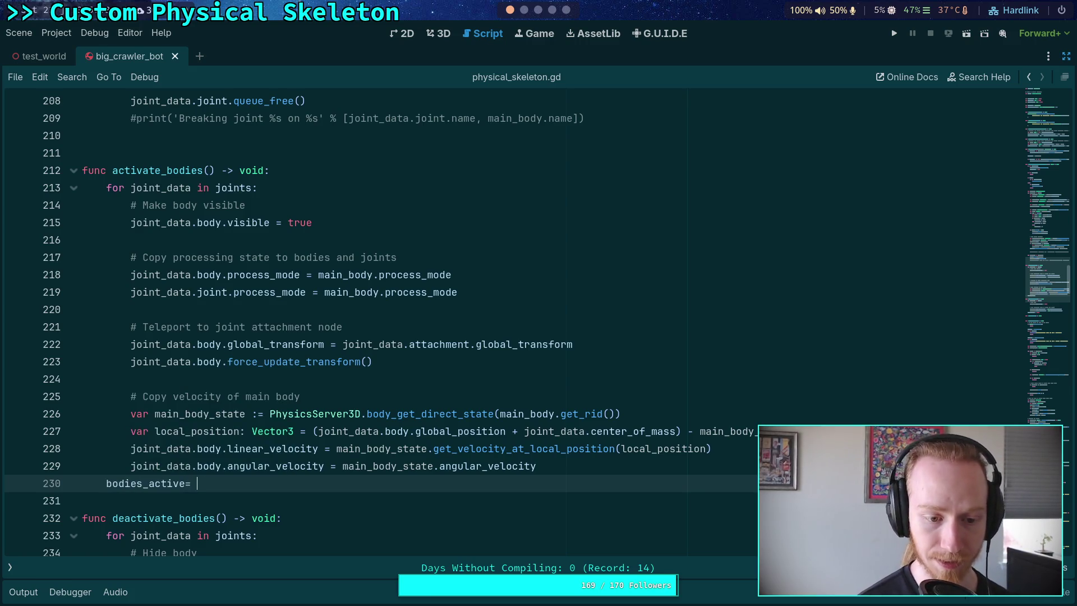
{"action": "type", "text": "true"}
{"action": "key", "text": "Return"}
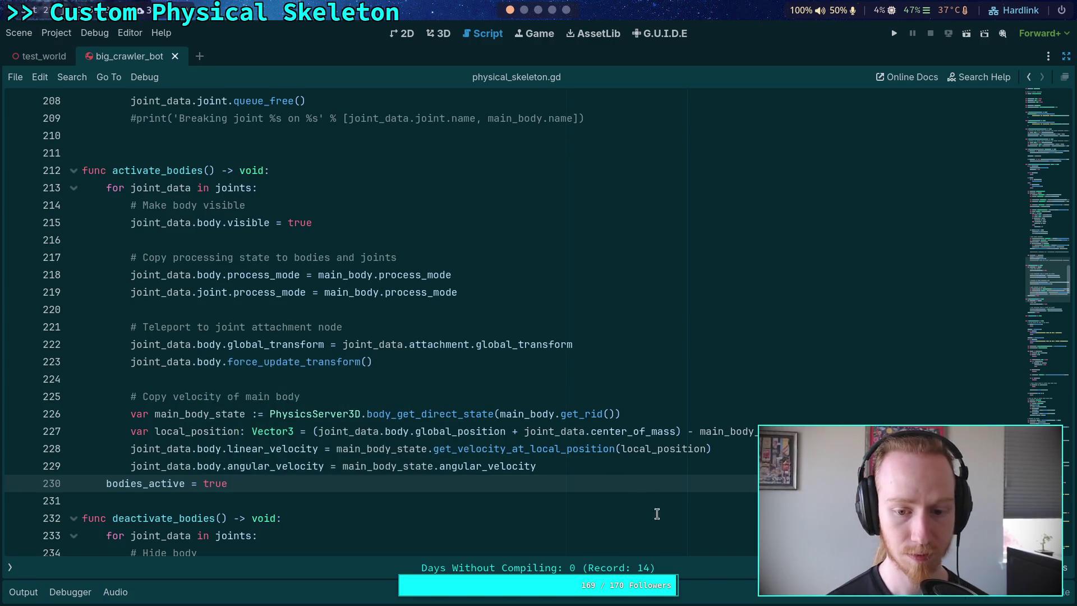
{"action": "left_click", "coordinate": [580, 474]}
{"action": "key", "text": "Return"}
Add a new line in deactivate_bodies, save physical_skeleton.gd, and run the project
{"action": "scroll", "coordinate": [572, 449], "scroll_direction": "down", "scroll_amount": 5}
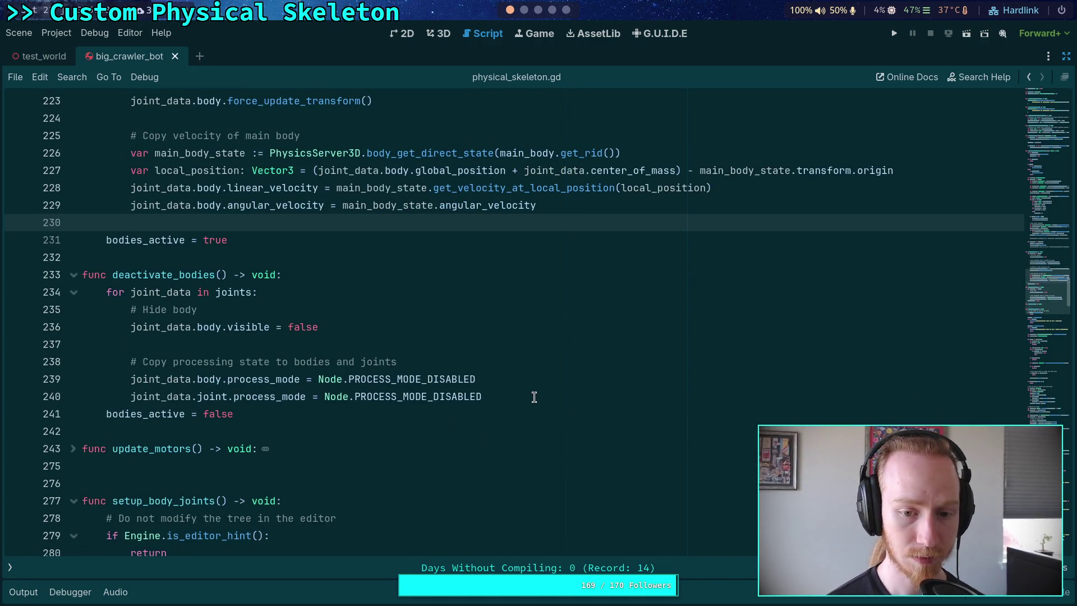
{"action": "left_click", "coordinate": [534, 397]}
{"action": "key", "text": "Return"}
{"action": "scroll", "coordinate": [528, 384], "scroll_direction": "up", "scroll_amount": 3}
{"action": "key", "text": "ctrl+s"}
{"action": "scroll", "coordinate": [437, 377], "scroll_direction": "up", "scroll_amount": 2}
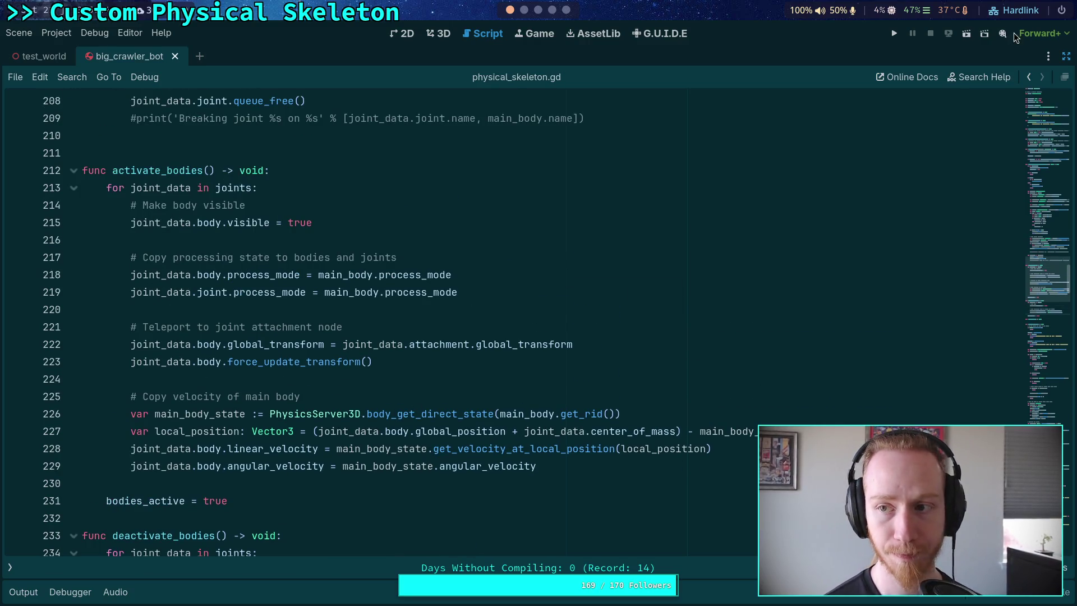
{"action": "left_click", "coordinate": [895, 34]}
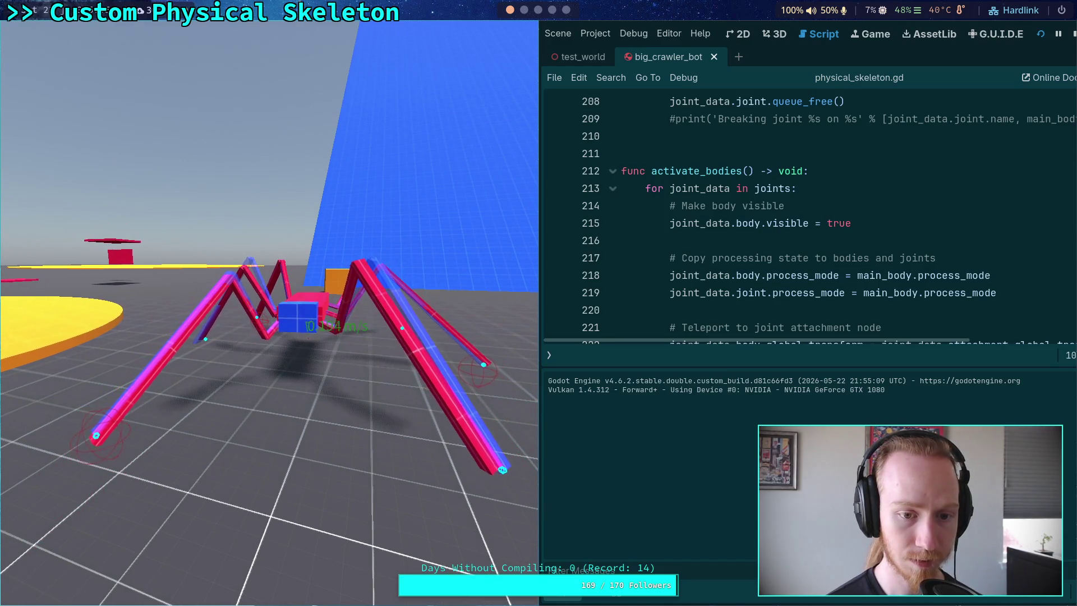
Stop the crawler test run, show the script and method lists, and hide the Output log
{"action": "left_click", "coordinate": [1073, 35]}
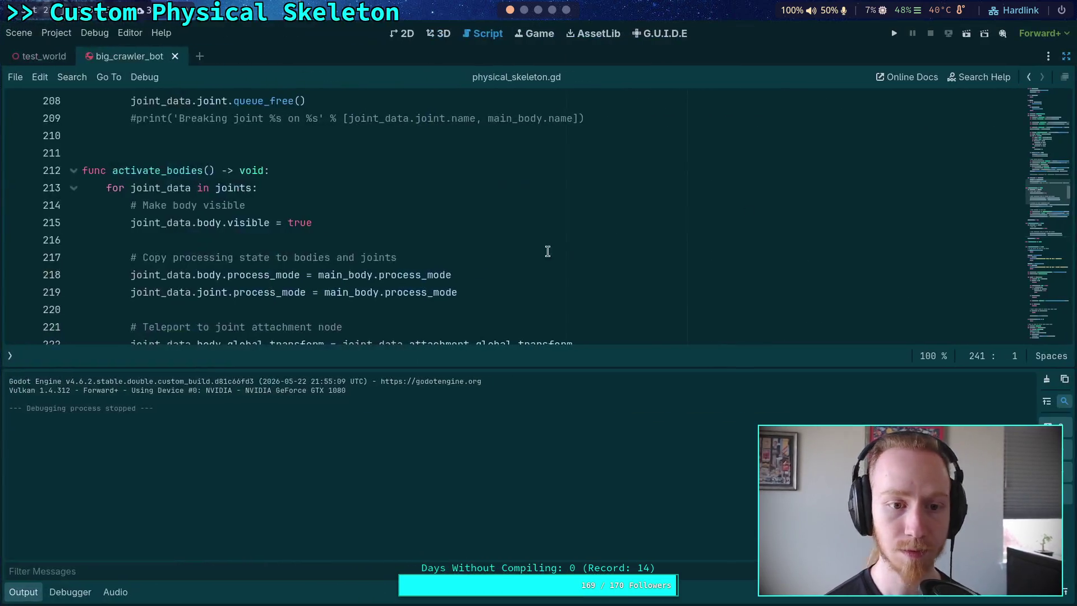
{"action": "left_click", "coordinate": [9, 355]}
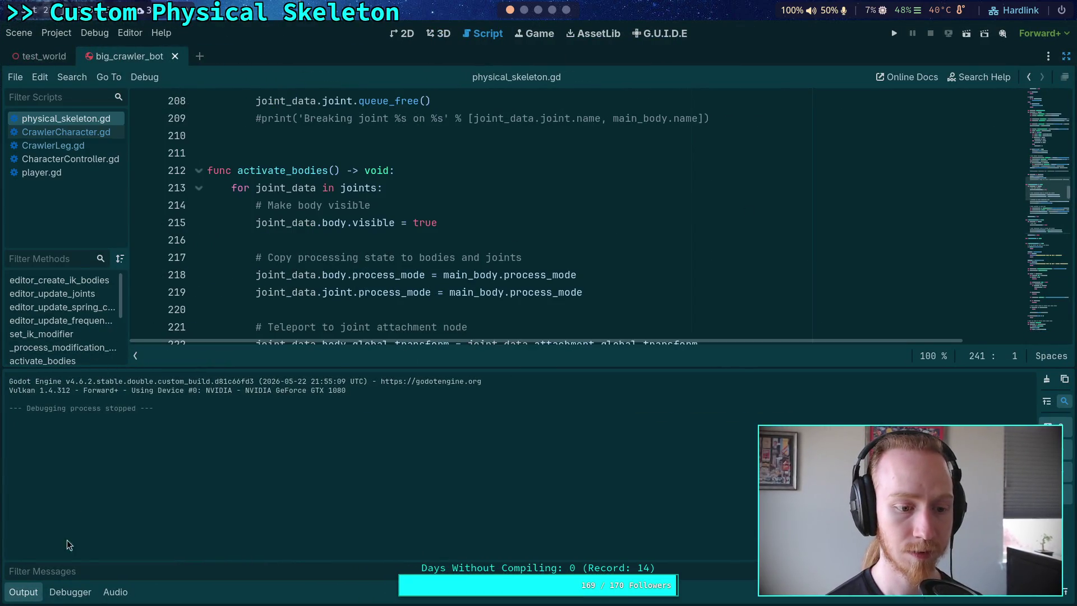
{"action": "left_click", "coordinate": [20, 591]}
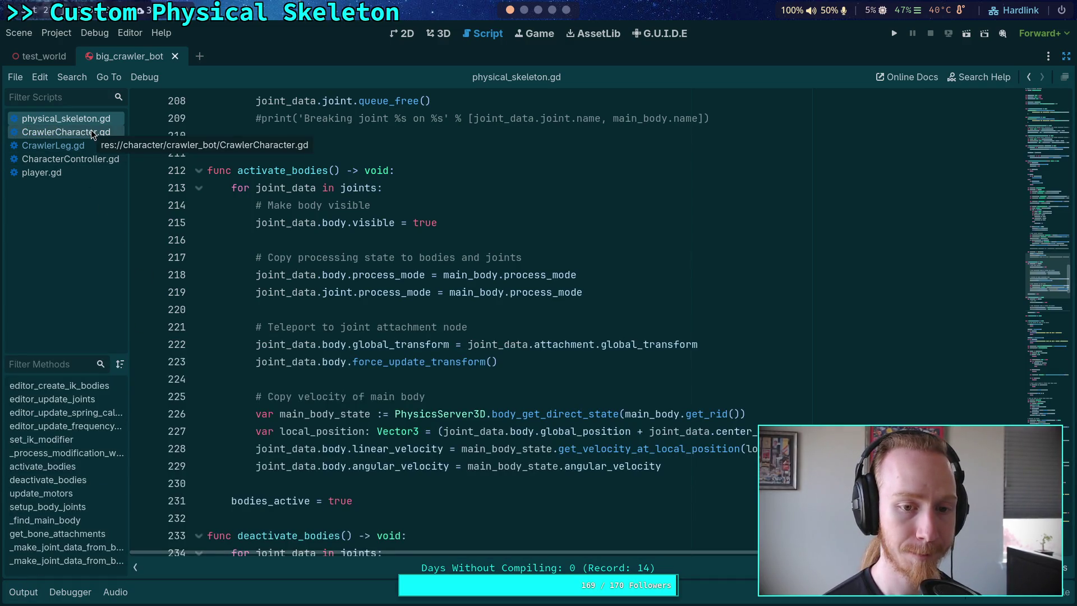
Run the crawler project once more as a test, then stop it
{"action": "scroll", "coordinate": [275, 332], "scroll_direction": "up", "scroll_amount": 6}
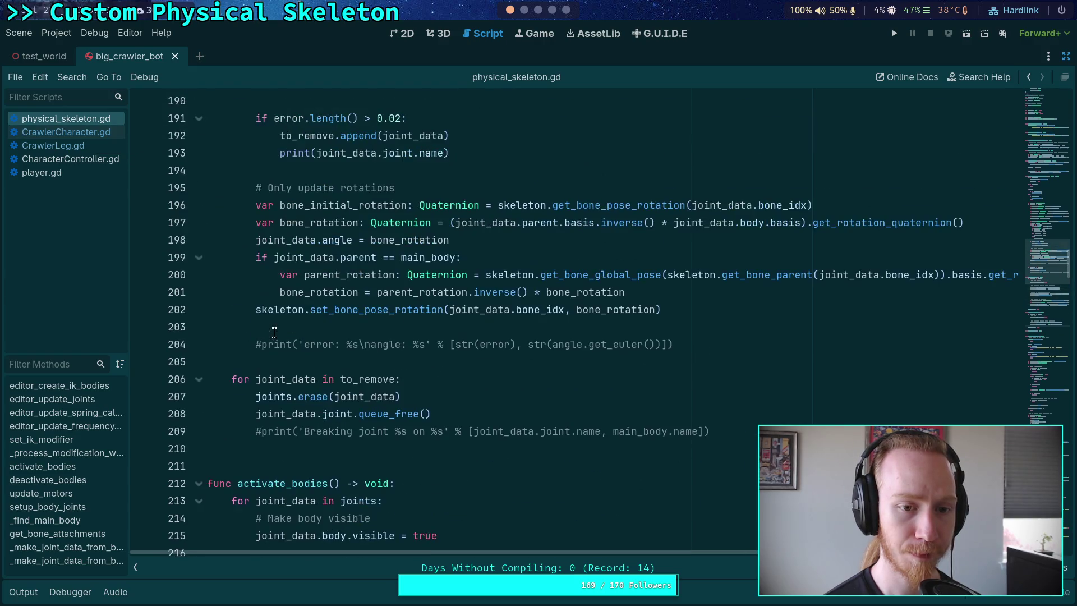
{"action": "scroll", "coordinate": [271, 342], "scroll_direction": "up", "scroll_amount": 5}
{"action": "scroll", "coordinate": [264, 353], "scroll_direction": "down", "scroll_amount": 11}
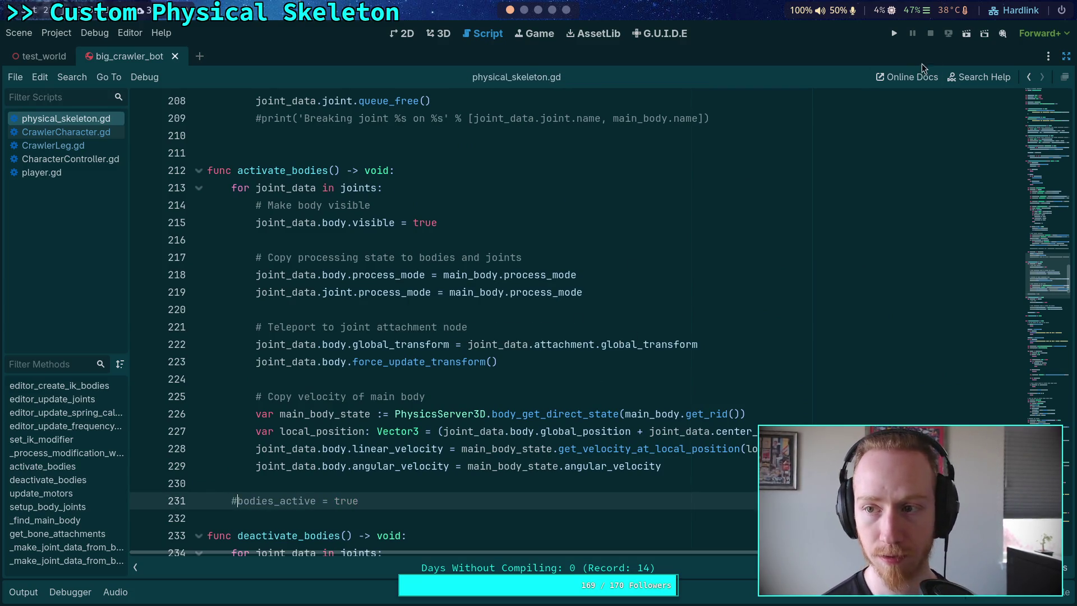
{"action": "left_click", "coordinate": [893, 34]}
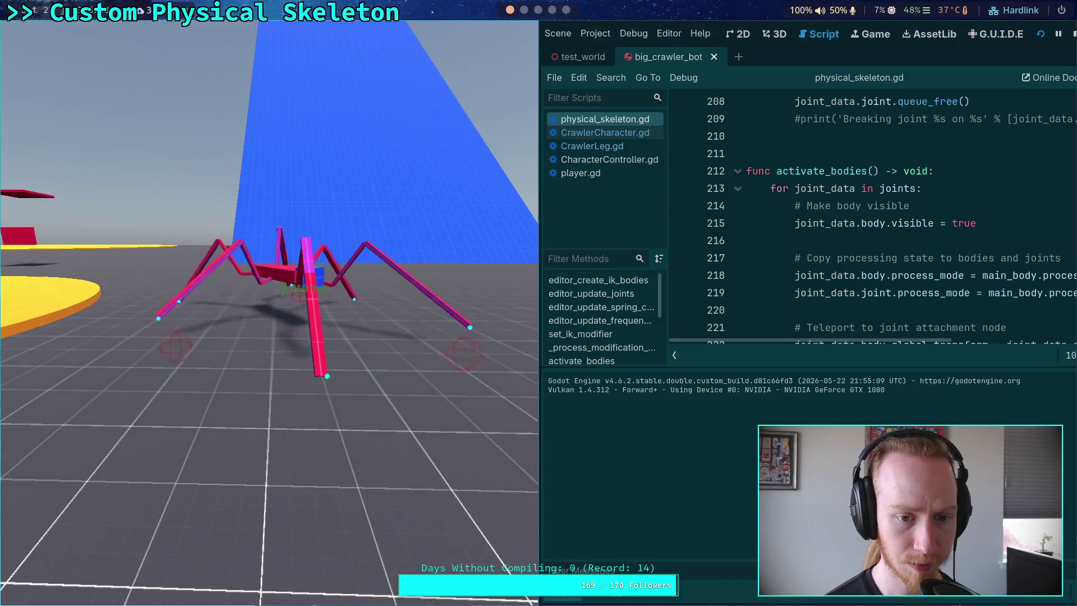
{"action": "left_click", "coordinate": [1073, 34]}
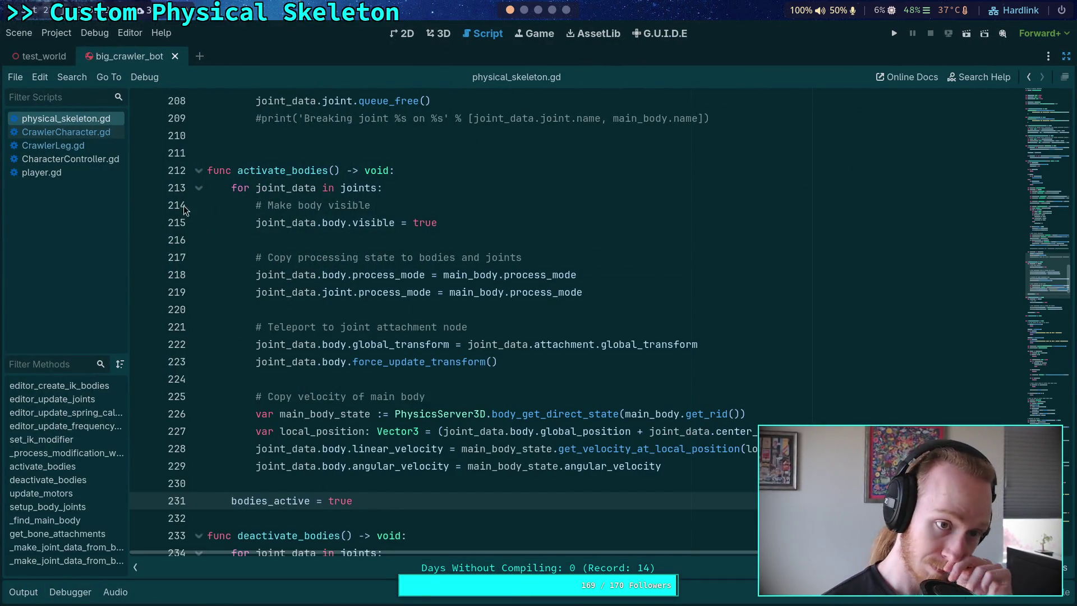
Open CrawlerCharacter.gd, close big_crawler_bot, inspect CrawlerBot in test_world, then run and stop it
{"action": "left_click", "coordinate": [87, 135]}
{"action": "left_click", "coordinate": [174, 56]}
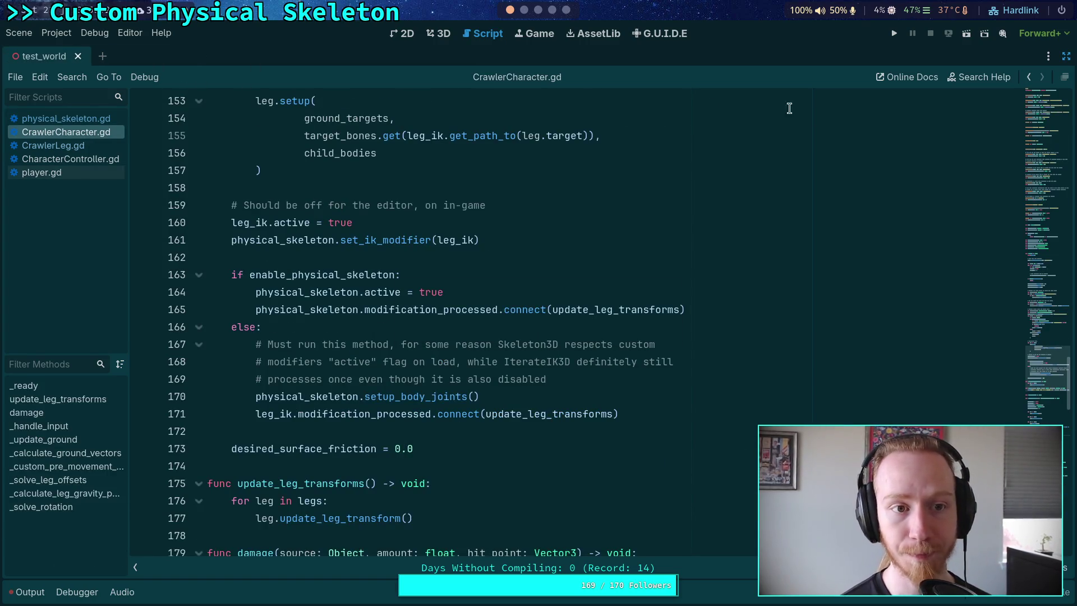
{"action": "left_click", "coordinate": [1066, 56]}
{"action": "left_click", "coordinate": [979, 54]}
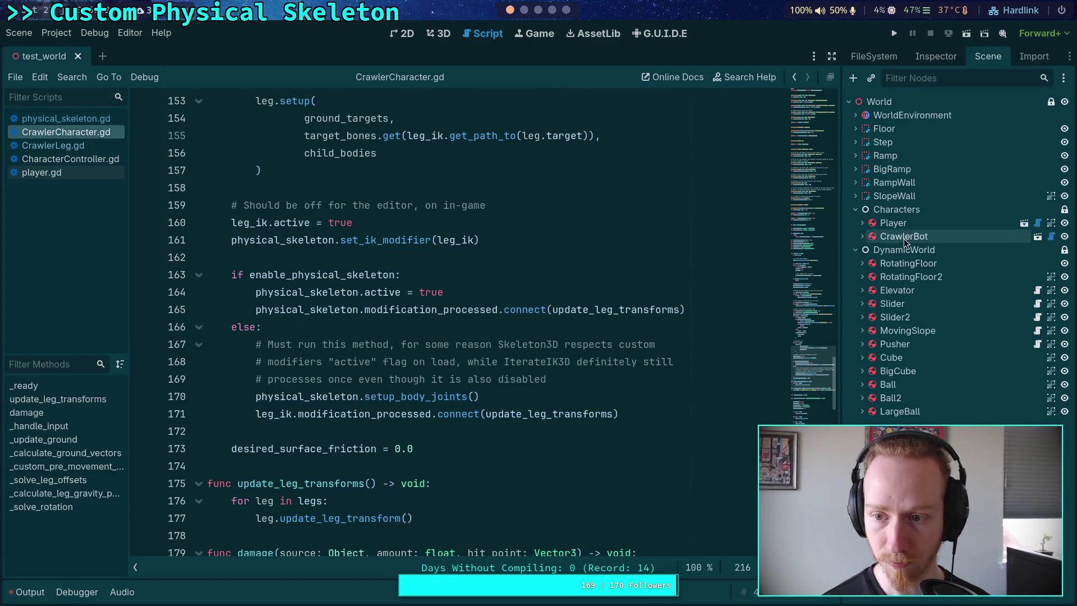
{"action": "left_click", "coordinate": [920, 56]}
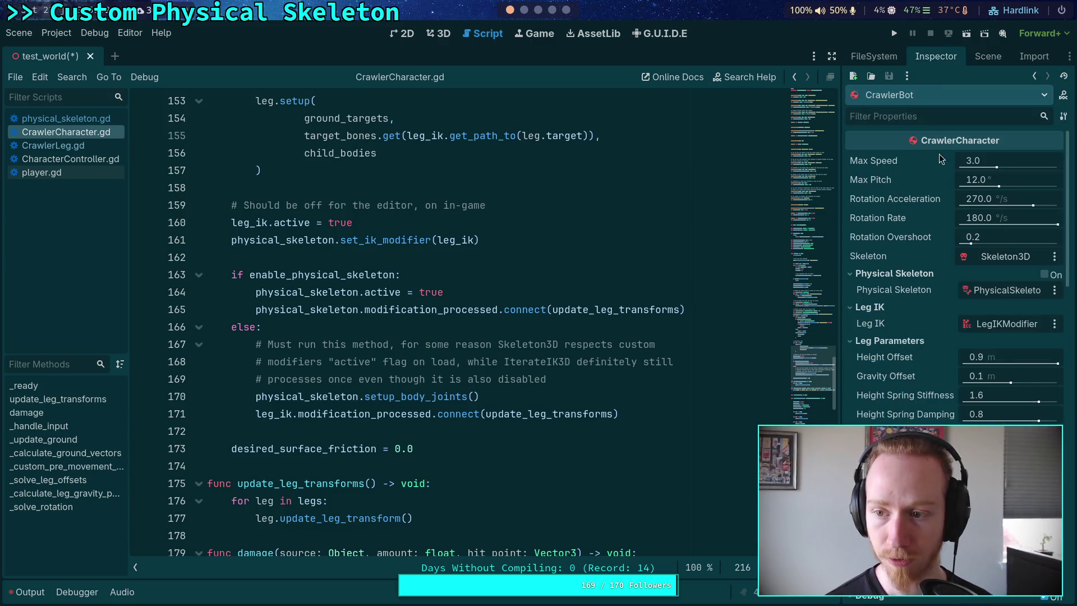
{"action": "left_click", "coordinate": [896, 35]}
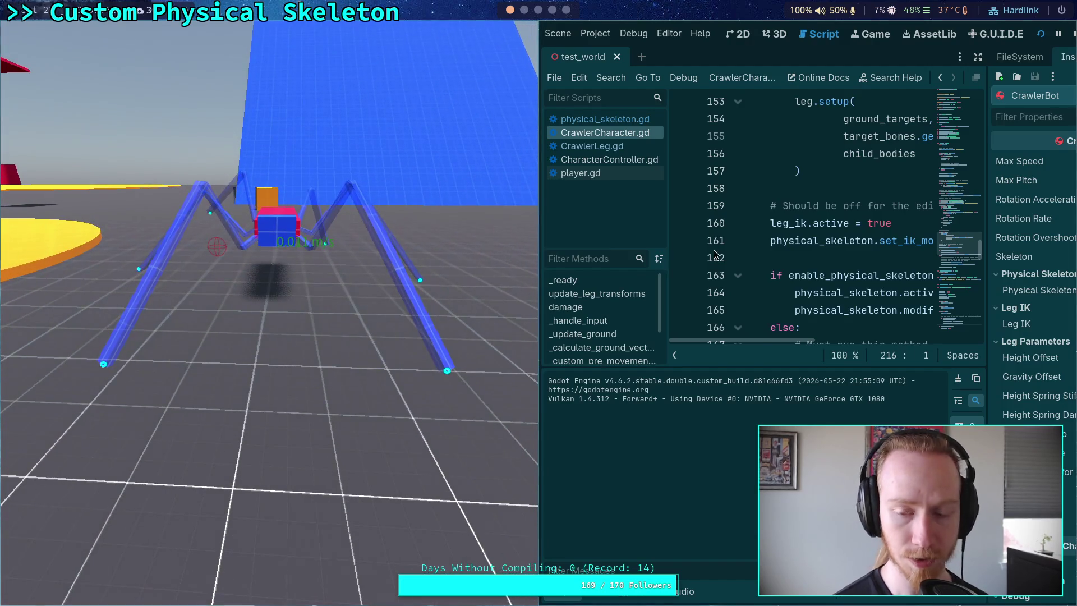
{"action": "left_click", "coordinate": [1074, 36]}
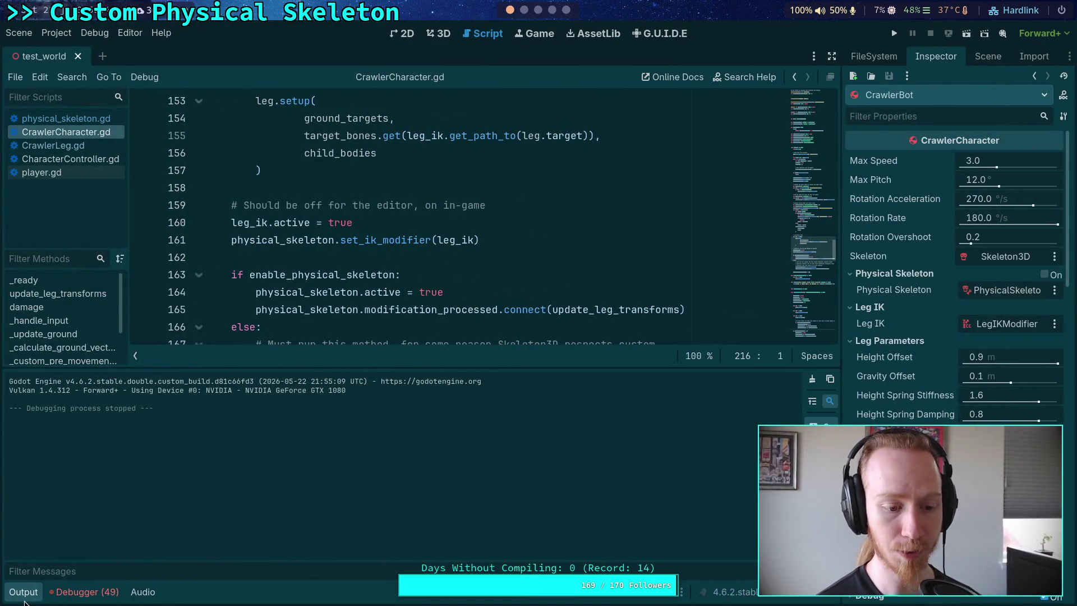
List the debugger's 49 errors and jump to the line causing the add_child error
{"action": "left_click", "coordinate": [23, 593]}
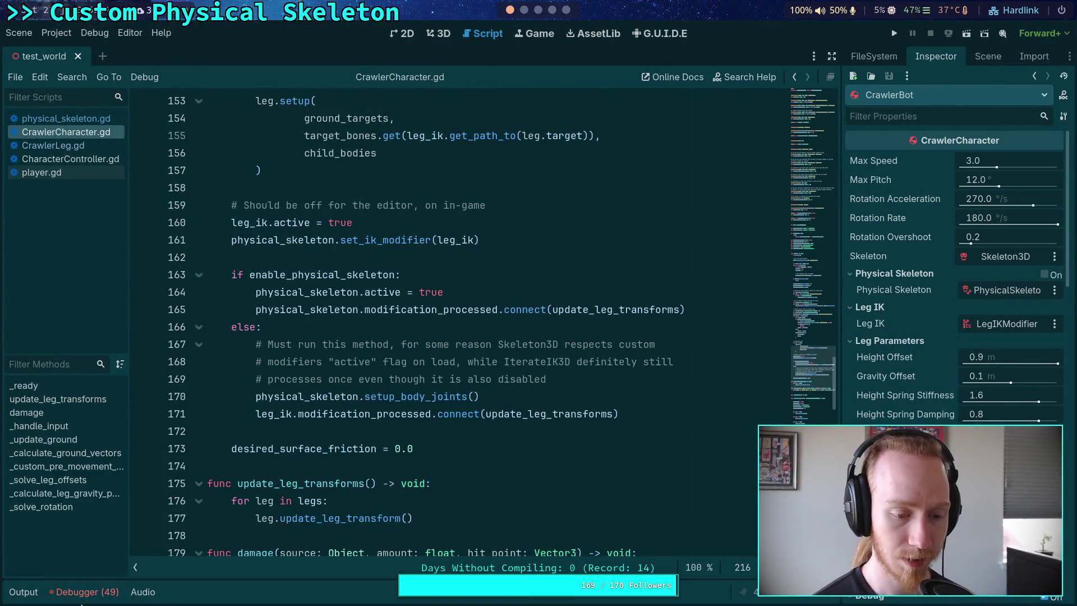
{"action": "left_click", "coordinate": [84, 592]}
{"action": "left_click", "coordinate": [130, 435]}
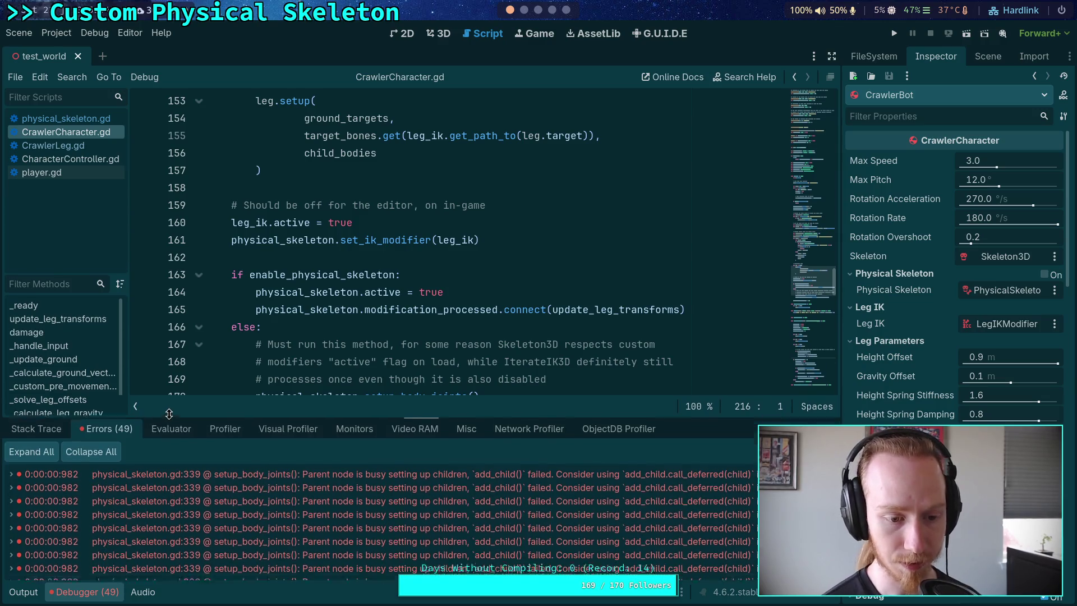
{"action": "left_click", "coordinate": [540, 413]}
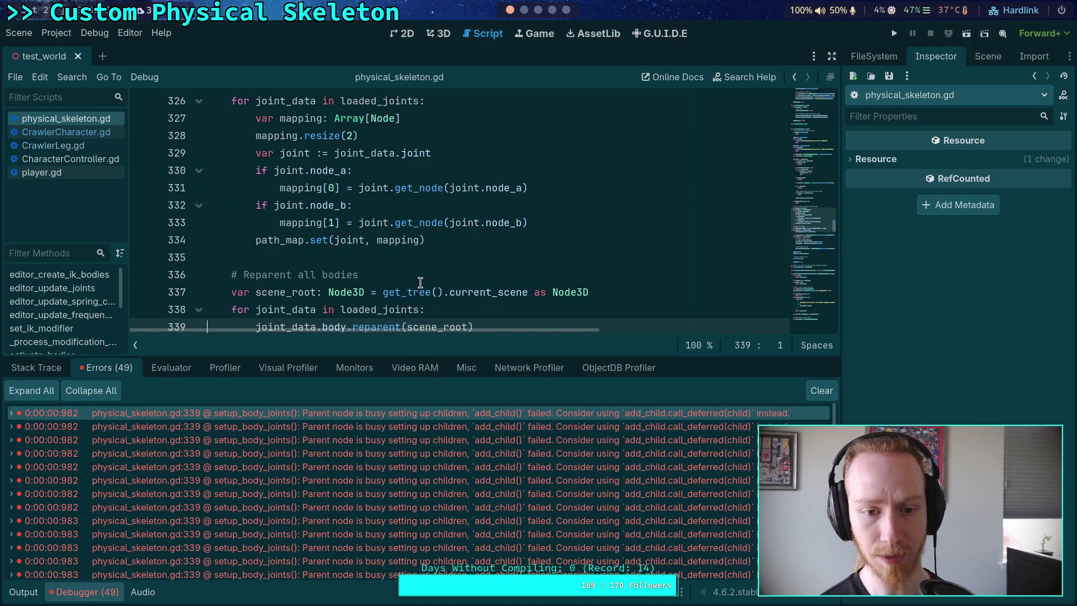
{"action": "scroll", "coordinate": [421, 289], "scroll_direction": "down", "scroll_amount": 2}
{"action": "scroll", "coordinate": [421, 288], "scroll_direction": "up", "scroll_amount": 2}
{"action": "scroll", "coordinate": [421, 289], "scroll_direction": "up", "scroll_amount": 15}
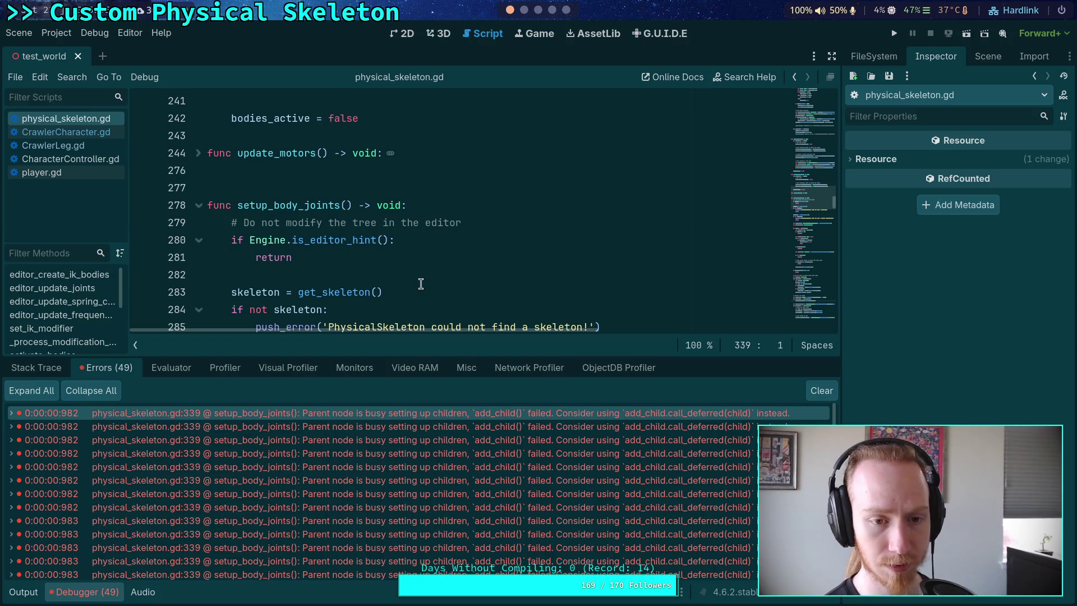
{"action": "key", "text": "ctrl+j"}
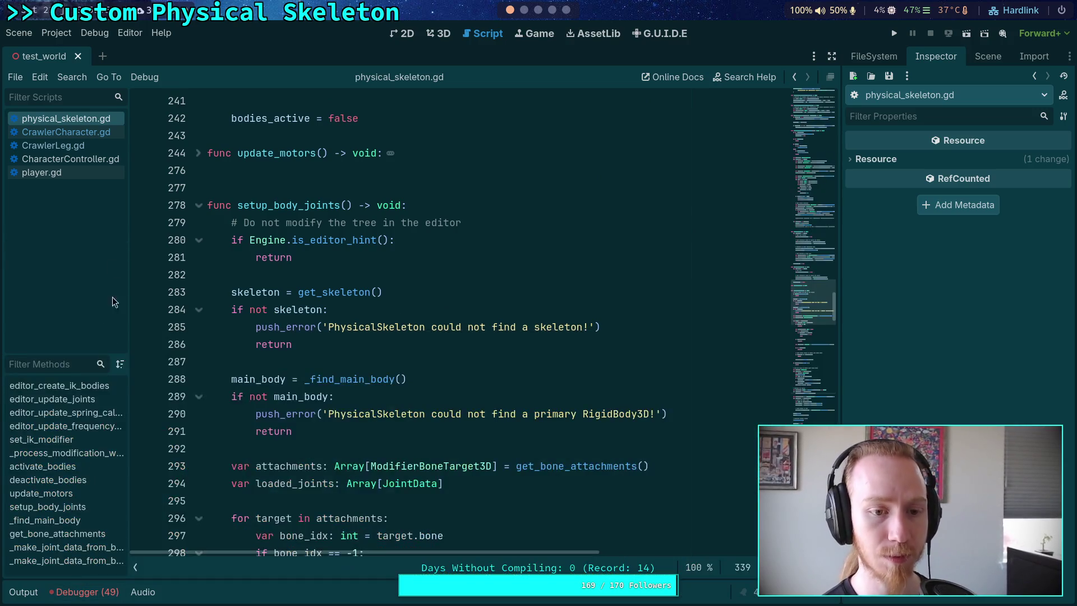
In CrawlerCharacter.gd, make the setup_body_joints call on line 170 use call_deferred
{"action": "left_click", "coordinate": [77, 131]}
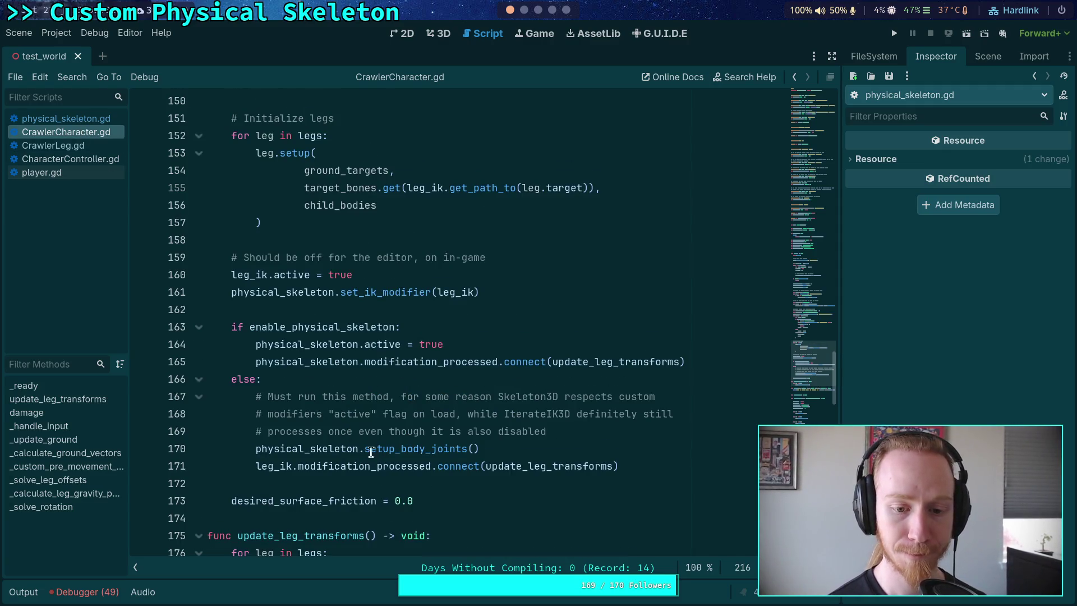
{"action": "left_click", "coordinate": [510, 449]}
{"action": "type", "text": "call"}
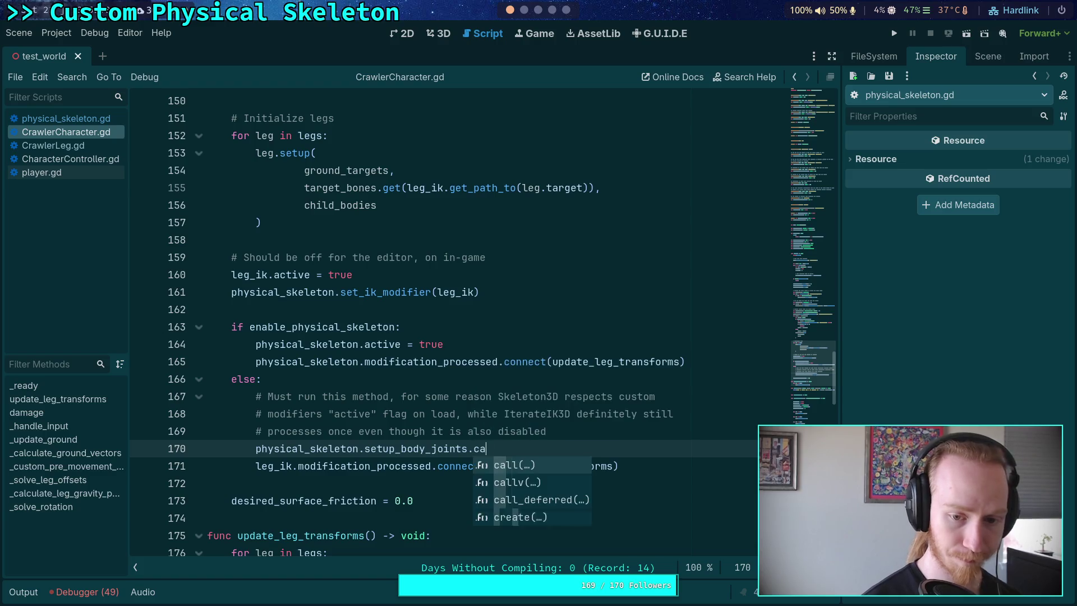
{"action": "key", "text": "Down"}
{"action": "key", "text": "Down"}
{"action": "key", "text": "Return"}
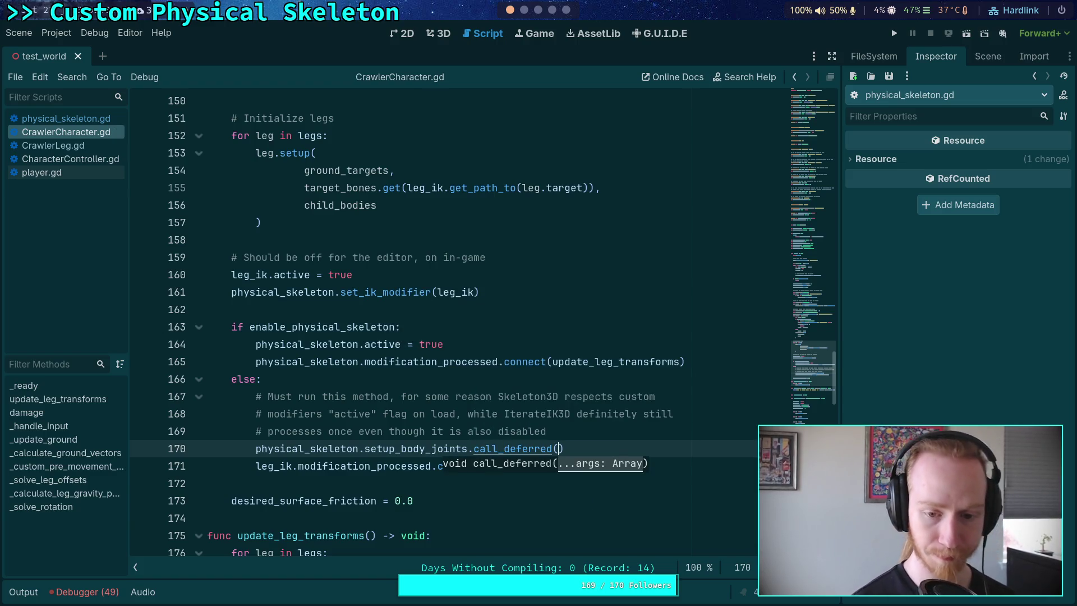
Test-run the project with the deferred setup, stop it, and switch to workspace 2
{"action": "left_click", "coordinate": [897, 32]}
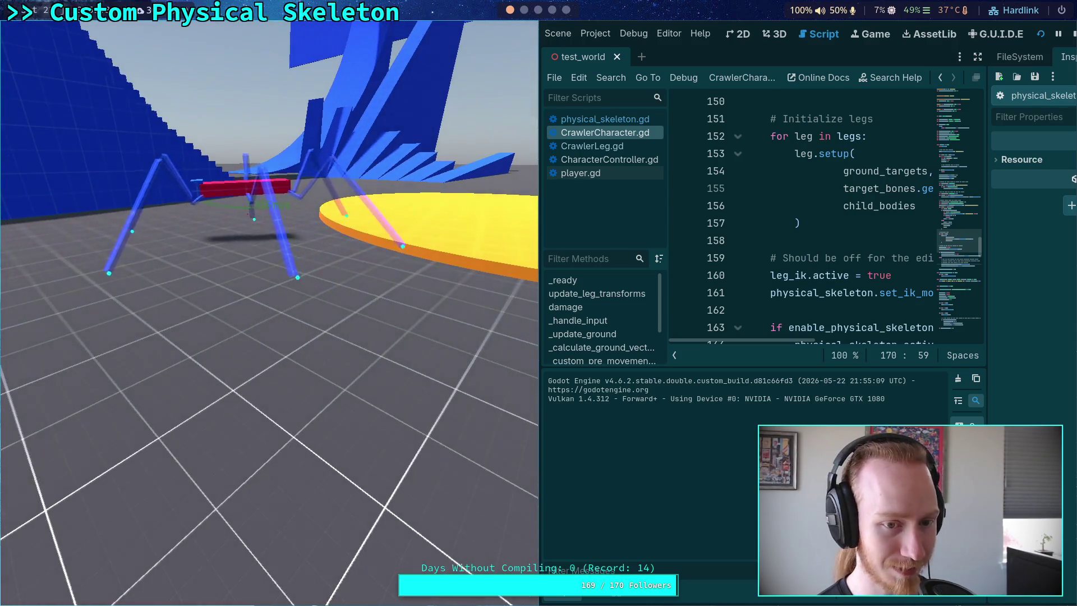
{"action": "left_click", "coordinate": [1071, 35]}
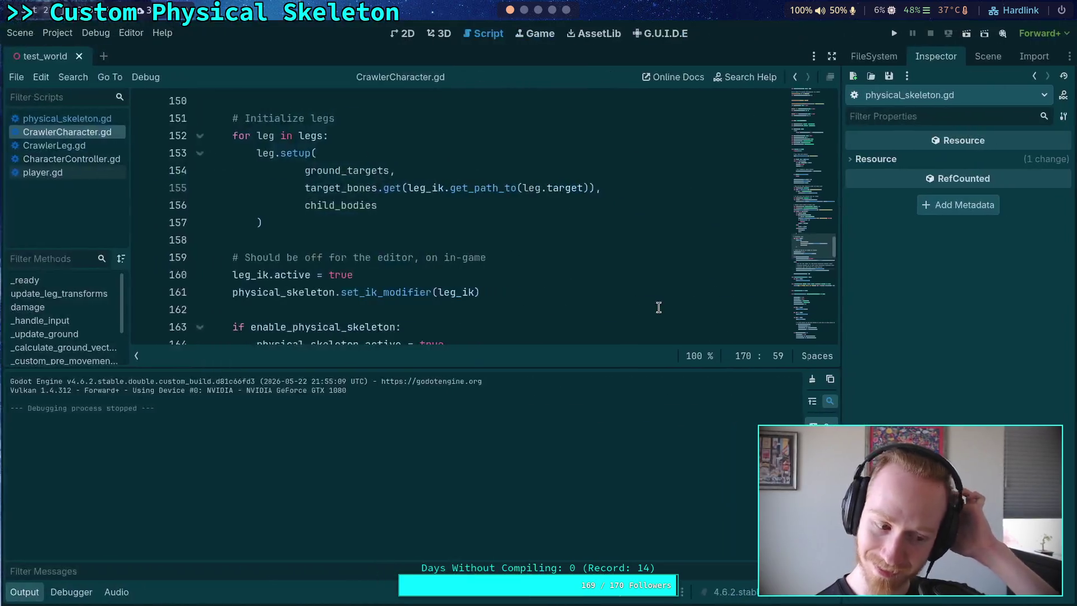
{"action": "left_click", "coordinate": [24, 592]}
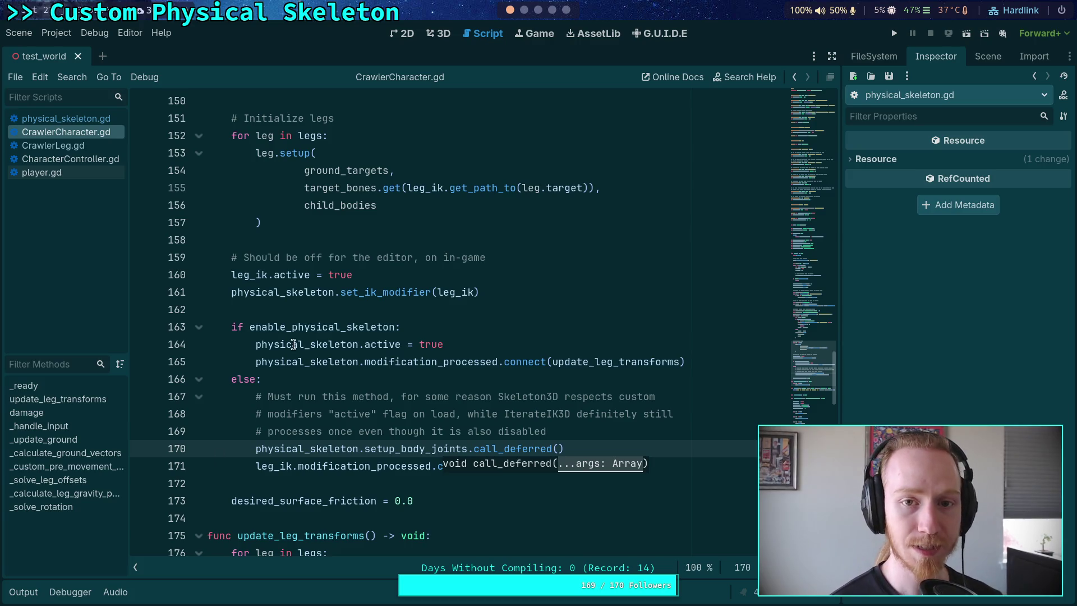
{"action": "key", "text": "super+2"}
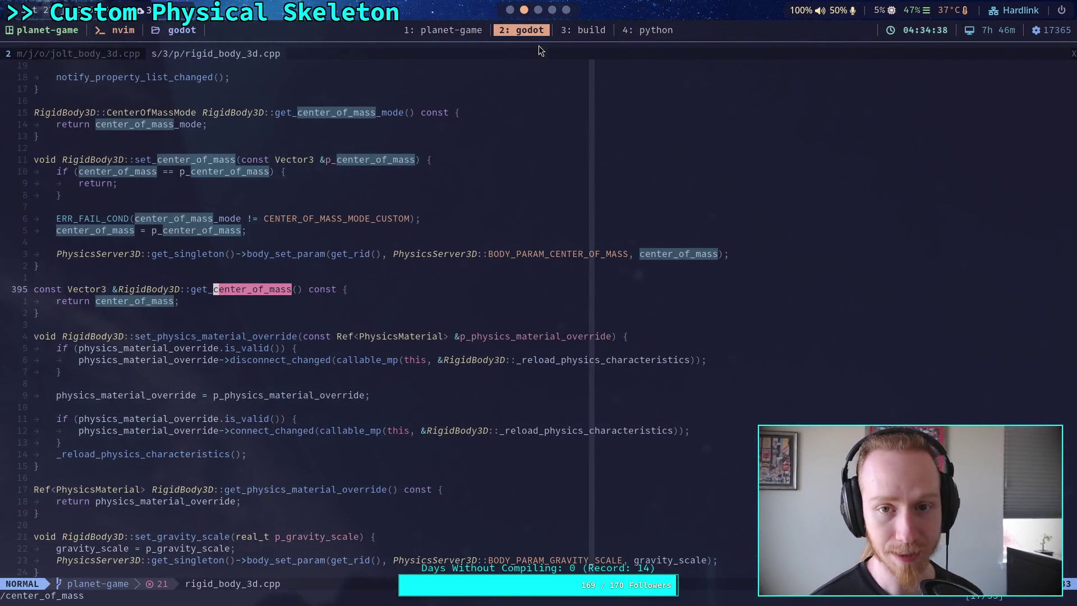
View CrawlerCharacter.gd's git diff in the planet-game terminal, then return to Godot
{"action": "left_click", "coordinate": [480, 32]}
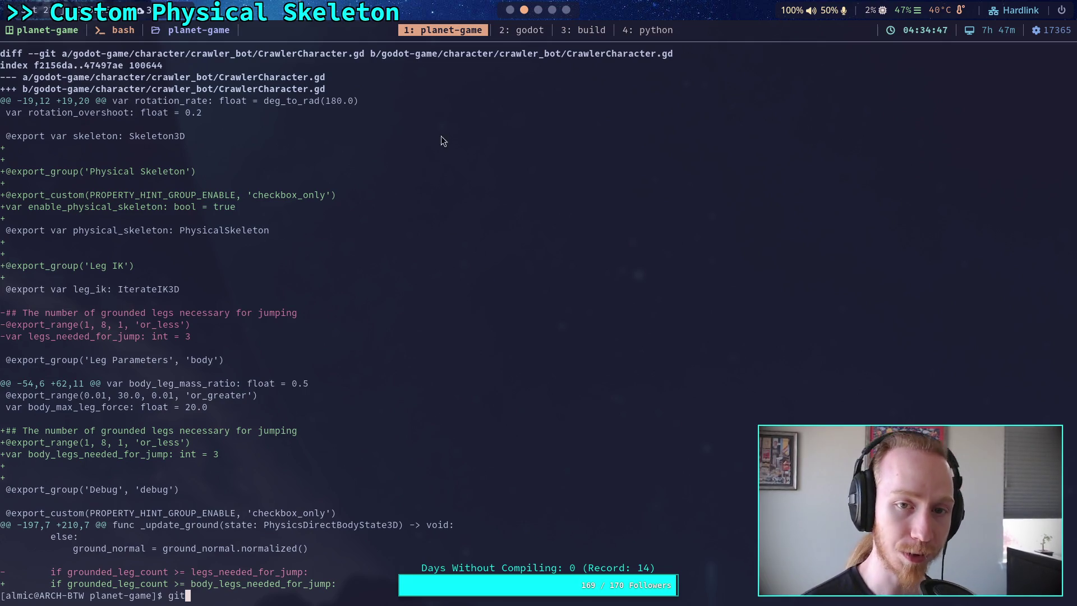
{"action": "left_click", "coordinate": [510, 11]}
Open CrawlerLeg.gd and find the debug export flags on lines 88–114
{"action": "left_click", "coordinate": [56, 147]}
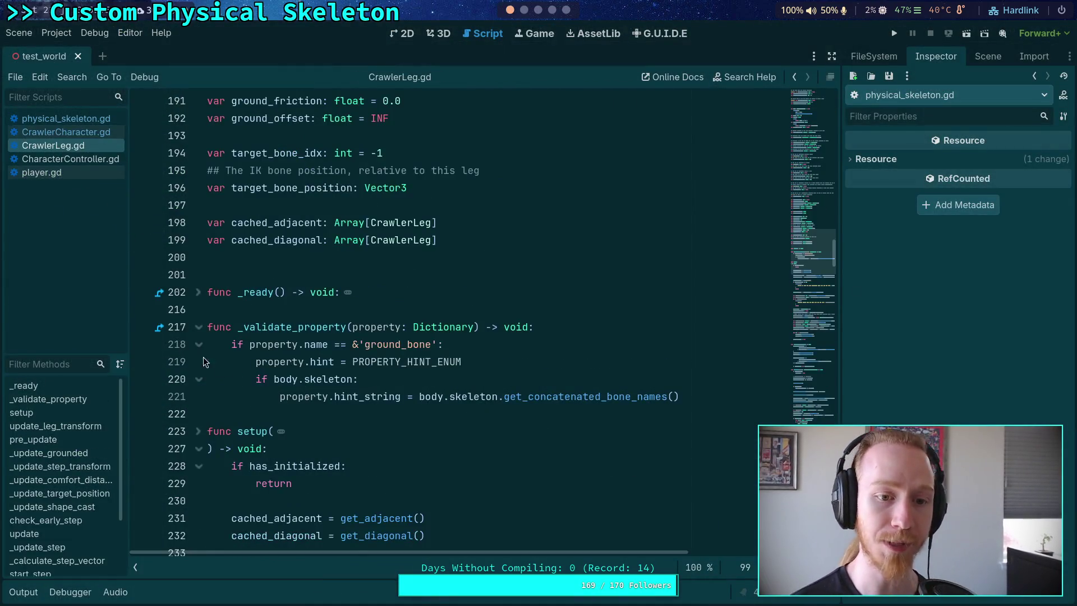
{"action": "scroll", "coordinate": [307, 303], "scroll_direction": "up", "scroll_amount": 3}
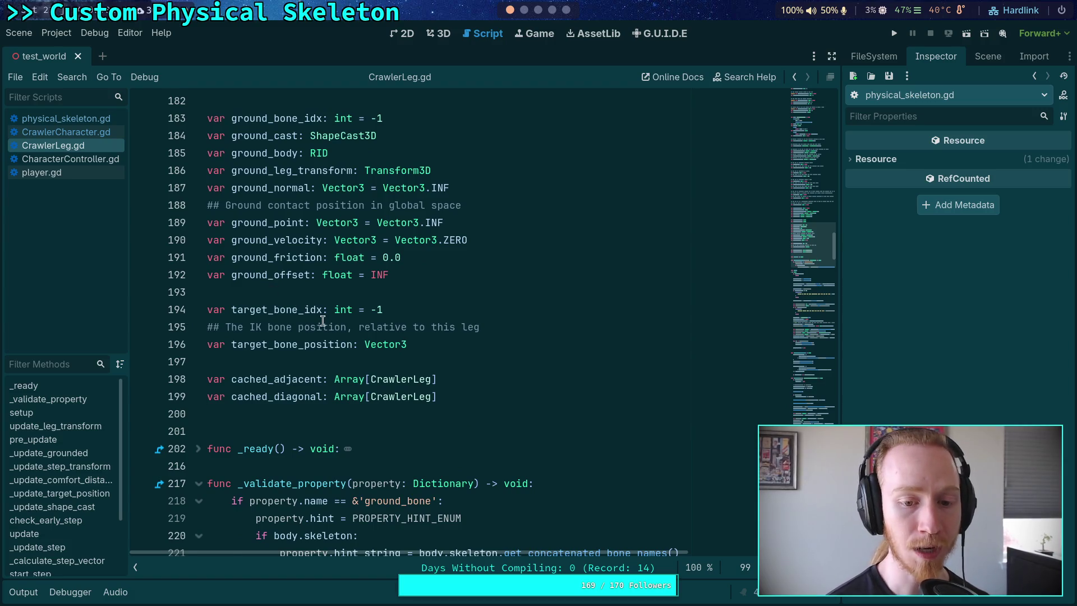
{"action": "scroll", "coordinate": [322, 320], "scroll_direction": "down", "scroll_amount": 7}
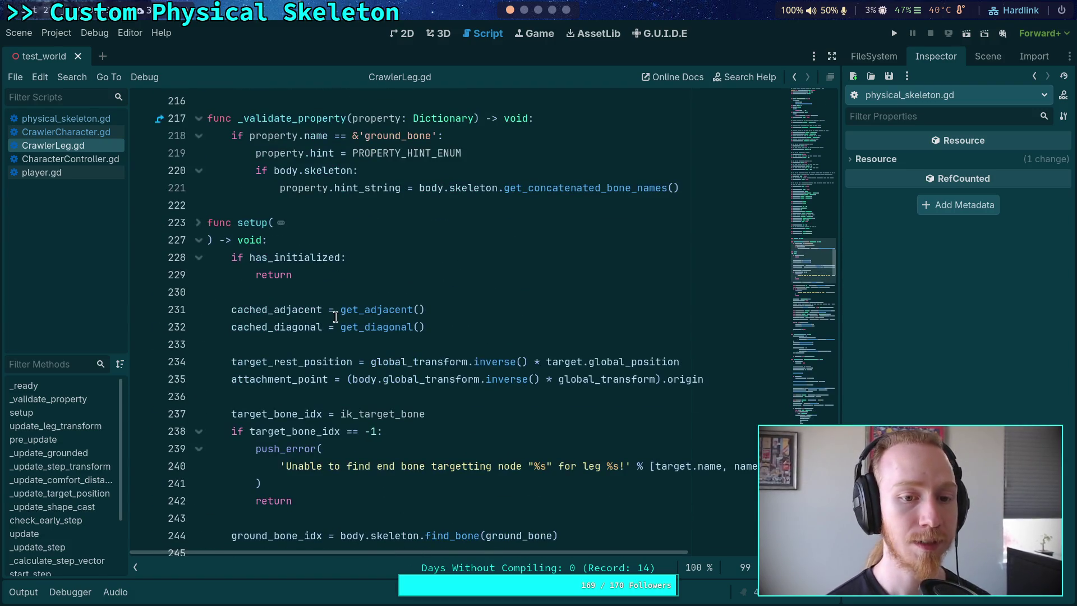
{"action": "scroll", "coordinate": [336, 317], "scroll_direction": "down", "scroll_amount": 11}
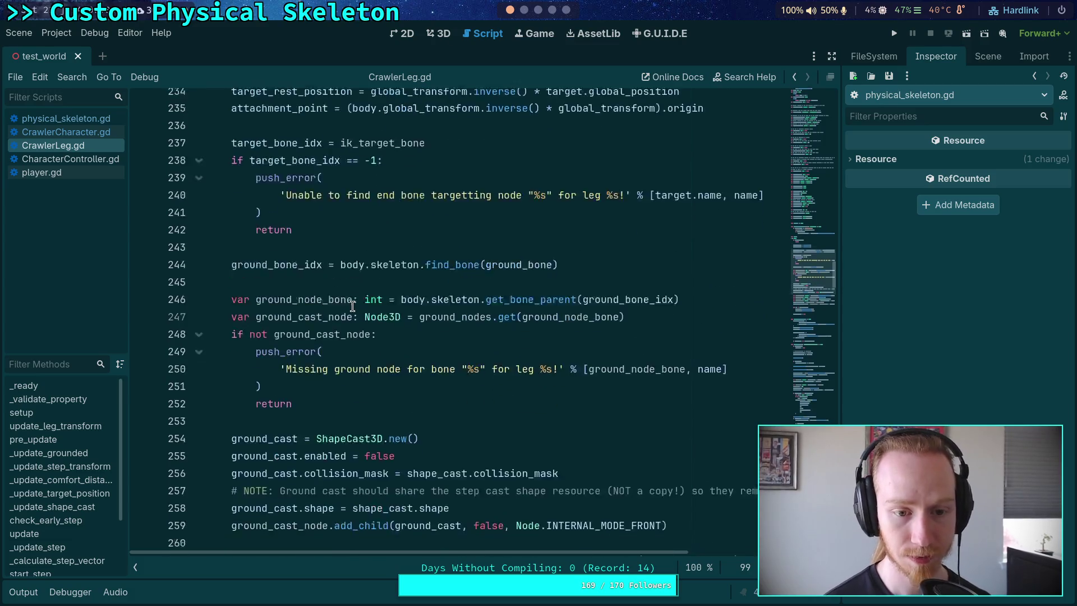
{"action": "scroll", "coordinate": [361, 316], "scroll_direction": "down", "scroll_amount": 1}
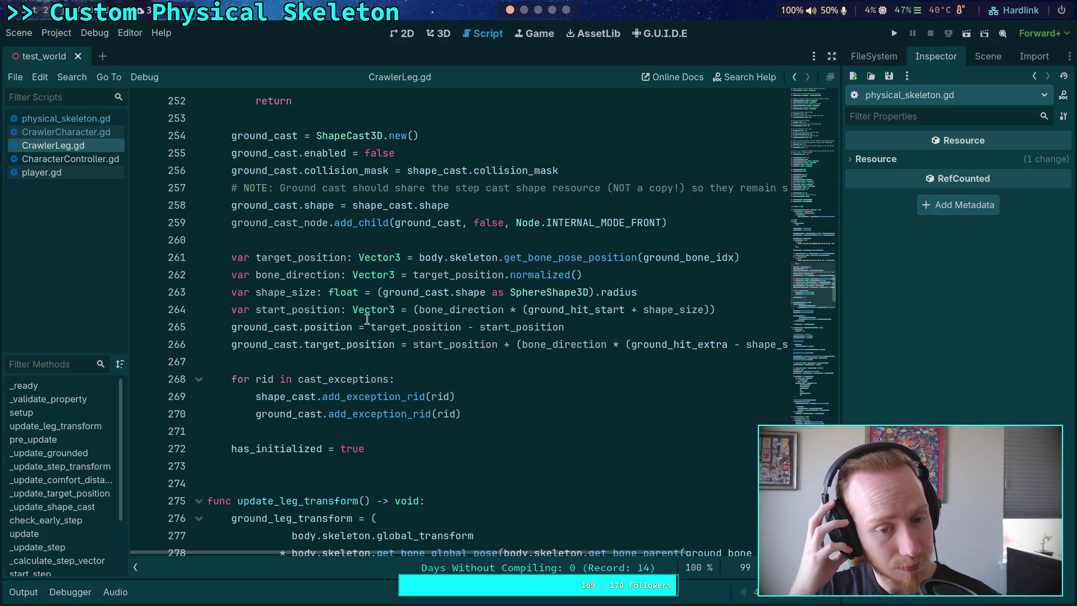
{"action": "scroll", "coordinate": [367, 318], "scroll_direction": "up", "scroll_amount": 16}
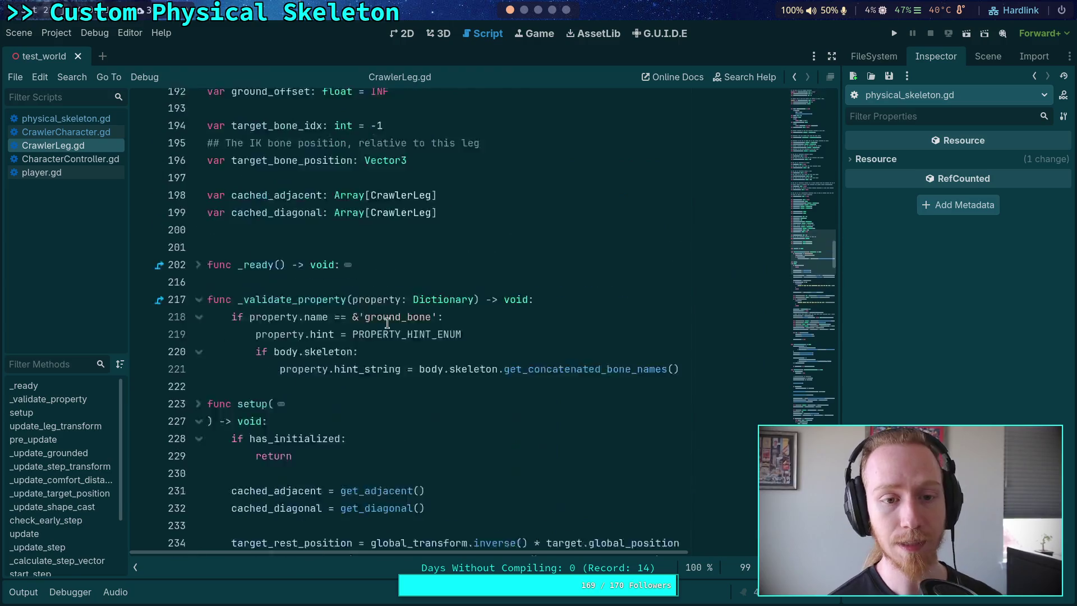
{"action": "scroll", "coordinate": [328, 385], "scroll_direction": "up", "scroll_amount": 19}
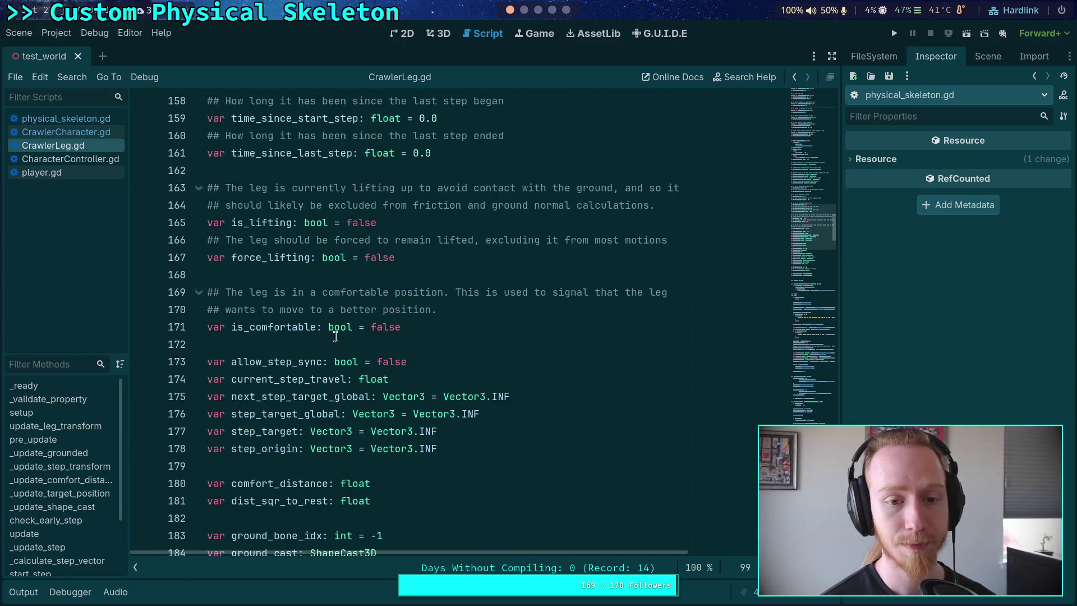
{"action": "scroll", "coordinate": [375, 341], "scroll_direction": "up", "scroll_amount": 12}
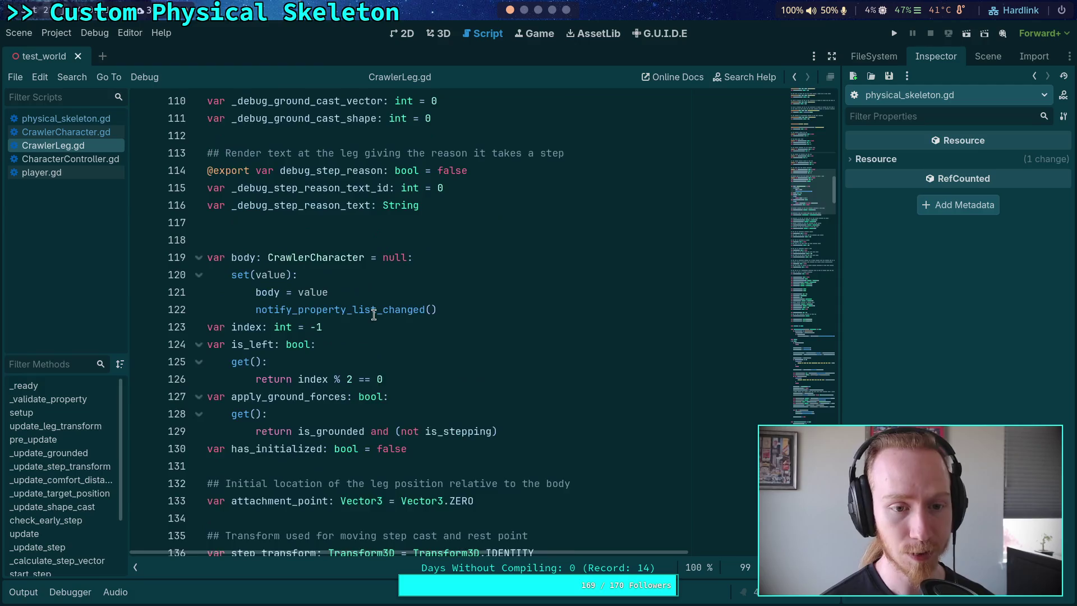
Set debug_step_reason, ground_cast, ground_normal, step_cast and rest_area to true, then save
{"action": "double_click", "coordinate": [461, 430]}
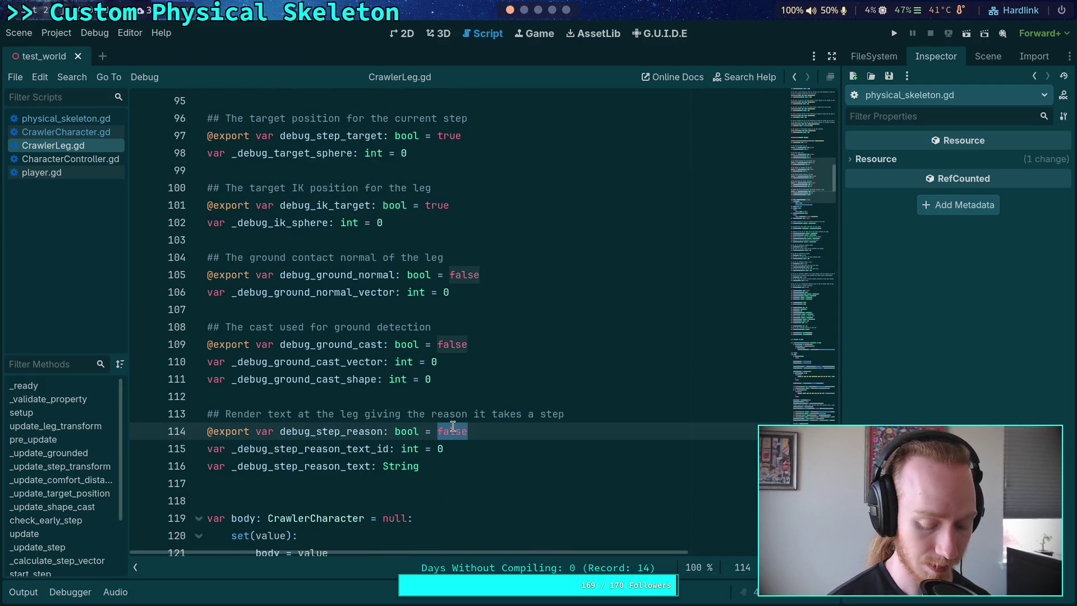
{"action": "type", "text": "tru"}
{"action": "left_click", "coordinate": [454, 346]}
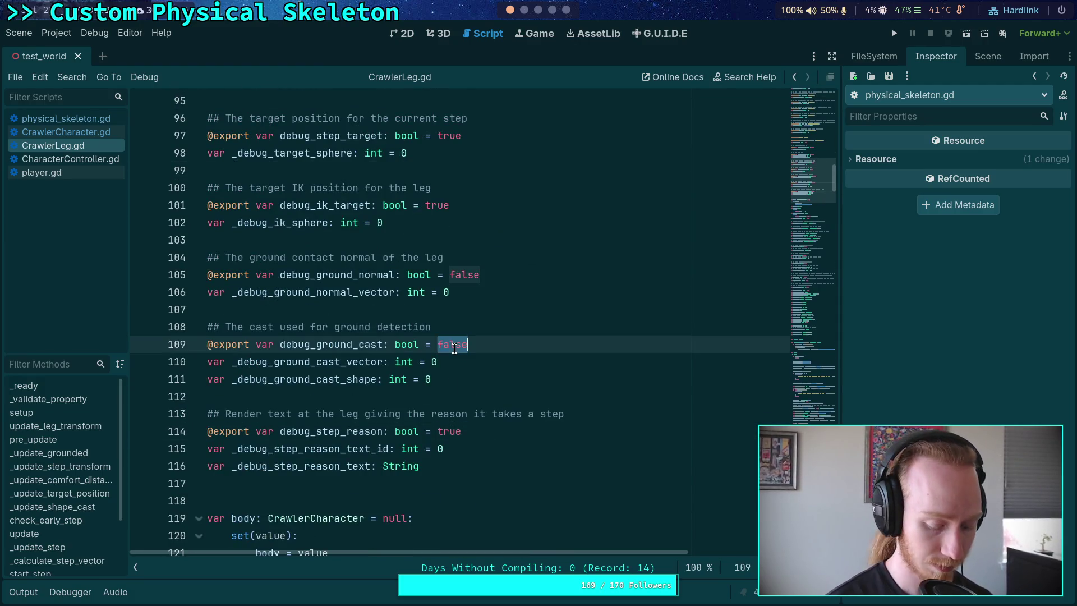
{"action": "type", "text": "tru"}
{"action": "double_click", "coordinate": [454, 275]}
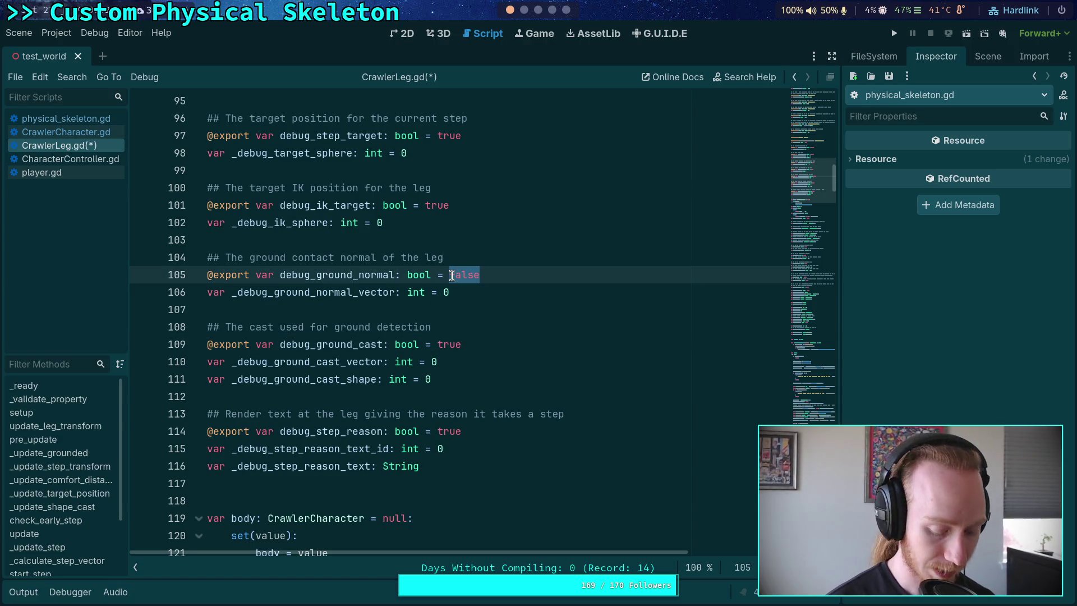
{"action": "type", "text": "tru"}
{"action": "scroll", "coordinate": [449, 309], "scroll_direction": "up", "scroll_amount": 5}
{"action": "double_click", "coordinate": [449, 310]}
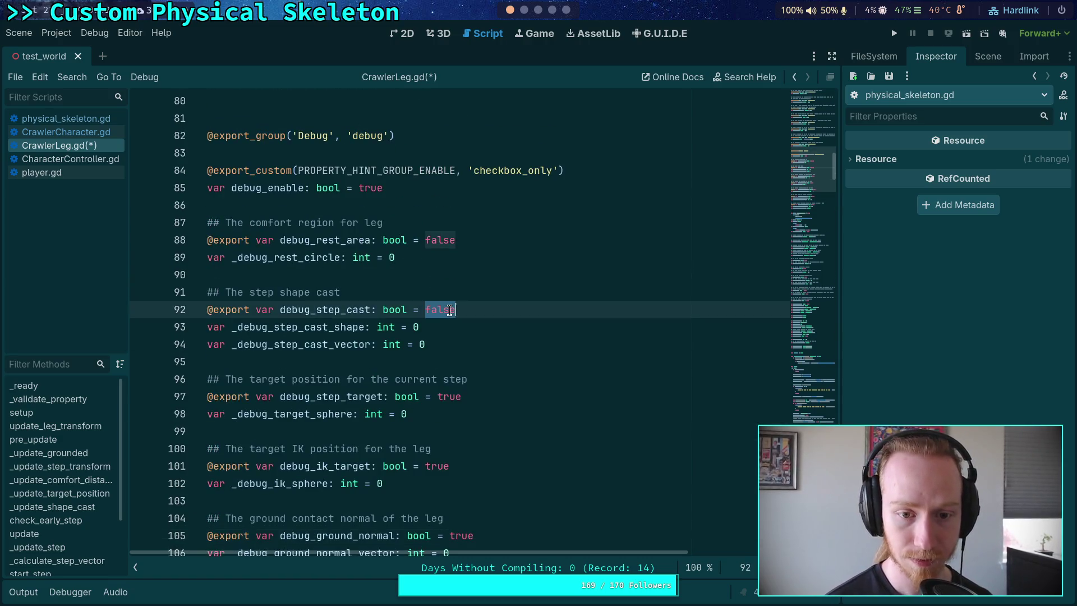
{"action": "double_click", "coordinate": [438, 237]}
{"action": "type", "text": "tru"}
{"action": "key", "text": "ctrl+s"}
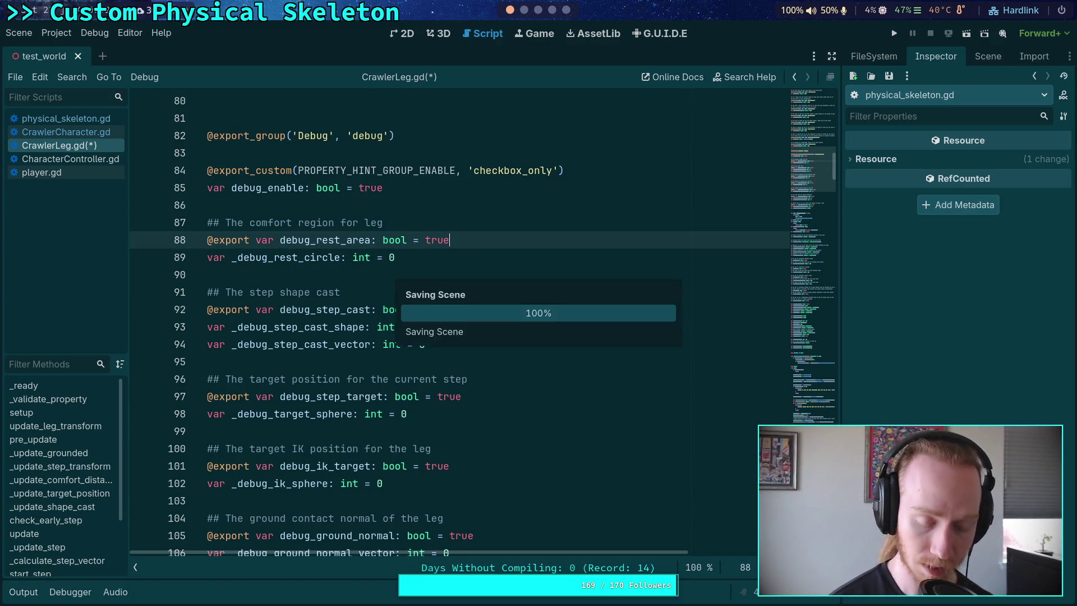
{"action": "left_click", "coordinate": [437, 257]}
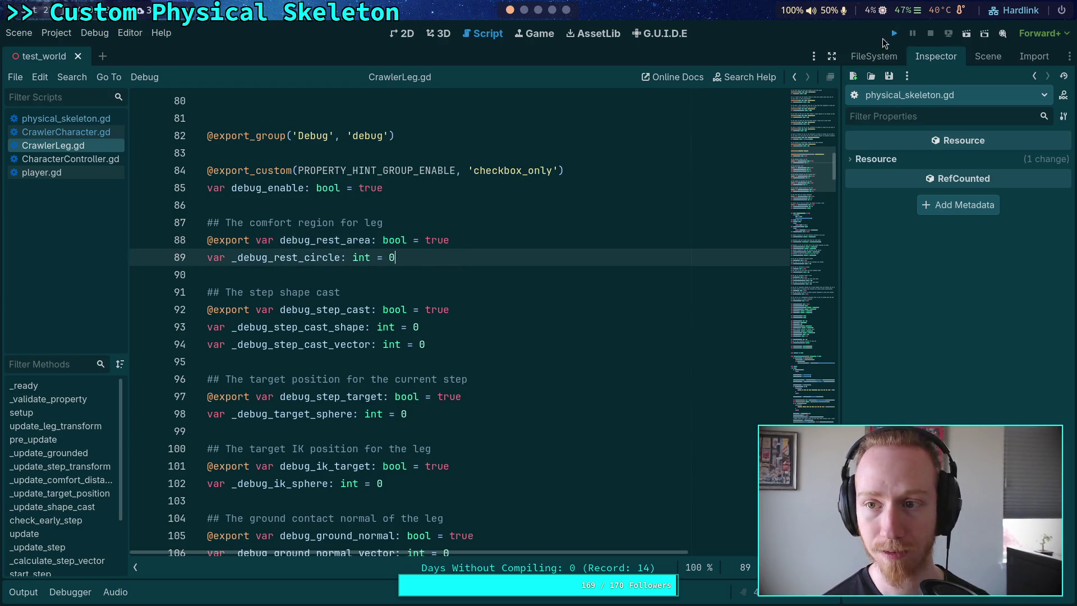
Run the spider scene, advance it seven ticks with the period key, stop with F8, hide Output
{"action": "left_click", "coordinate": [894, 33]}
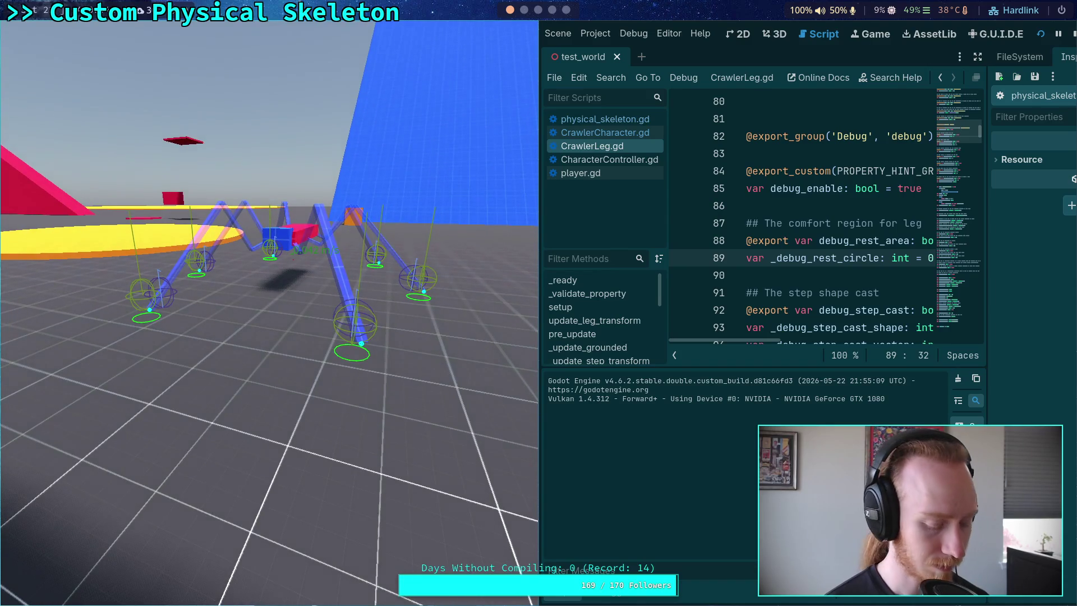
{"action": "key", "text": "period"}
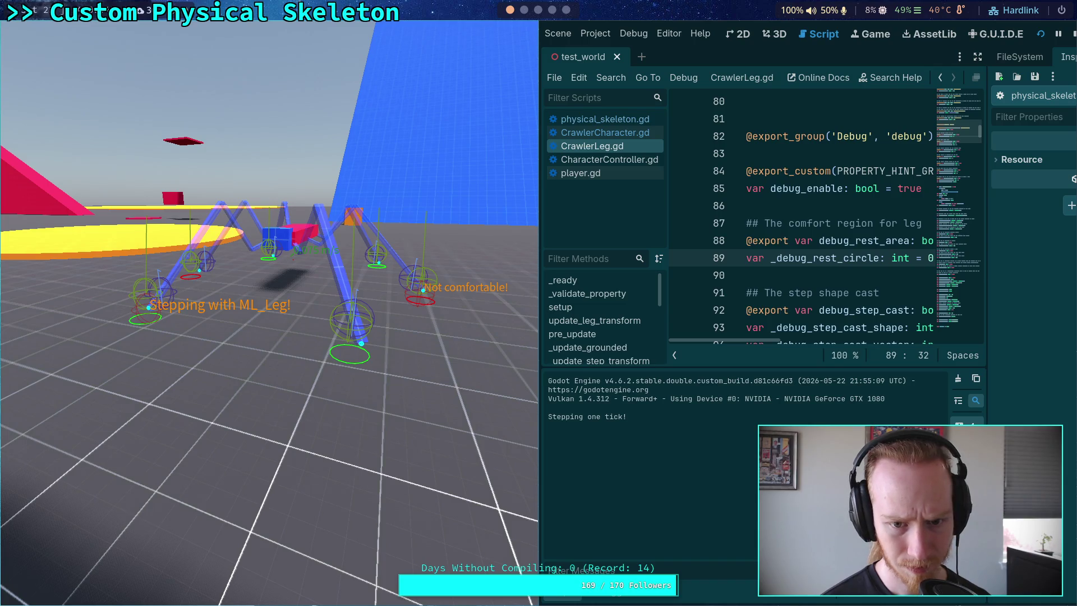
{"action": "key", "text": "period"}
{"action": "key", "text": "period"}
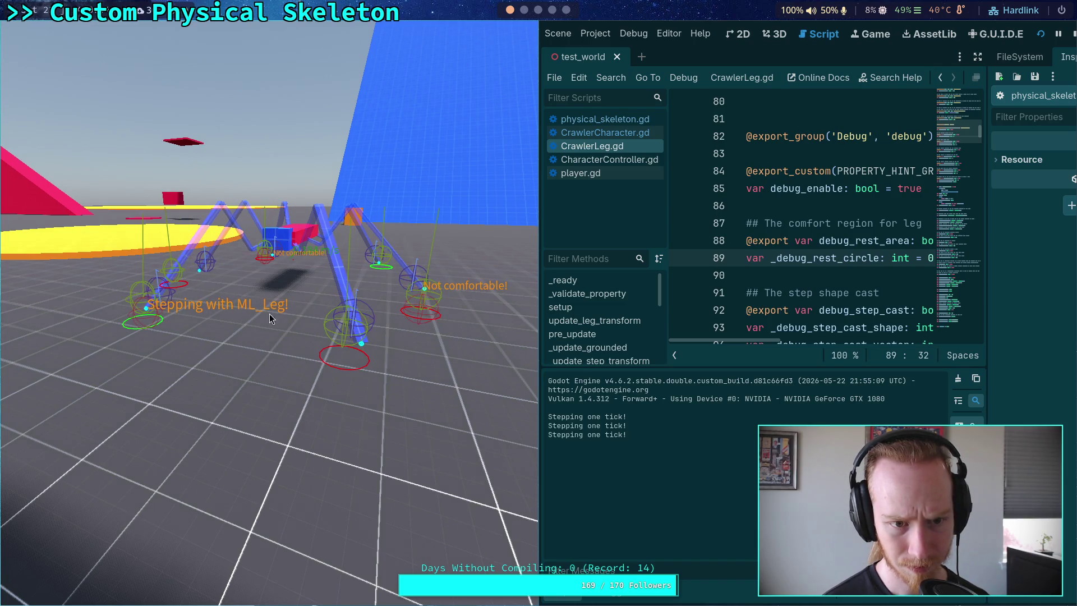
{"action": "key", "text": "period"}
{"action": "key", "text": "period"}
{"action": "key", "text": "period"}
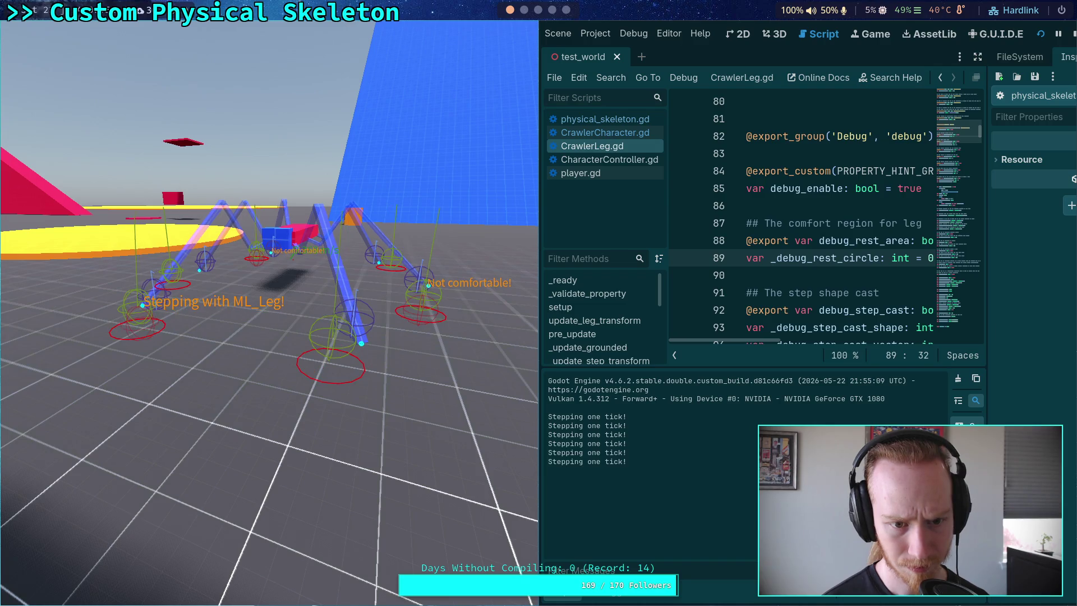
{"action": "key", "text": "period"}
{"action": "key", "text": "period"}
{"action": "key", "text": "period"}
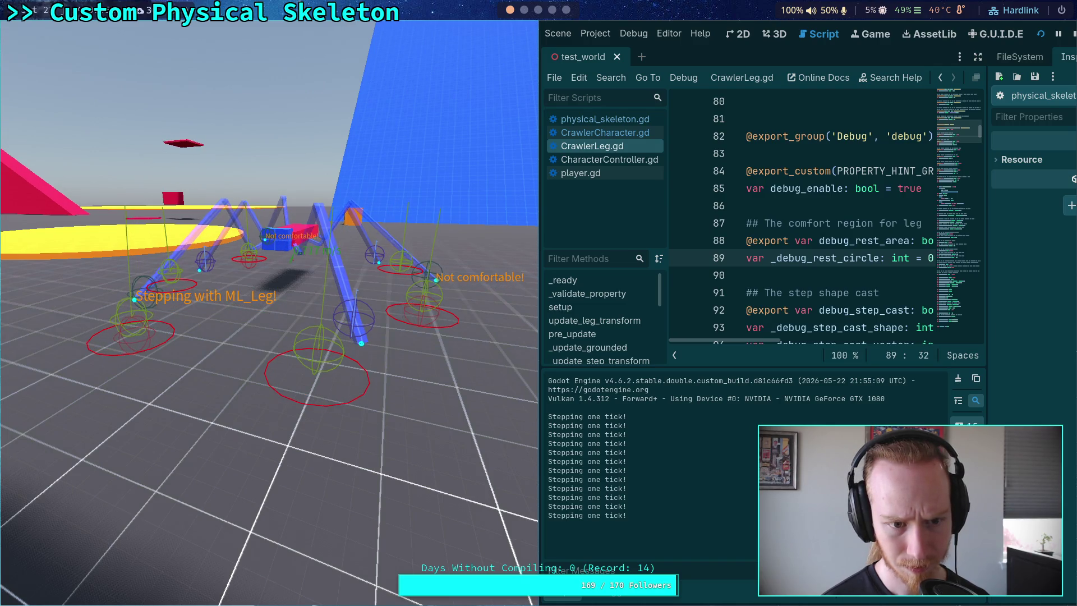
{"action": "key", "text": "period"}
{"action": "key", "text": "period"}
{"action": "key", "text": "period"}
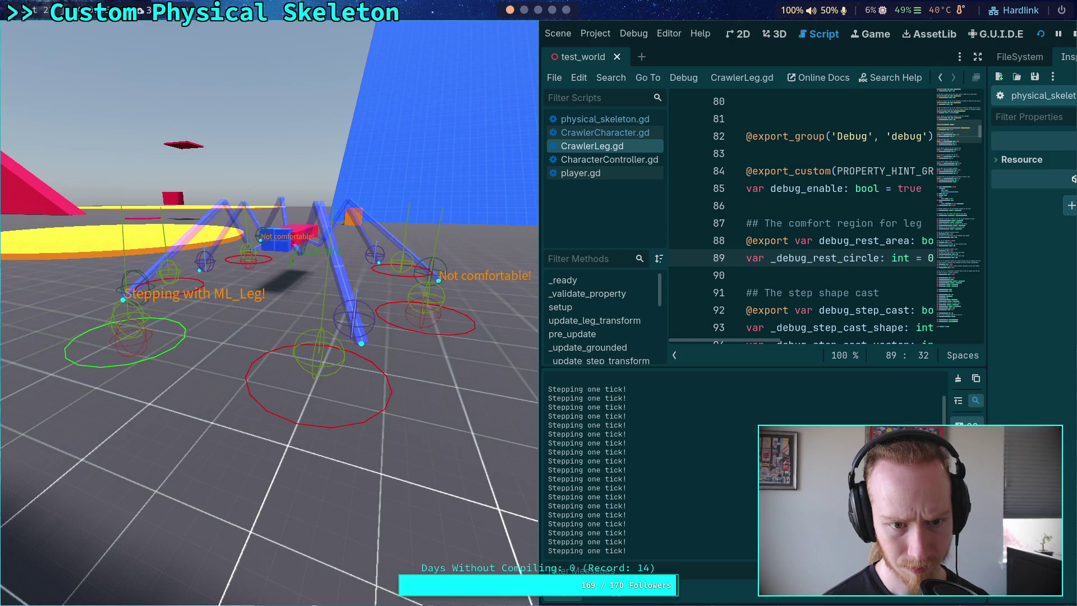
{"action": "key", "text": "period"}
{"action": "key", "text": "period"}
{"action": "key", "text": "period"}
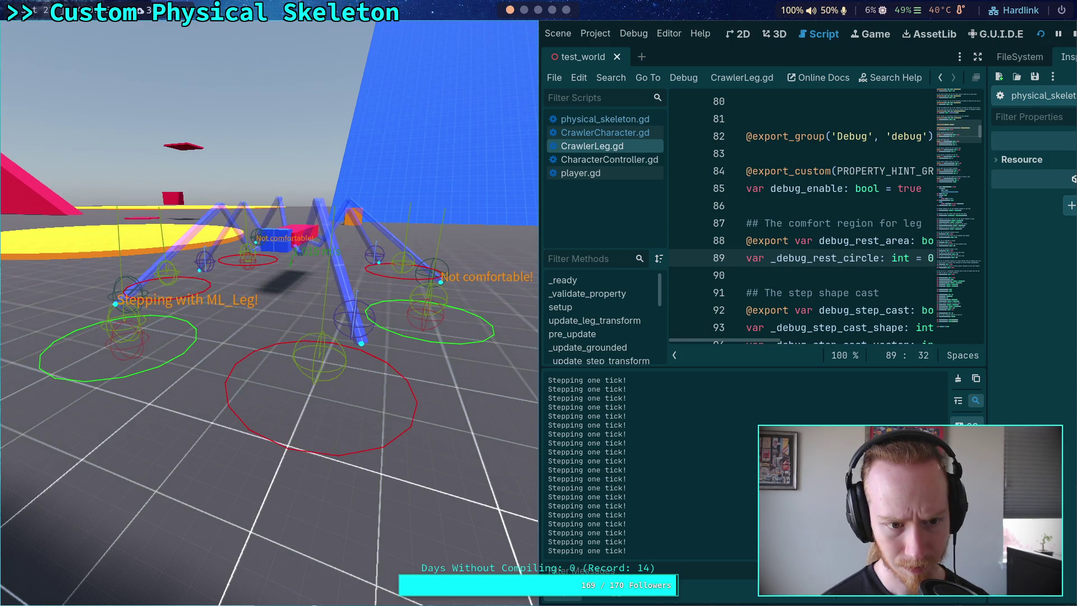
{"action": "key", "text": "period"}
{"action": "key", "text": "period"}
{"action": "key", "text": "period"}
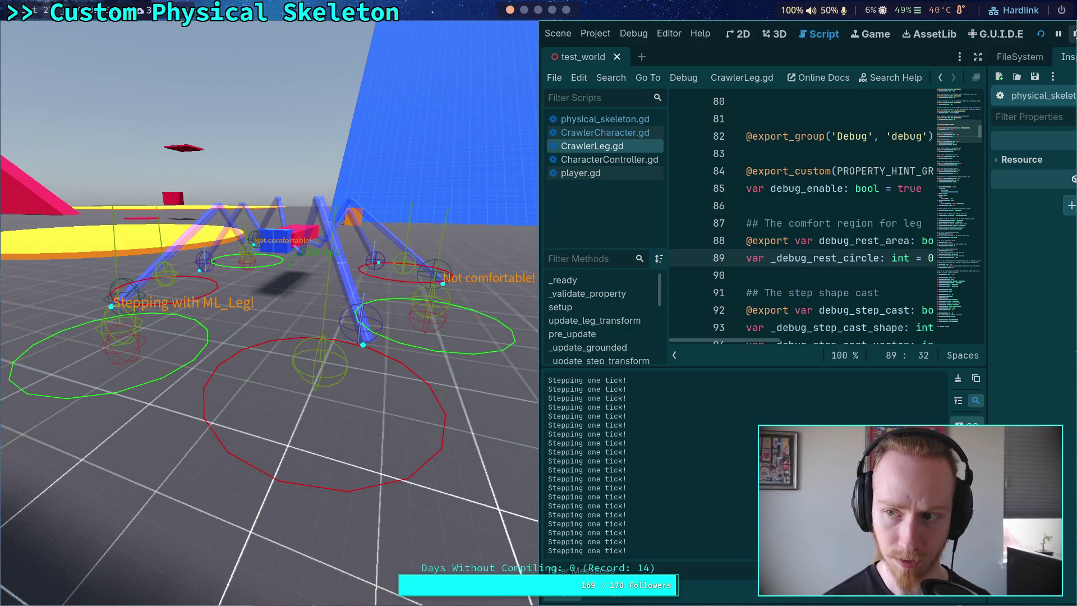
{"action": "key", "text": "F8"}
{"action": "left_click", "coordinate": [18, 596]}
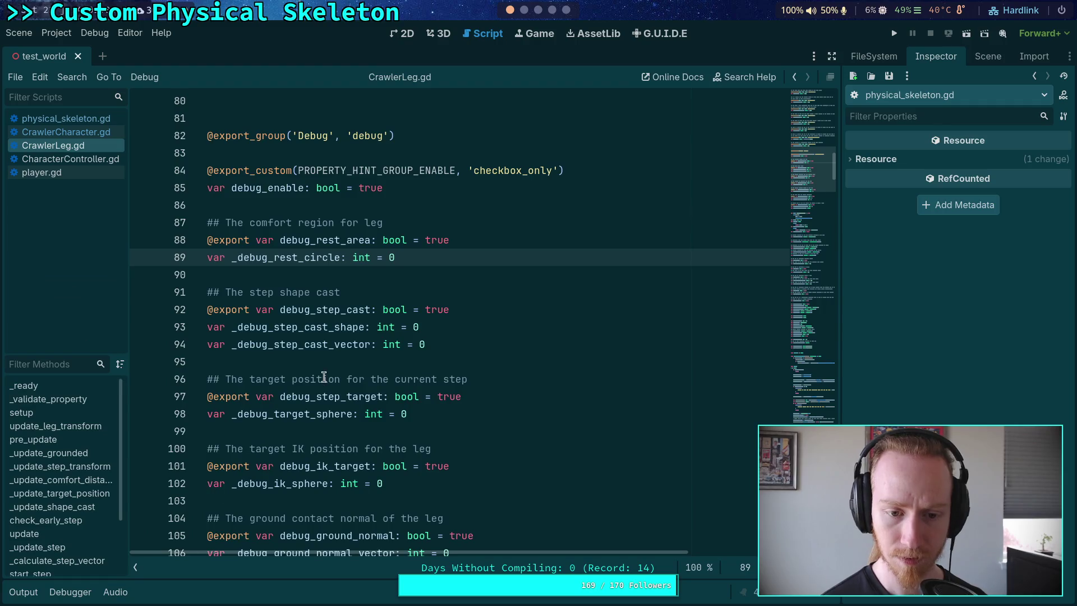
Change line 171 to skeleton.skeleton_updated.connect(update_leg_transforms), save, and run test_world
{"action": "left_click", "coordinate": [322, 360]}
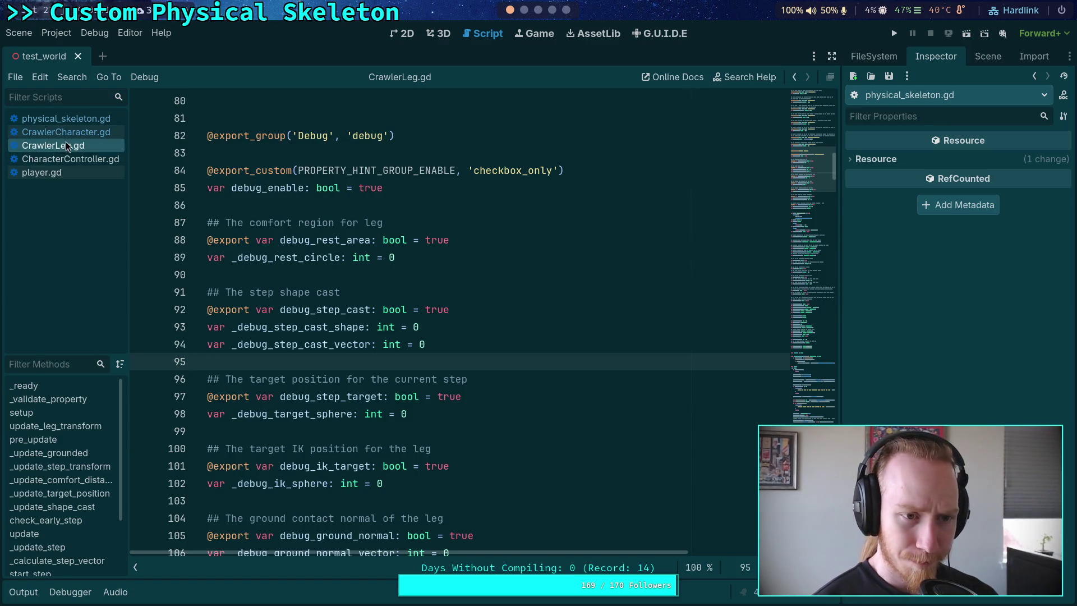
{"action": "key", "text": "alt+Left"}
{"action": "left_click", "coordinate": [275, 466]}
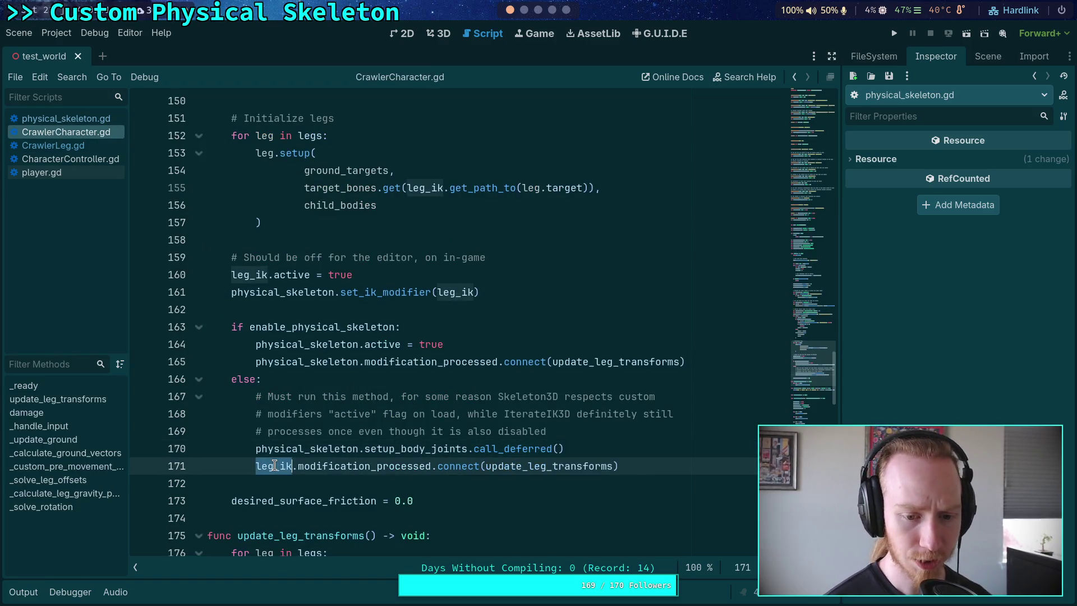
{"action": "left_click", "coordinate": [275, 465]}
{"action": "left_click_drag", "start_coordinate": [253, 468], "coordinate": [429, 466]}
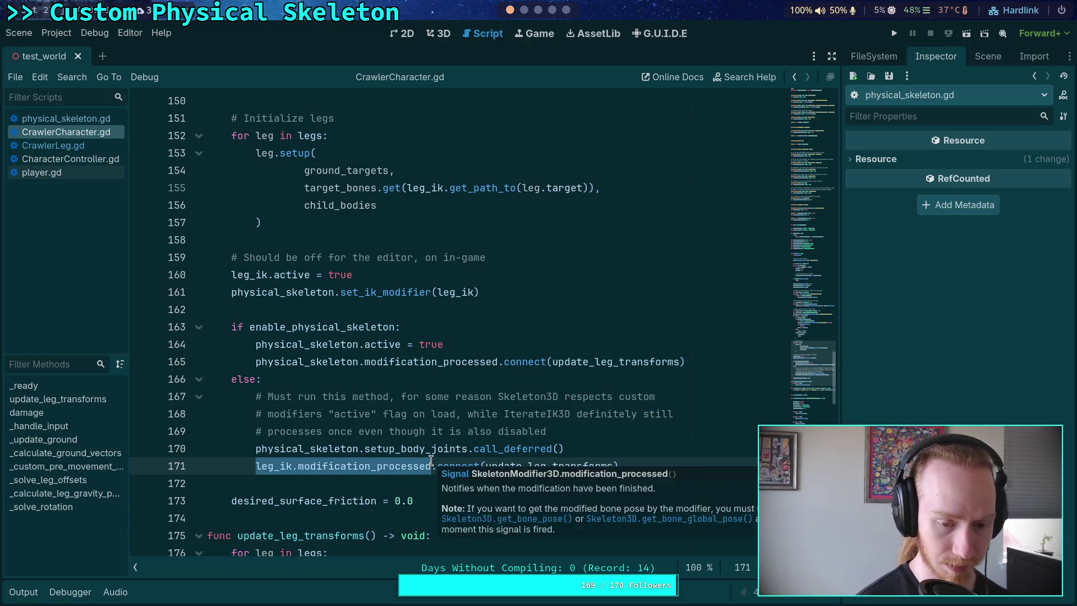
{"action": "type", "text": "skeleton."}
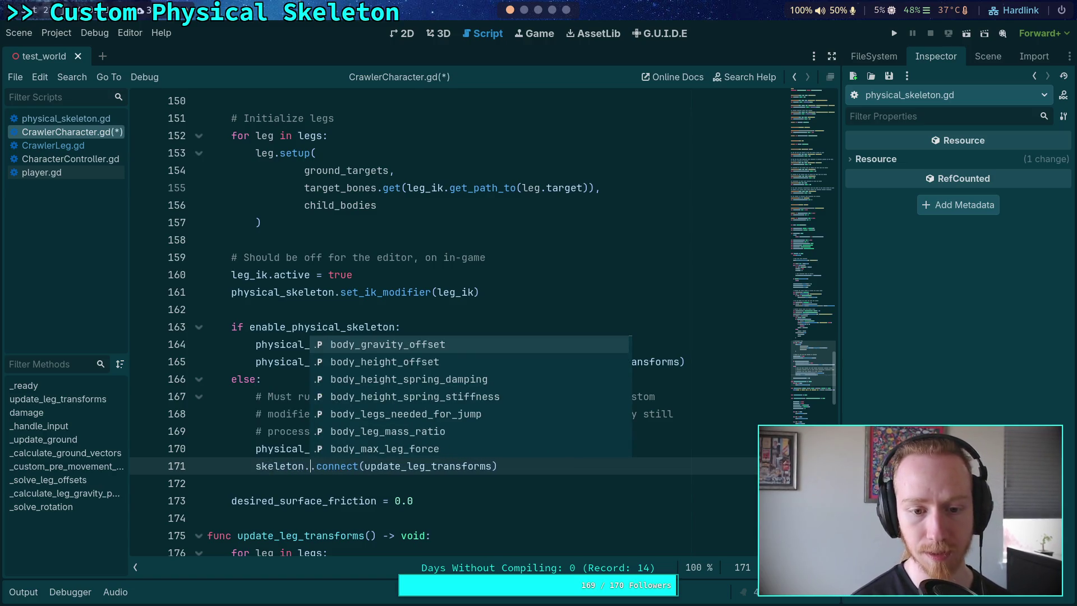
{"action": "type", "text": "upd"}
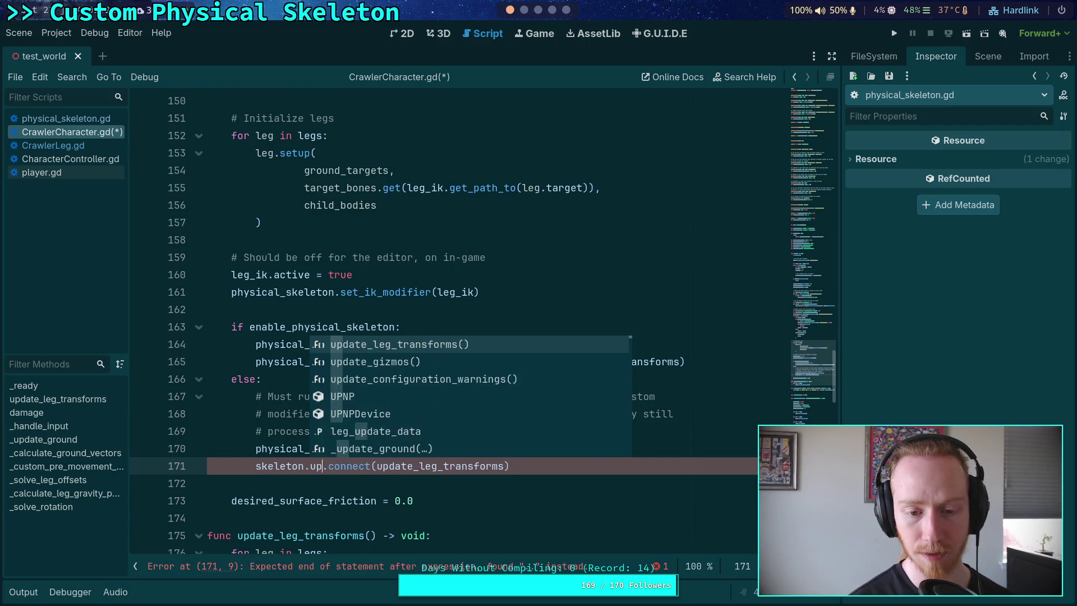
{"action": "key", "text": "Down"}
{"action": "key", "text": "Down"}
{"action": "key", "text": "Down"}
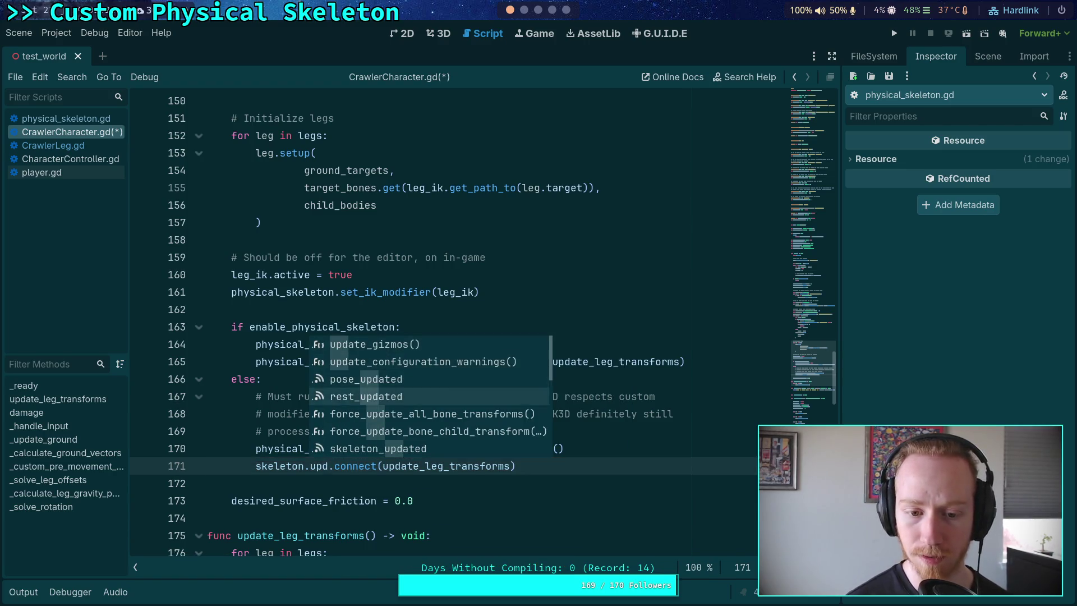
{"action": "key", "text": "Return"}
{"action": "key", "text": "ctrl+s"}
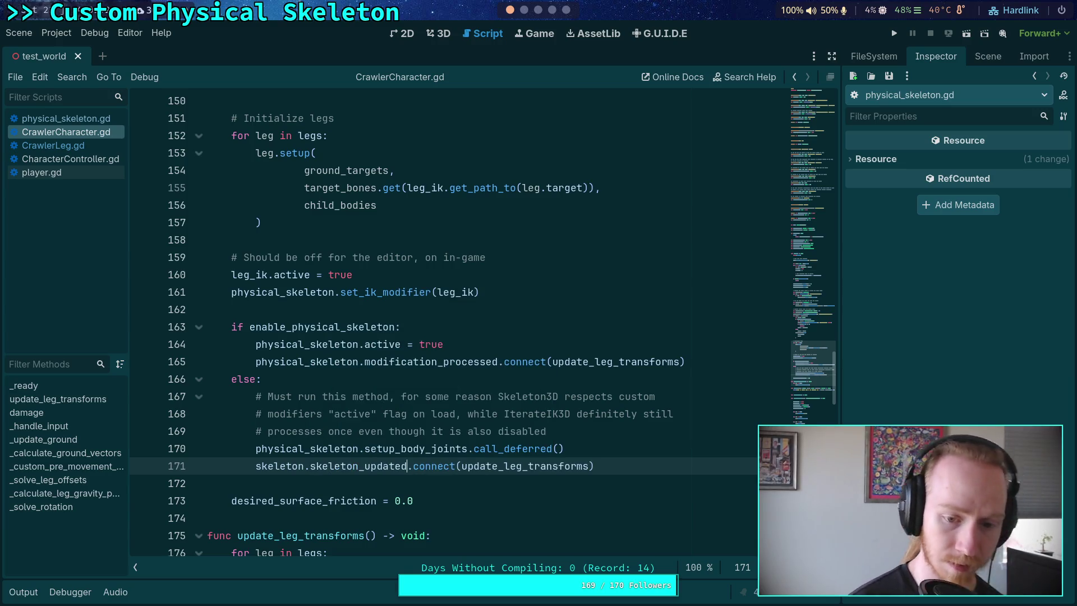
{"action": "left_click", "coordinate": [901, 31]}
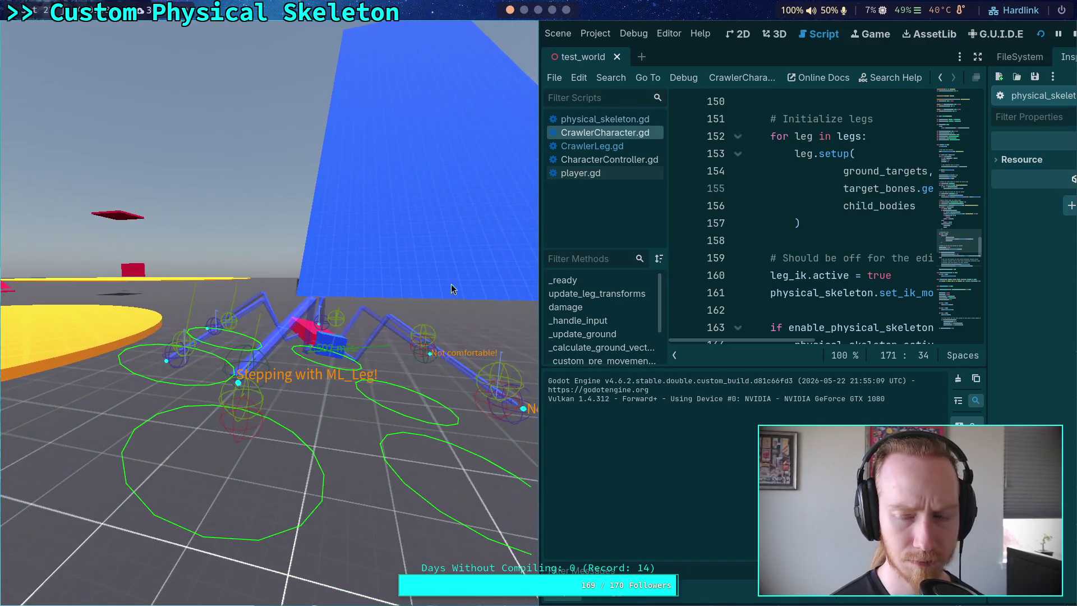
Stop the test run, relaunch the game, and stop it again with F8
{"action": "left_click", "coordinate": [1073, 34]}
{"action": "left_click", "coordinate": [896, 34]}
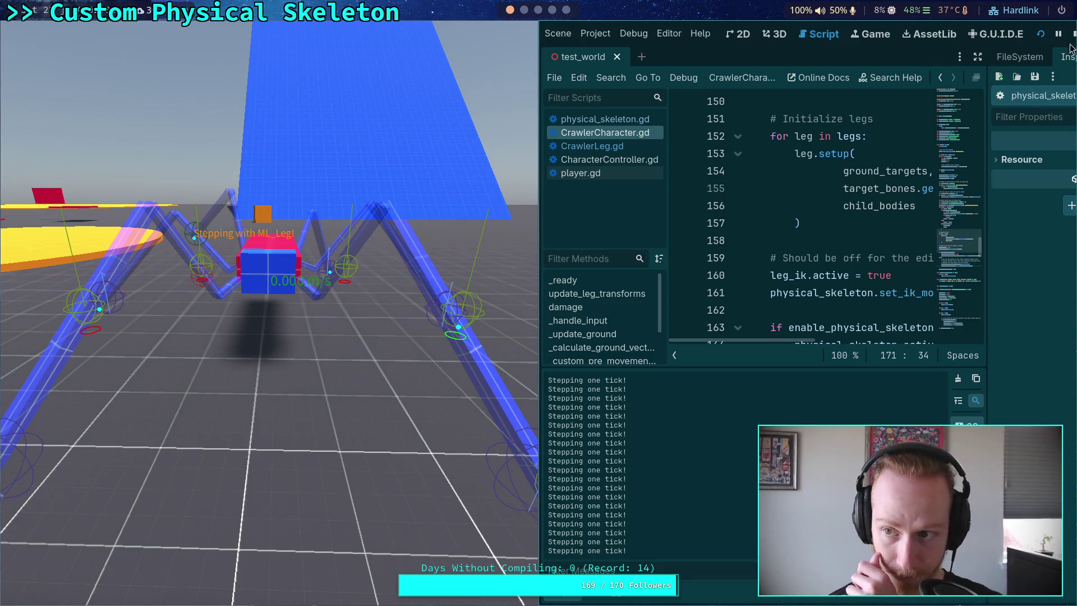
{"action": "key", "text": "F8"}
Undo line 171 back to leg_ik.modification_processed.connect(update_leg_transforms), save, and hide Output
{"action": "scroll", "coordinate": [361, 292], "scroll_direction": "down", "scroll_amount": 2}
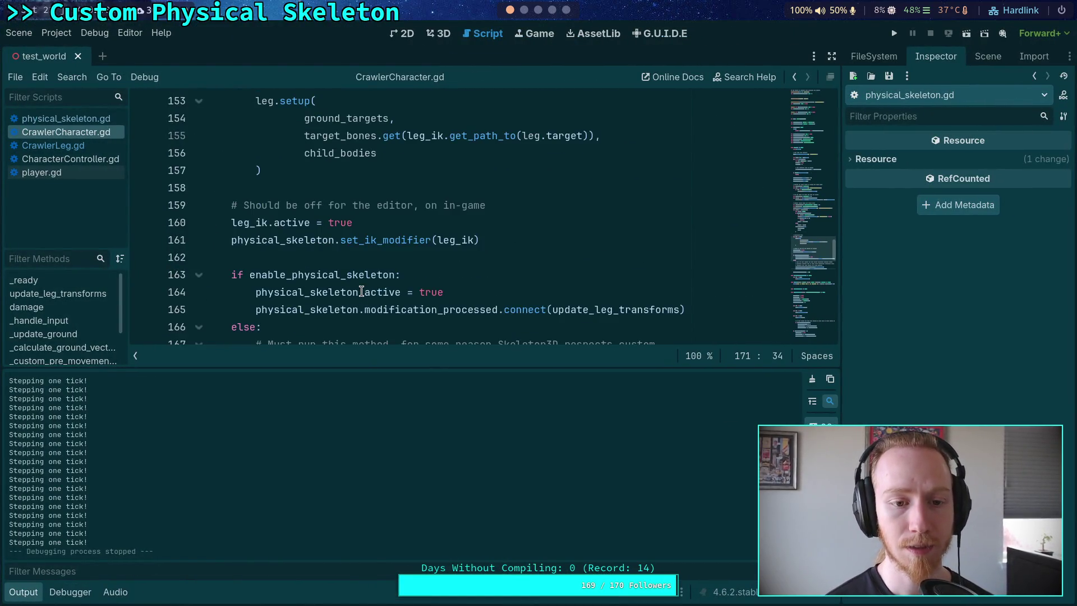
{"action": "scroll", "coordinate": [362, 291], "scroll_direction": "down", "scroll_amount": 1}
{"action": "left_click", "coordinate": [361, 291]}
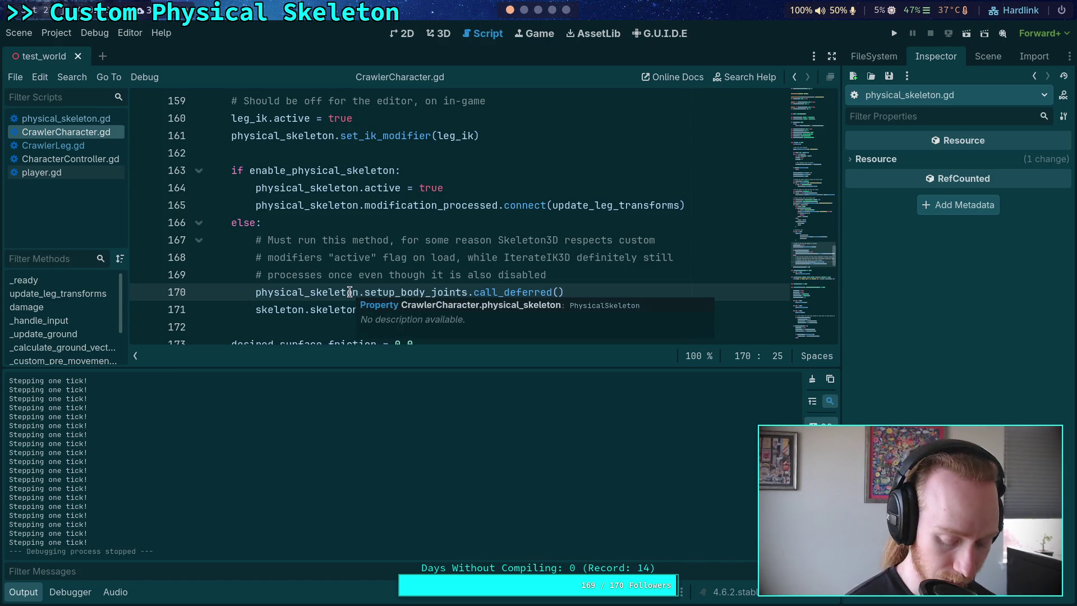
{"action": "key", "text": "ctrl+z"}
{"action": "key", "text": "ctrl+z"}
{"action": "key", "text": "ctrl+s"}
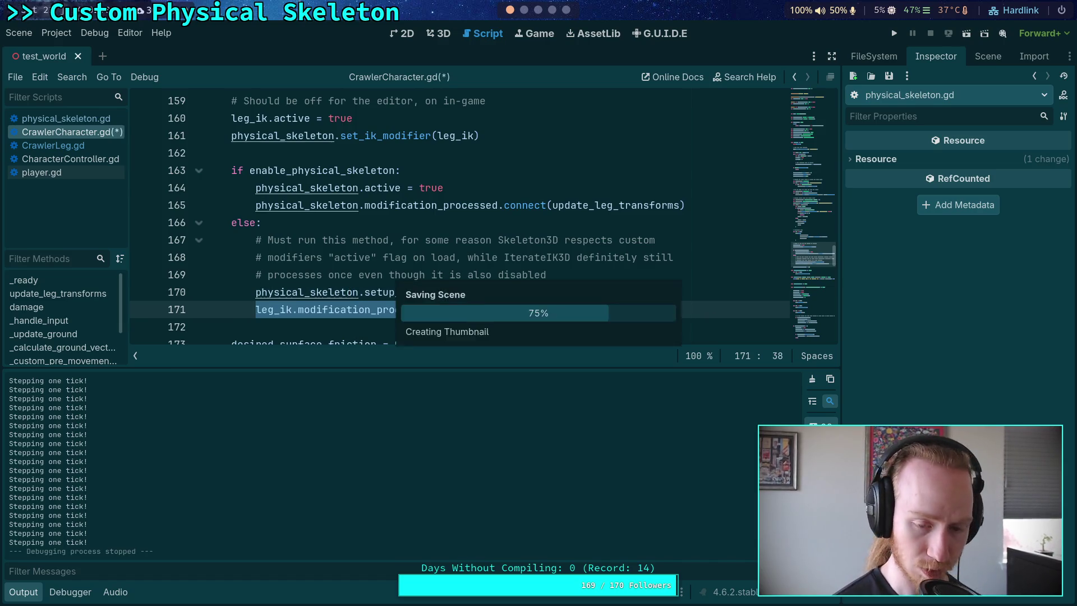
{"action": "left_click", "coordinate": [31, 596]}
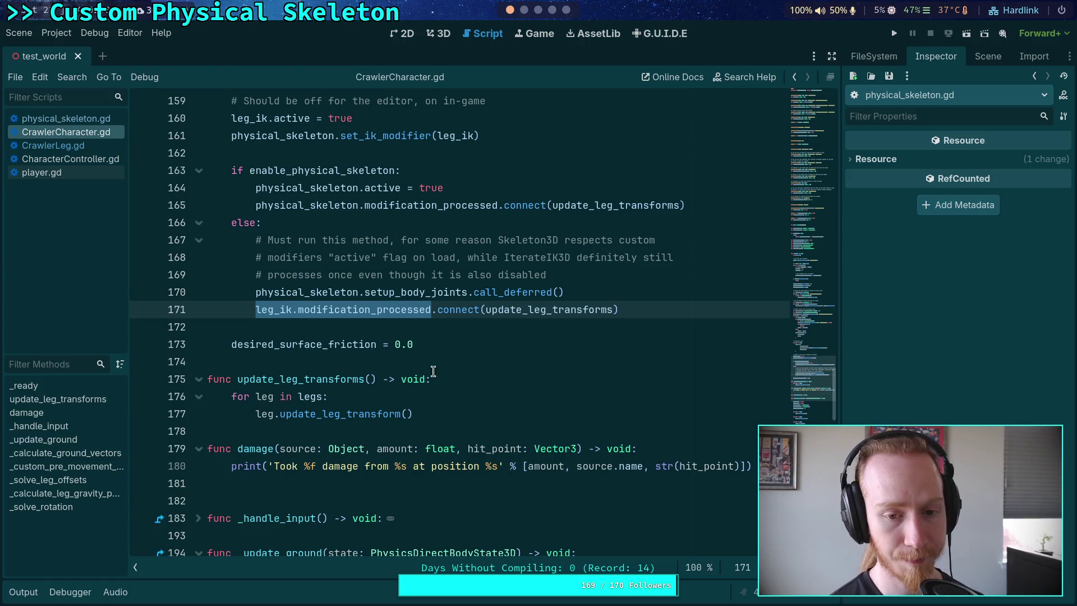
{"action": "left_click", "coordinate": [488, 325]}
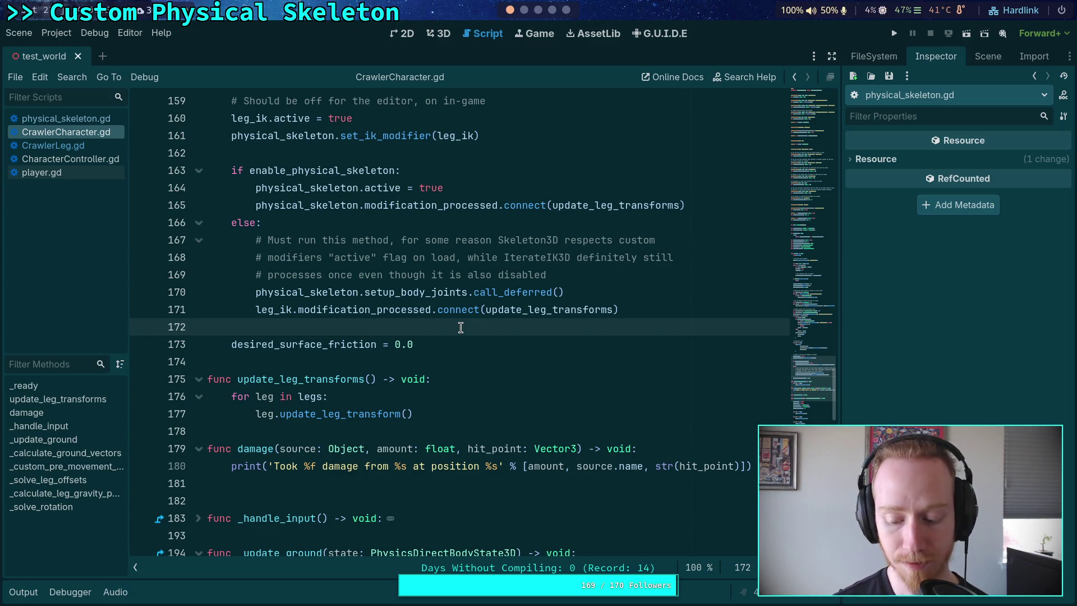
Run the project to test the deferred joint setup and the update_leg_transforms connection
{"action": "left_click", "coordinate": [894, 33]}
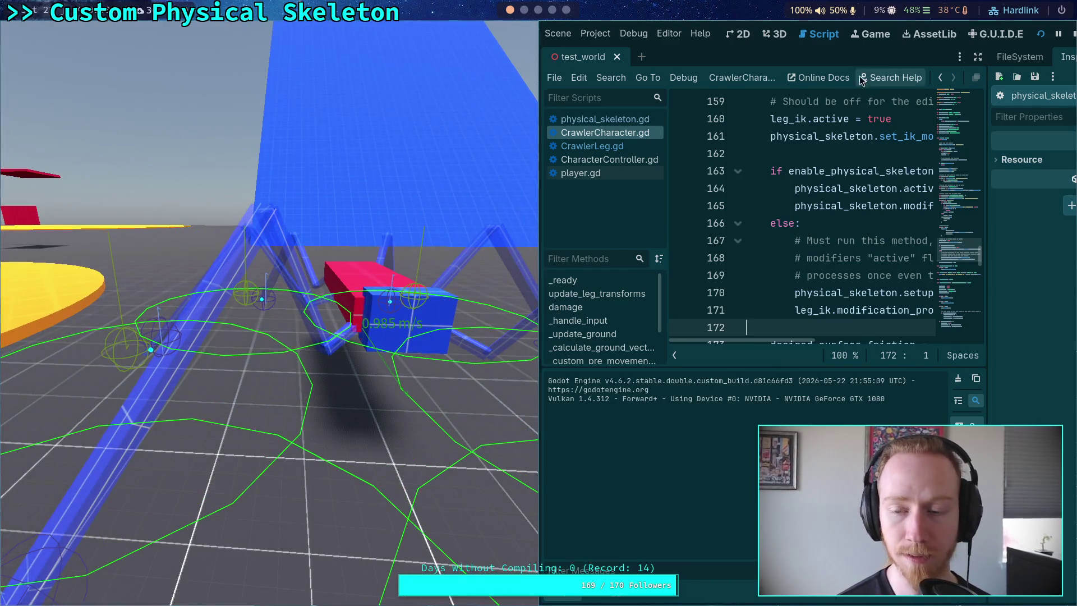
{"action": "left_click", "coordinate": [1059, 34]}
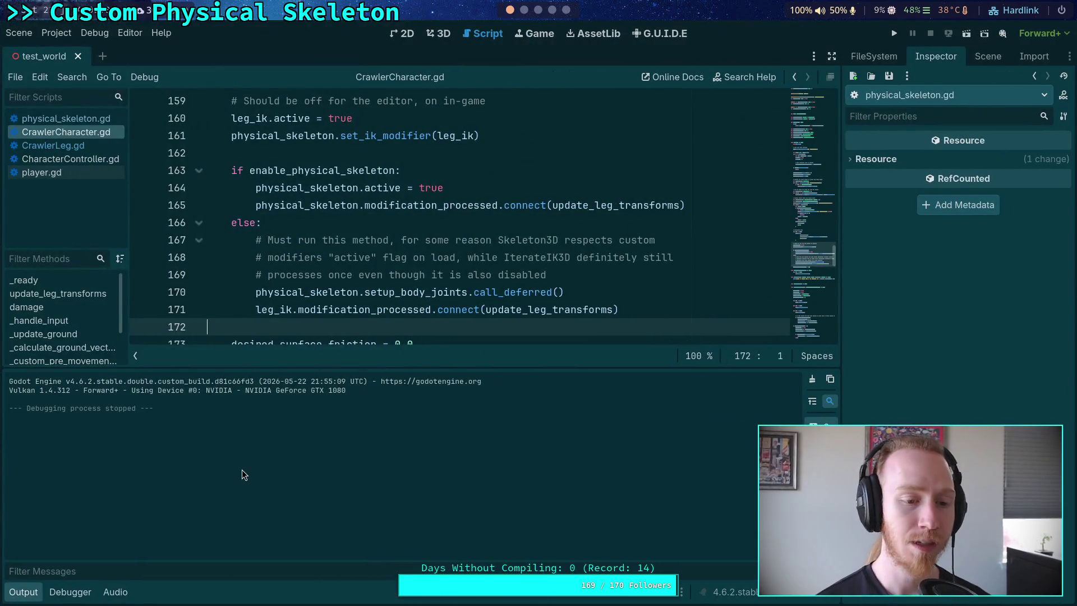
{"action": "left_click", "coordinate": [16, 598]}
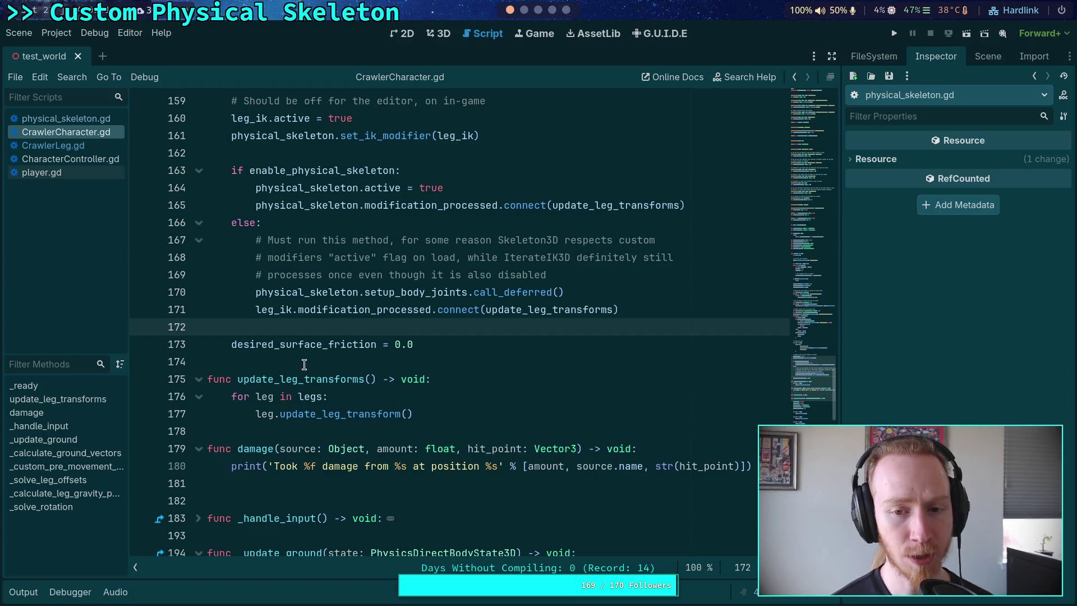
Jump from the set_ik_modifier call on line 161 to its definition via Lookup Symbol
{"action": "left_click", "coordinate": [329, 337]}
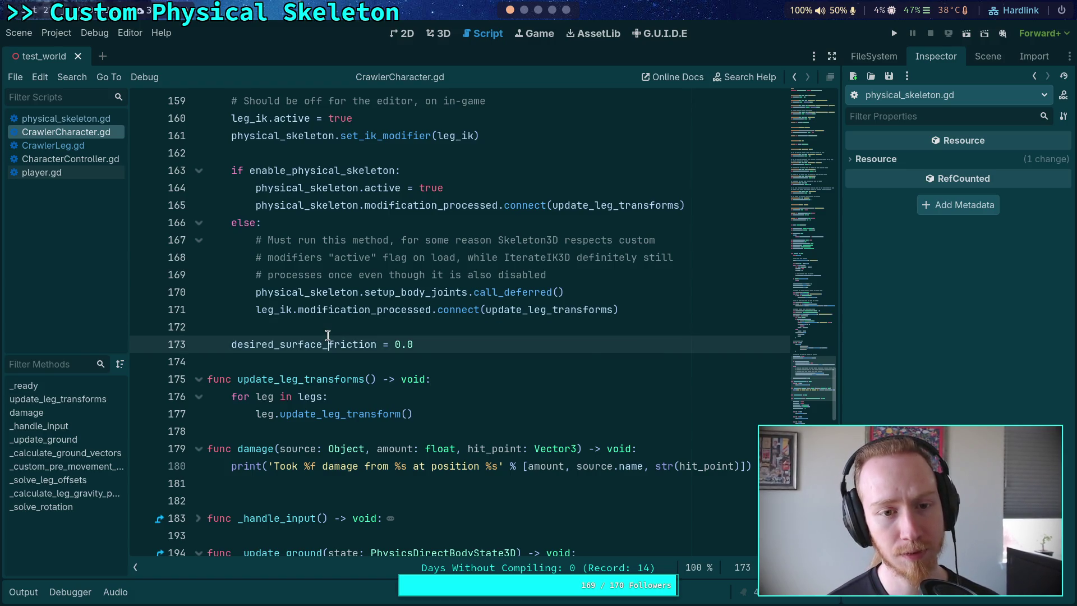
{"action": "scroll", "coordinate": [328, 335], "scroll_direction": "up", "scroll_amount": 1}
{"action": "left_click", "coordinate": [372, 194]}
{"action": "right_click", "coordinate": [363, 190]}
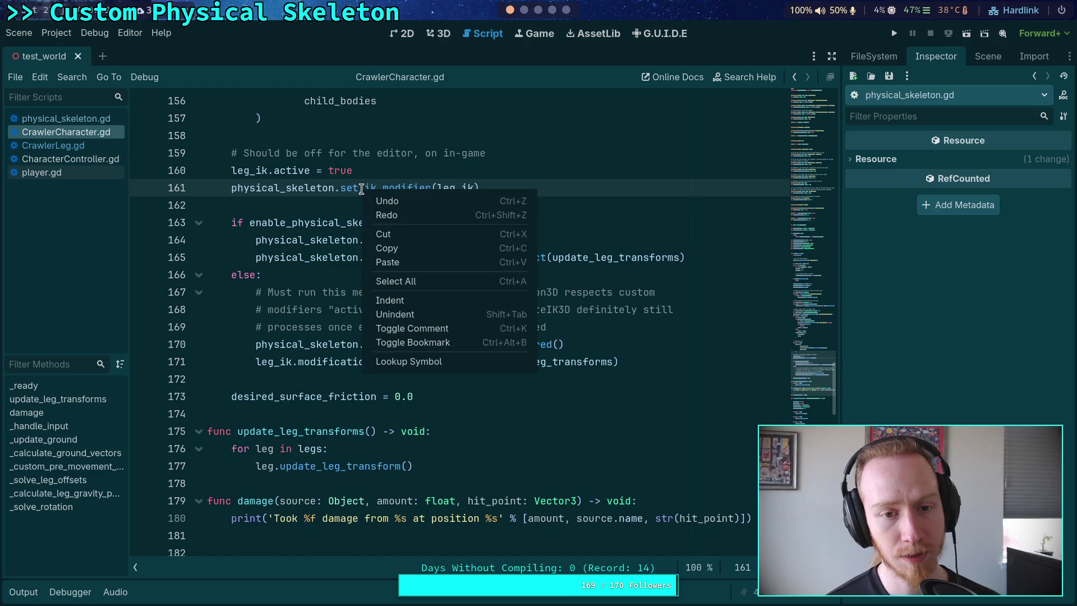
{"action": "left_click", "coordinate": [256, 310]}
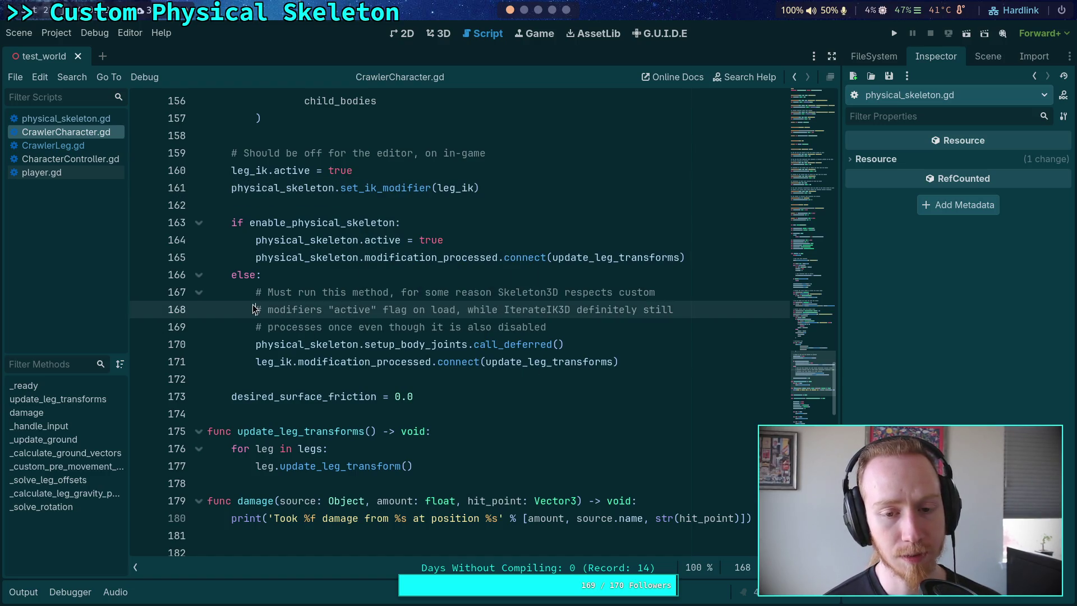
{"action": "left_click", "coordinate": [359, 190]}
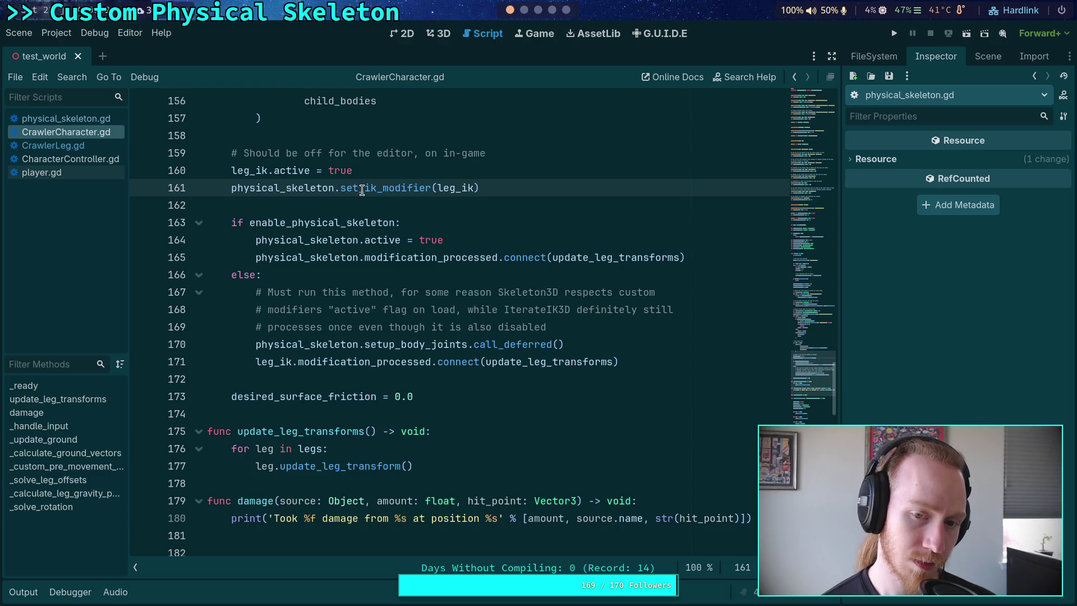
{"action": "right_click", "coordinate": [363, 191]}
{"action": "left_click", "coordinate": [396, 362]}
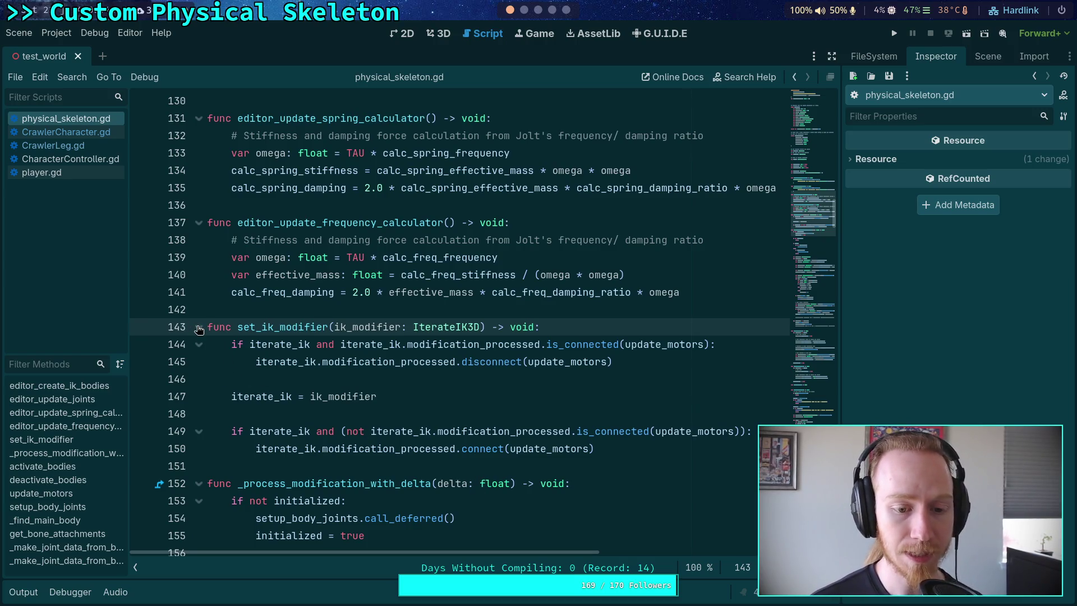
Fold set_ik_modifier, _process_modification_with_delta, activate_bodies and deactivate_bodies in physical_skeleton.gd
{"action": "left_click", "coordinate": [199, 327]}
{"action": "left_click", "coordinate": [199, 362]}
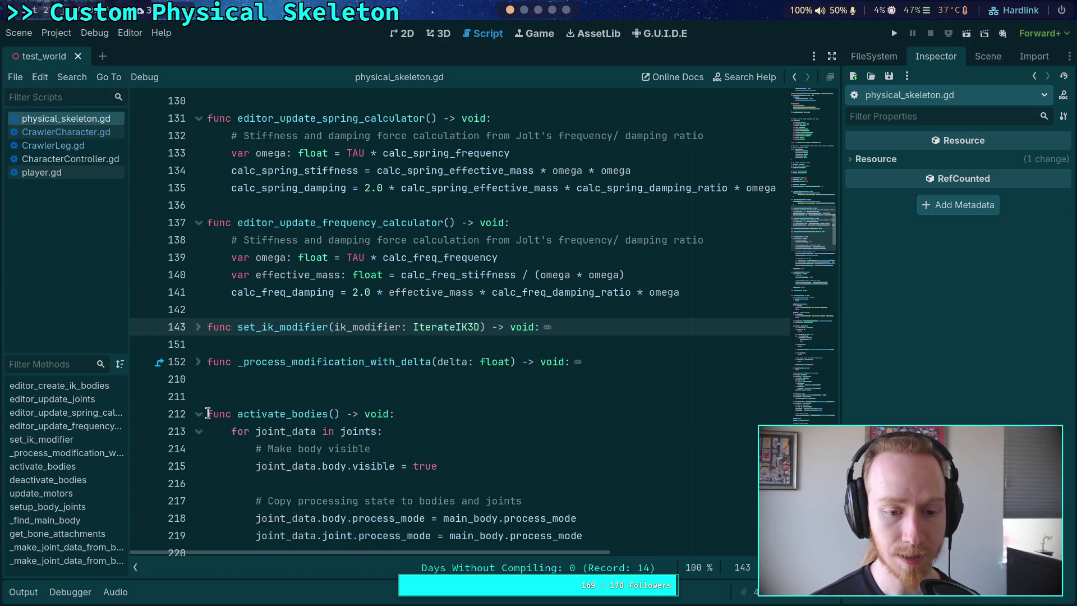
{"action": "left_click", "coordinate": [200, 414]}
{"action": "left_click", "coordinate": [199, 448]}
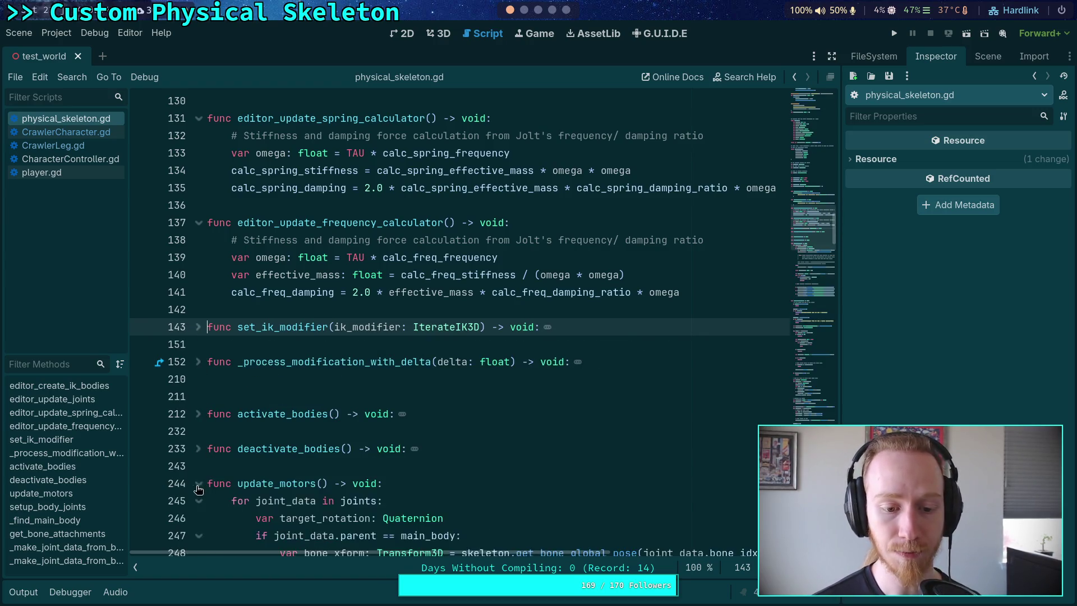
Add 'if not bodies_active: return' atop update_motors, then save and run the project
{"action": "scroll", "coordinate": [340, 424], "scroll_direction": "down", "scroll_amount": 4}
{"action": "left_click", "coordinate": [421, 274]}
{"action": "scroll", "coordinate": [421, 275], "scroll_direction": "down", "scroll_amount": 3}
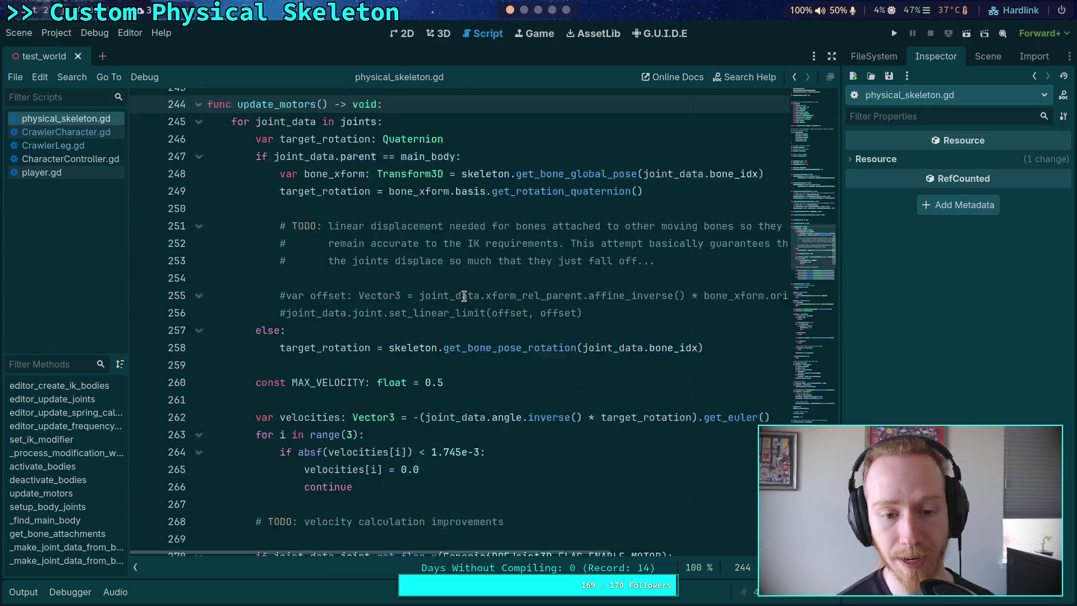
{"action": "scroll", "coordinate": [545, 284], "scroll_direction": "up", "scroll_amount": 2}
{"action": "key", "text": "Return"}
{"action": "type", "text": "if "}
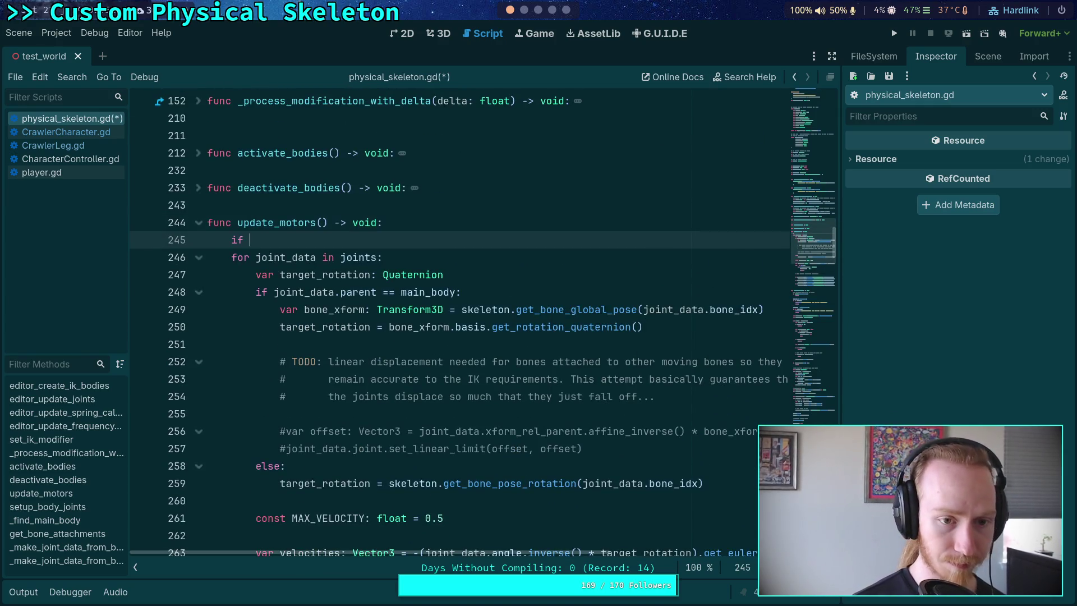
{"action": "type", "text": "no"}
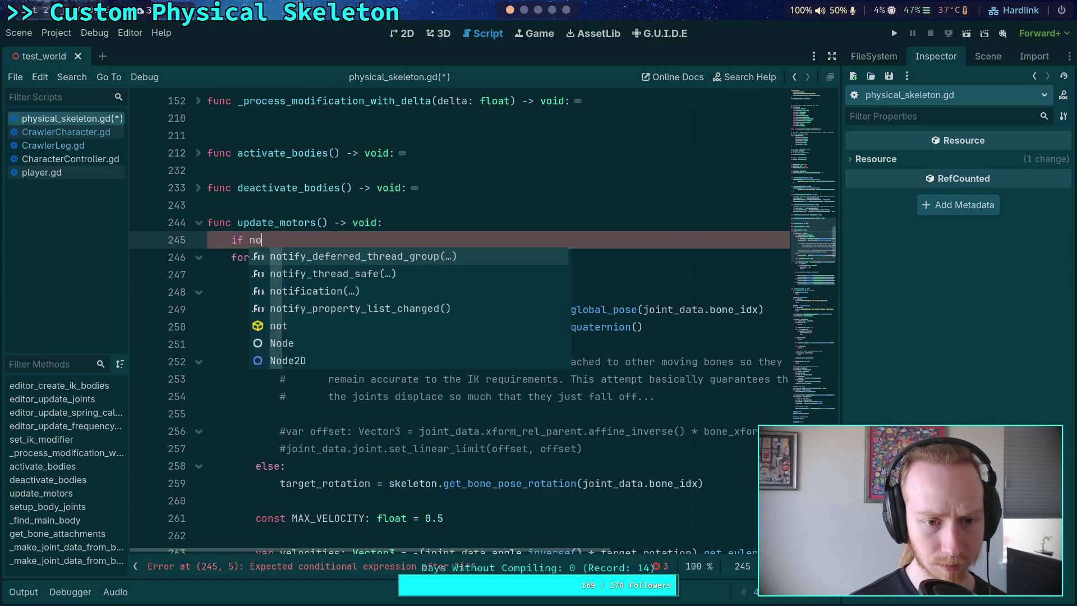
{"action": "type", "text": "t b"}
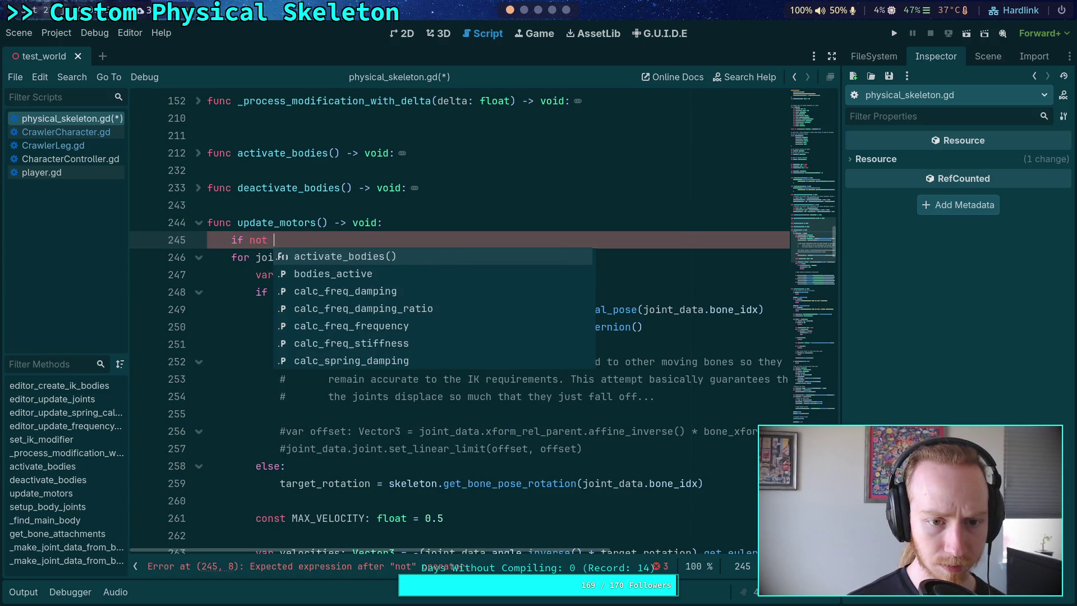
{"action": "key", "text": "Down"}
{"action": "key", "text": "Return"}
{"action": "type", "text": ":"}
{"action": "key", "text": "Return"}
{"action": "type", "text": "return"}
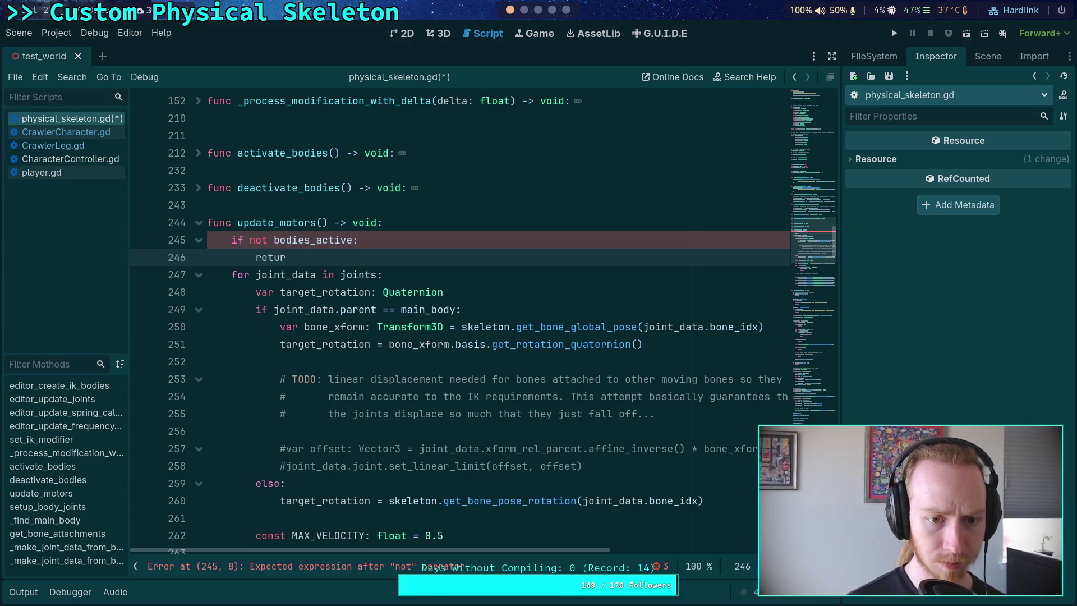
{"action": "key", "text": "Return"}
{"action": "key", "text": "ctrl+s"}
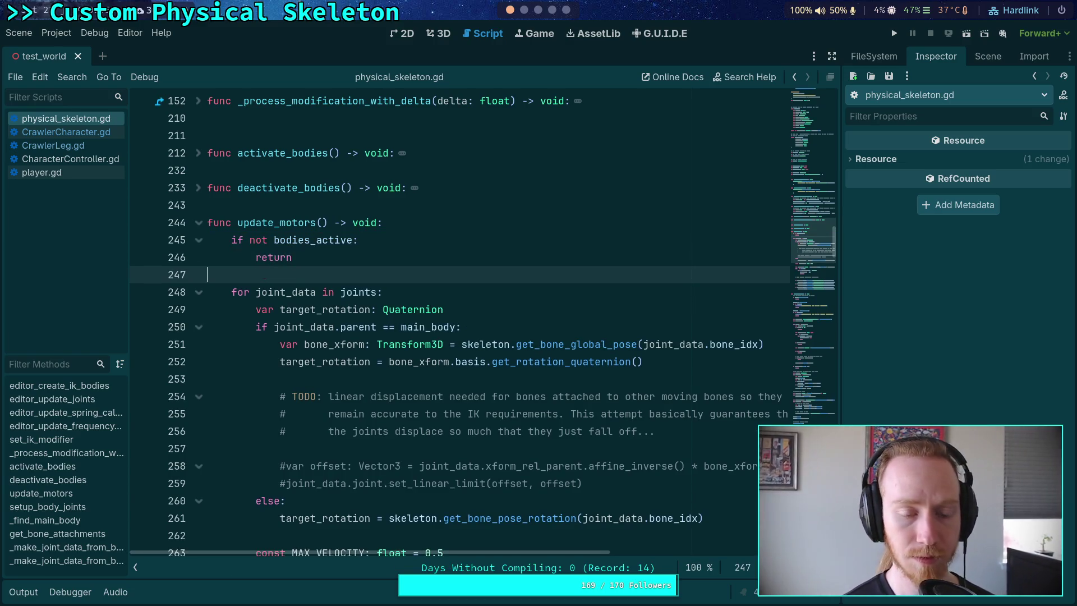
{"action": "key", "text": "F5"}
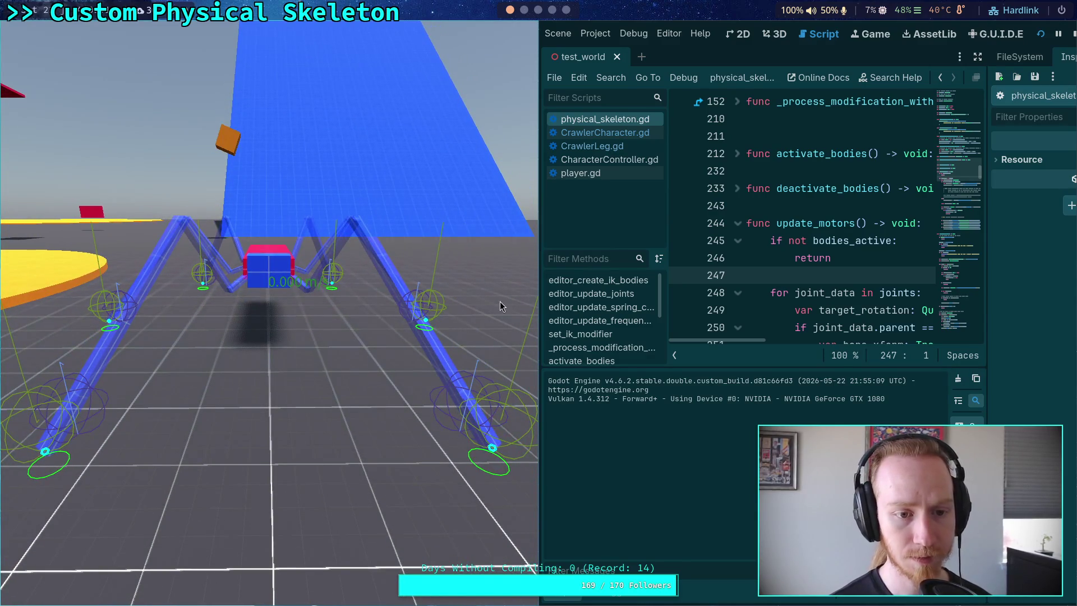
Stop the running game with F8 and collapse the output log to show more code
{"action": "key", "text": "F8"}
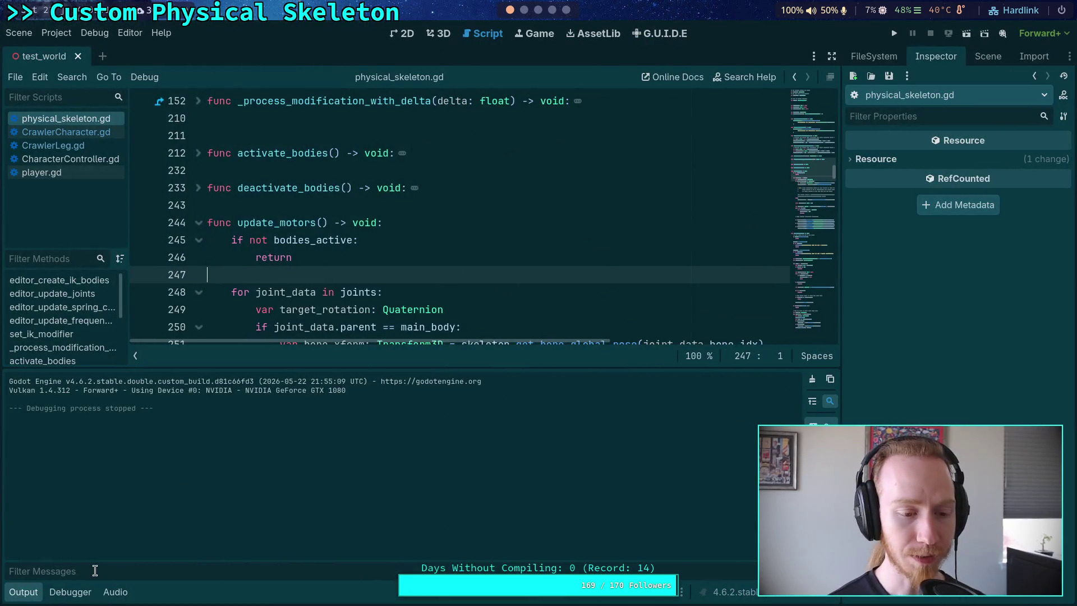
{"action": "left_click", "coordinate": [23, 592]}
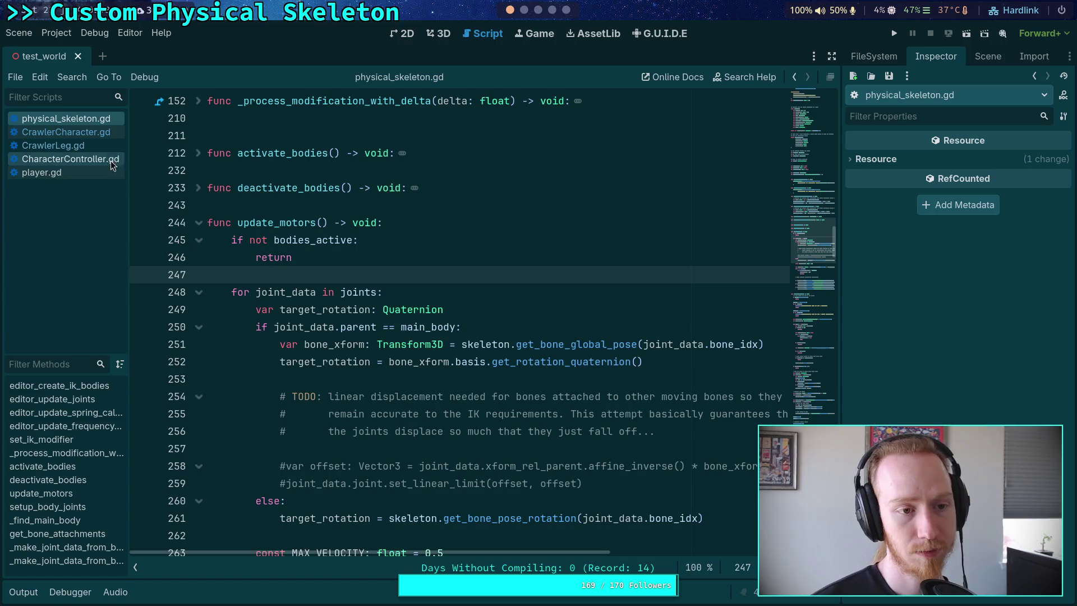
{"action": "left_click", "coordinate": [84, 146]}
{"action": "scroll", "coordinate": [420, 429], "scroll_direction": "down", "scroll_amount": 10}
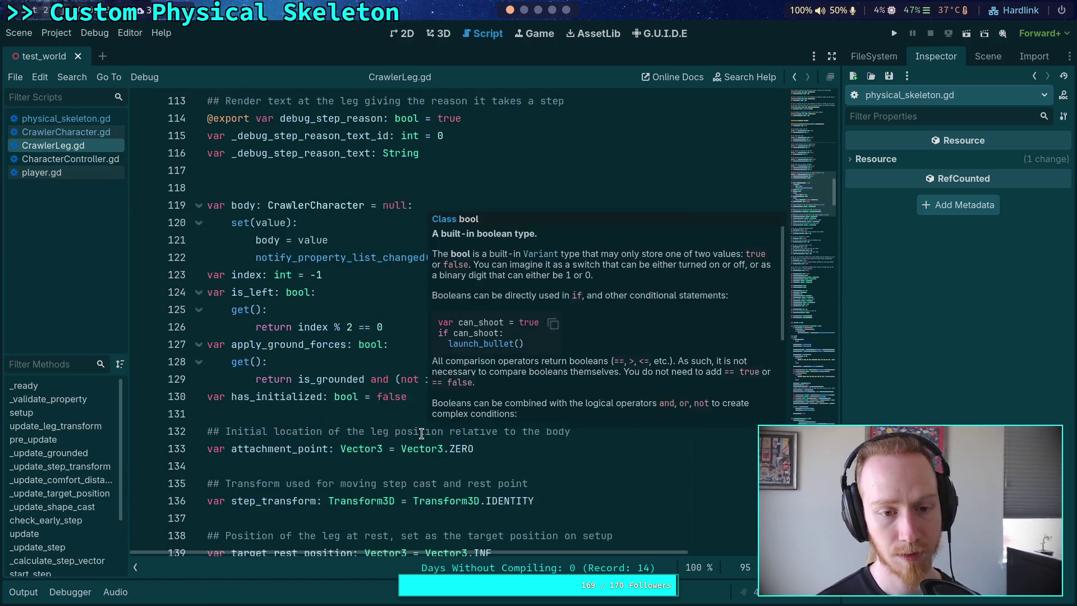
{"action": "scroll", "coordinate": [421, 434], "scroll_direction": "down", "scroll_amount": 3}
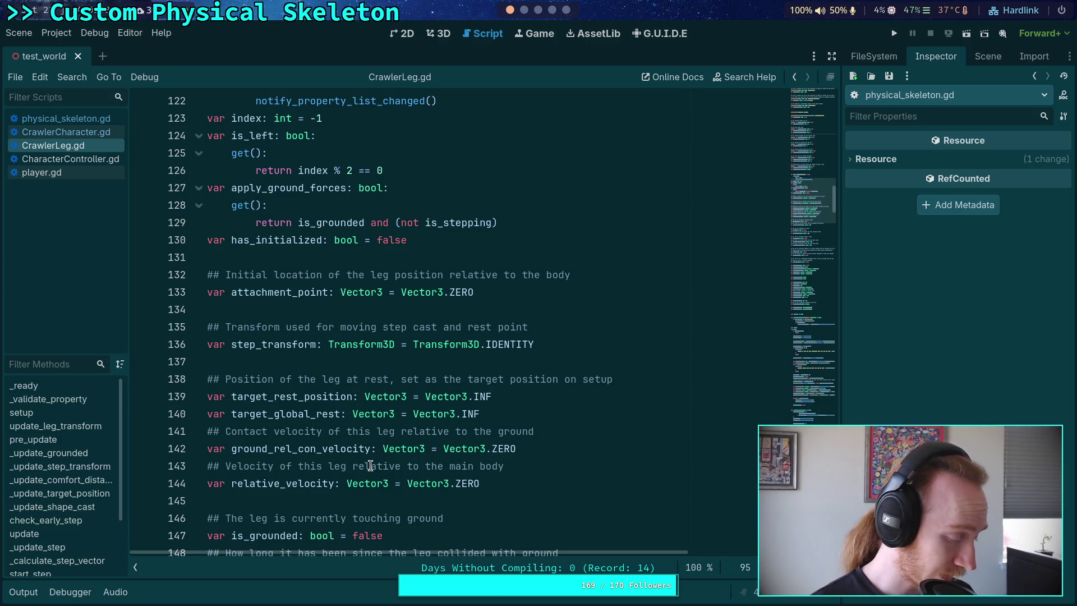
{"action": "scroll", "coordinate": [371, 466], "scroll_direction": "down", "scroll_amount": 6}
{"action": "left_click", "coordinate": [356, 367]}
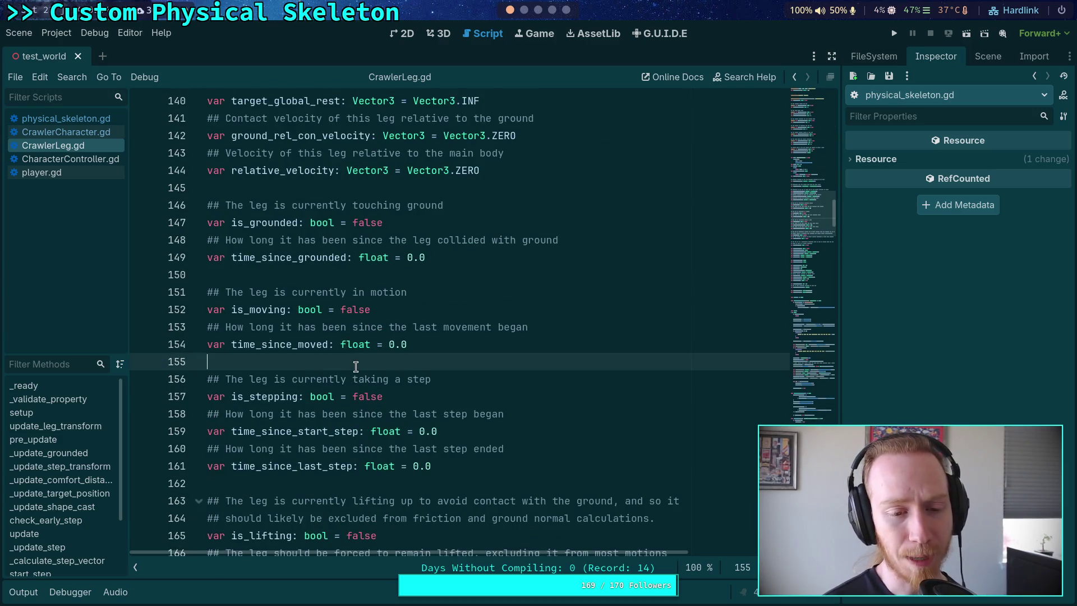
{"action": "scroll", "coordinate": [401, 433], "scroll_direction": "down", "scroll_amount": 4}
{"action": "left_click", "coordinate": [402, 275]}
{"action": "scroll", "coordinate": [403, 275], "scroll_direction": "down", "scroll_amount": 7}
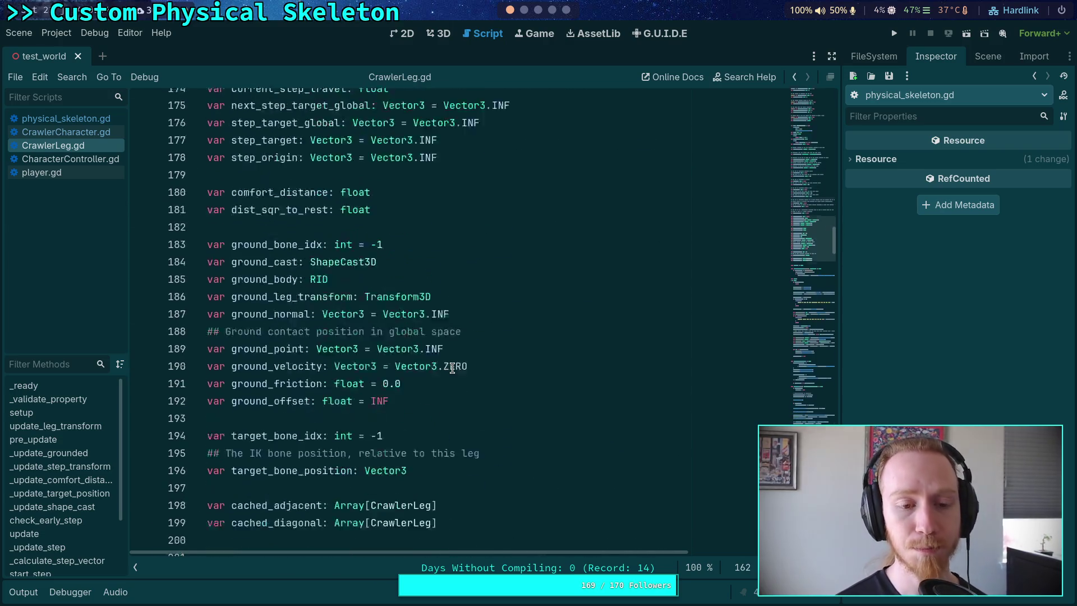
{"action": "scroll", "coordinate": [452, 367], "scroll_direction": "down", "scroll_amount": 5}
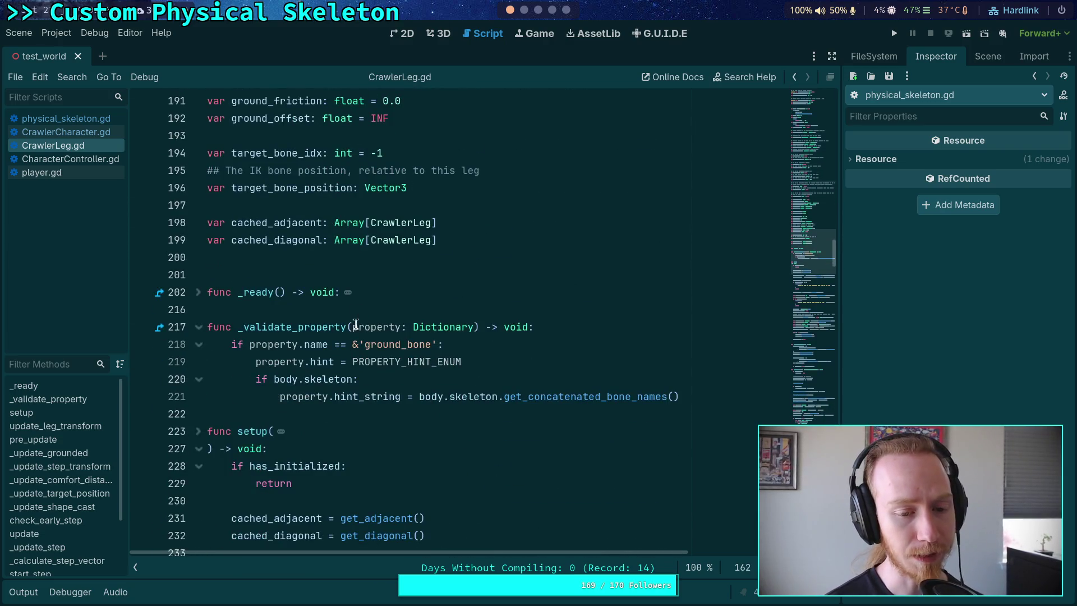
{"action": "scroll", "coordinate": [354, 334], "scroll_direction": "down", "scroll_amount": 12}
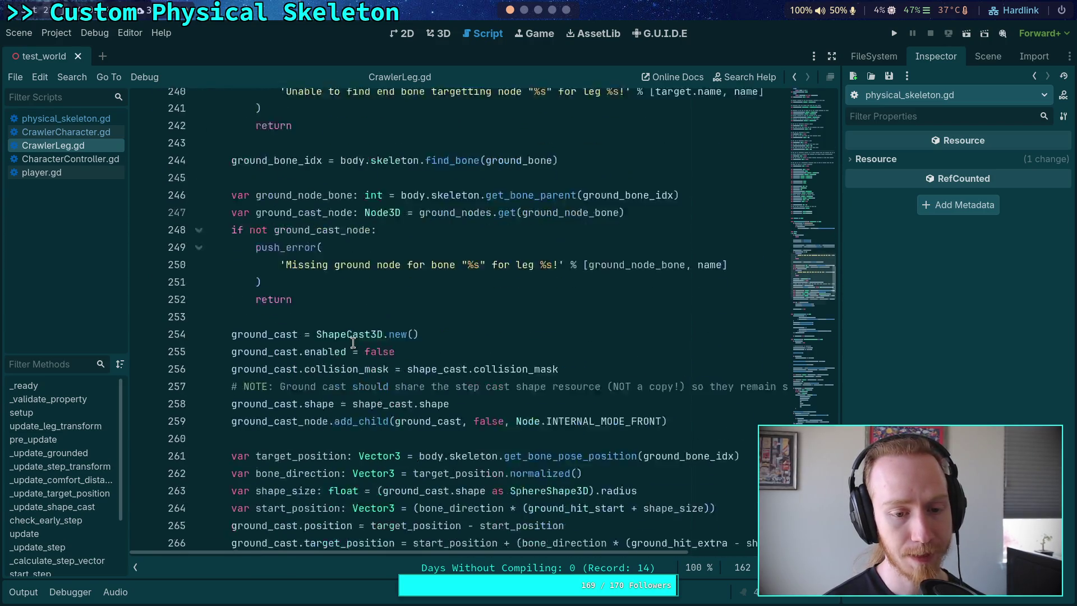
{"action": "scroll", "coordinate": [353, 342], "scroll_direction": "down", "scroll_amount": 5}
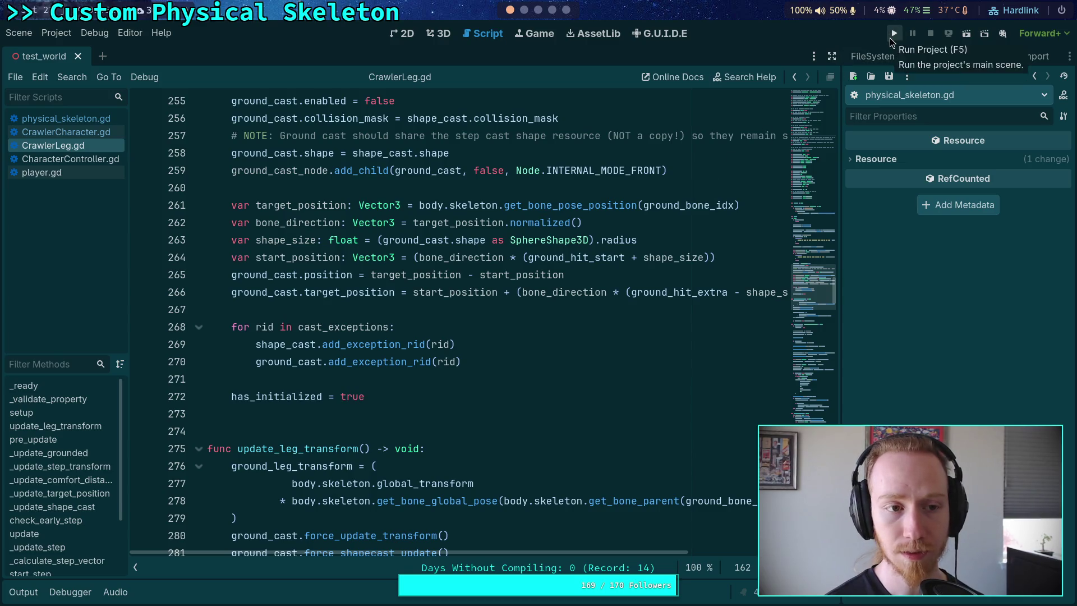
Run the spider skeleton scene, then collapse the output log back to the CrawlerLeg.gd code
{"action": "left_click", "coordinate": [890, 37]}
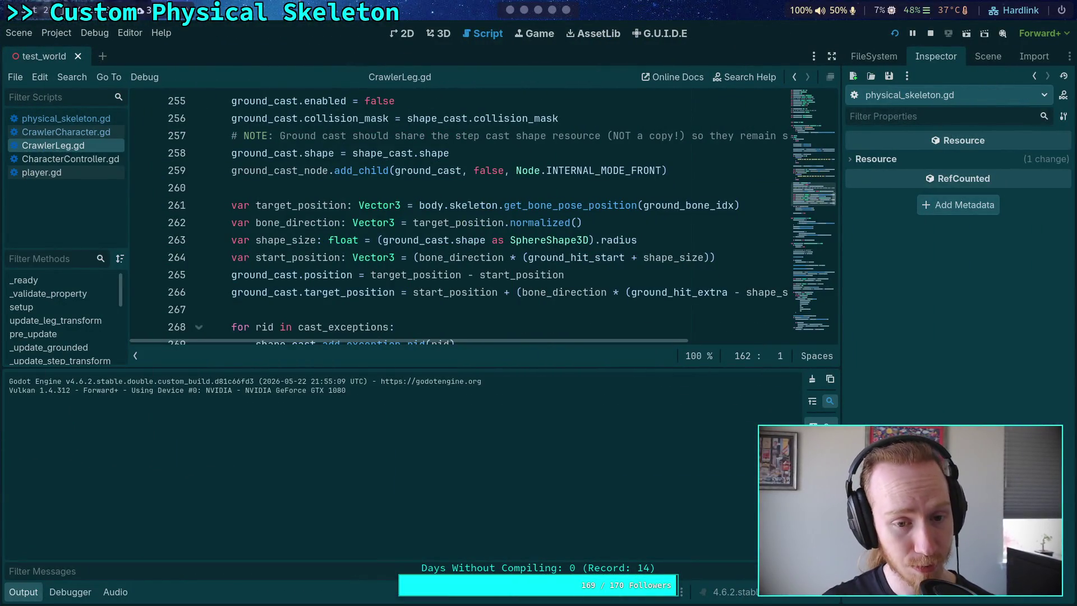
{"action": "left_click", "coordinate": [31, 592]}
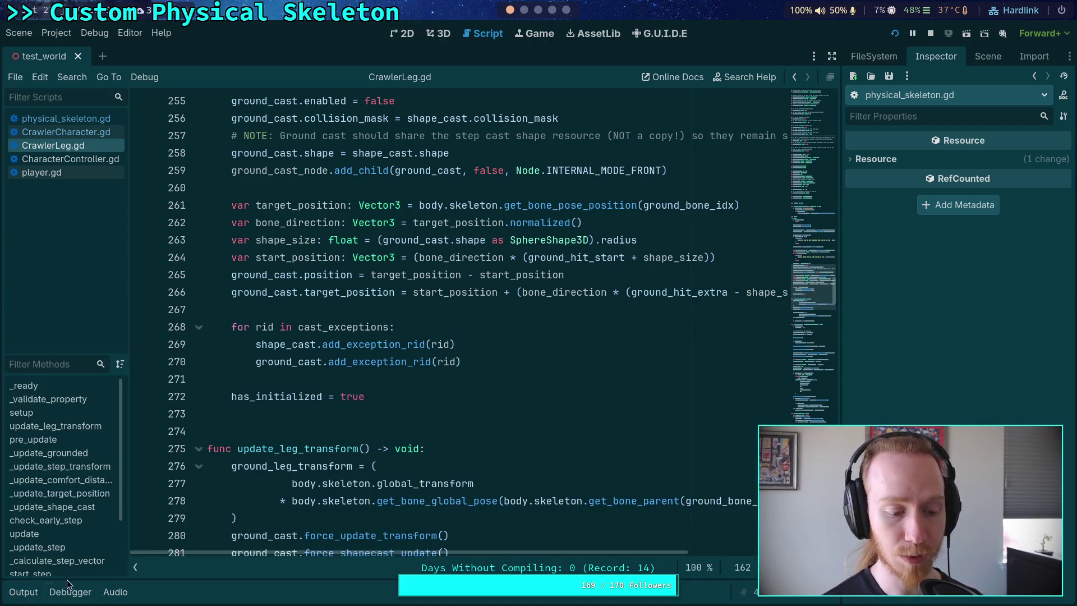
{"action": "scroll", "coordinate": [364, 357], "scroll_direction": "up", "scroll_amount": 20}
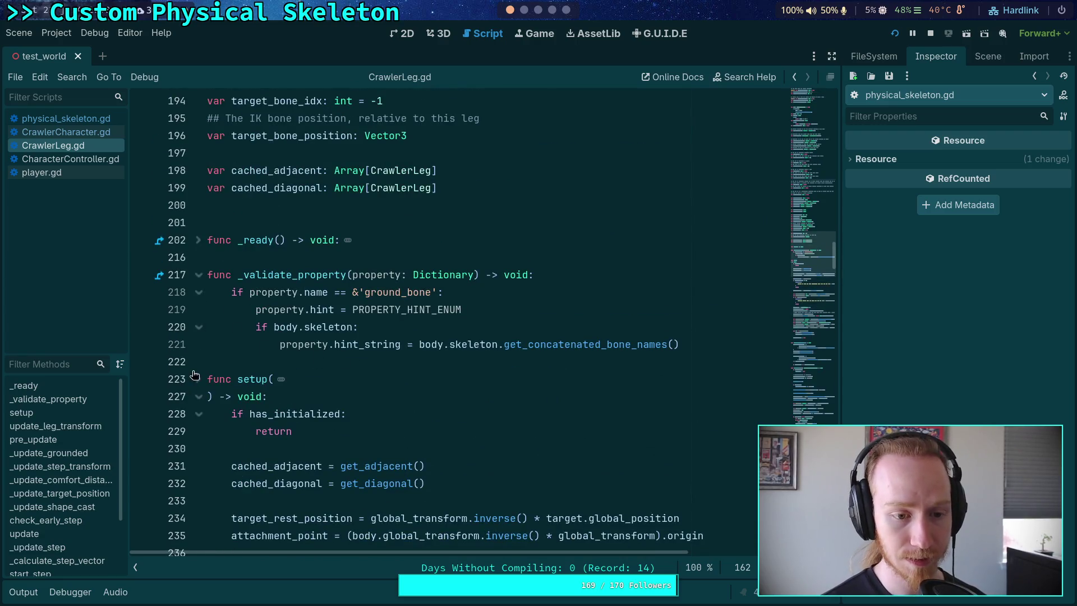
Fold the setup, update_leg_transform and _update_grounded functions in CrawlerLeg.gd
{"action": "left_click", "coordinate": [199, 398]}
{"action": "scroll", "coordinate": [208, 402], "scroll_direction": "down", "scroll_amount": 3}
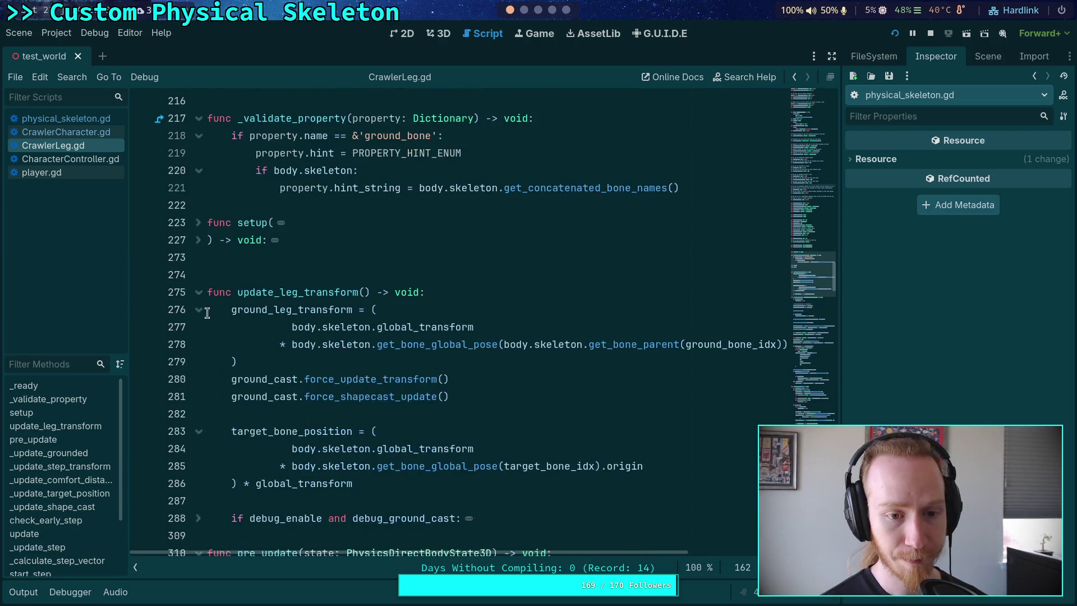
{"action": "left_click", "coordinate": [199, 294]}
{"action": "scroll", "coordinate": [225, 331], "scroll_direction": "down", "scroll_amount": 11}
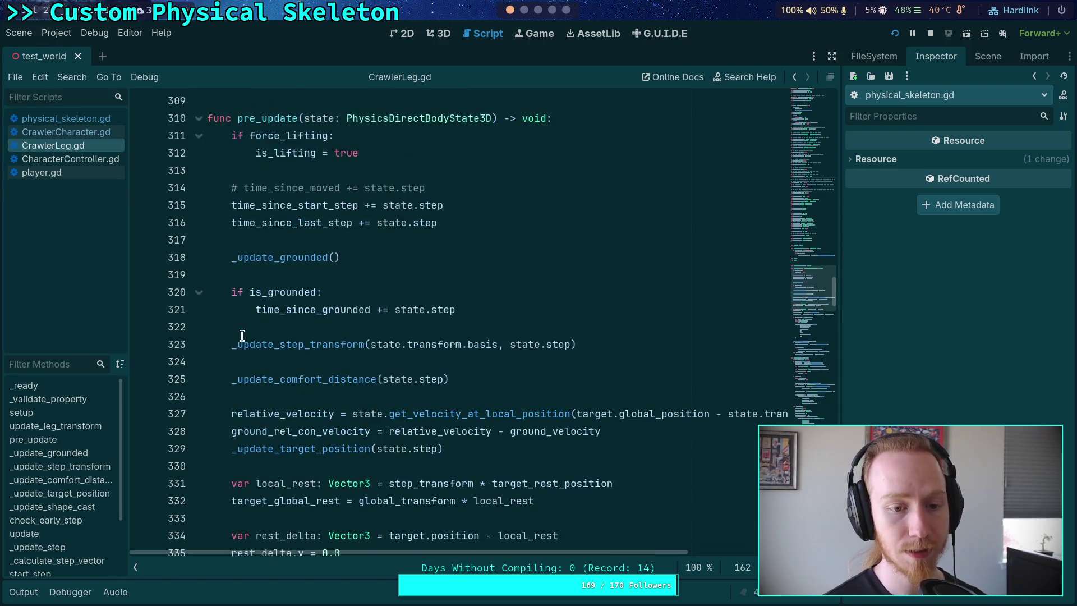
{"action": "scroll", "coordinate": [244, 335], "scroll_direction": "down", "scroll_amount": 4}
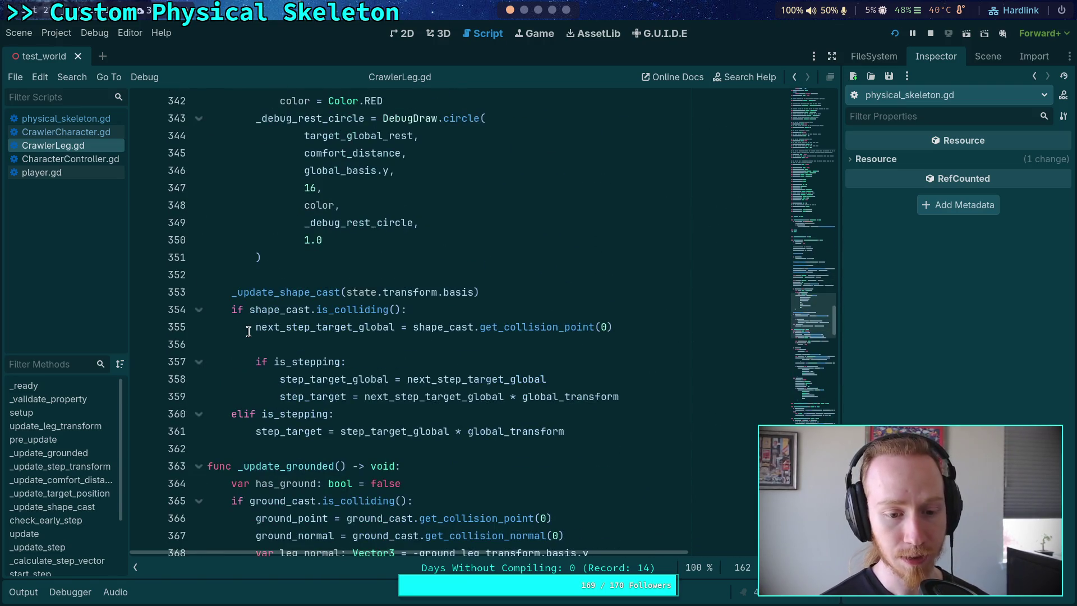
{"action": "scroll", "coordinate": [248, 331], "scroll_direction": "down", "scroll_amount": 11}
{"action": "scroll", "coordinate": [224, 309], "scroll_direction": "up", "scroll_amount": 6}
{"action": "left_click", "coordinate": [199, 205]}
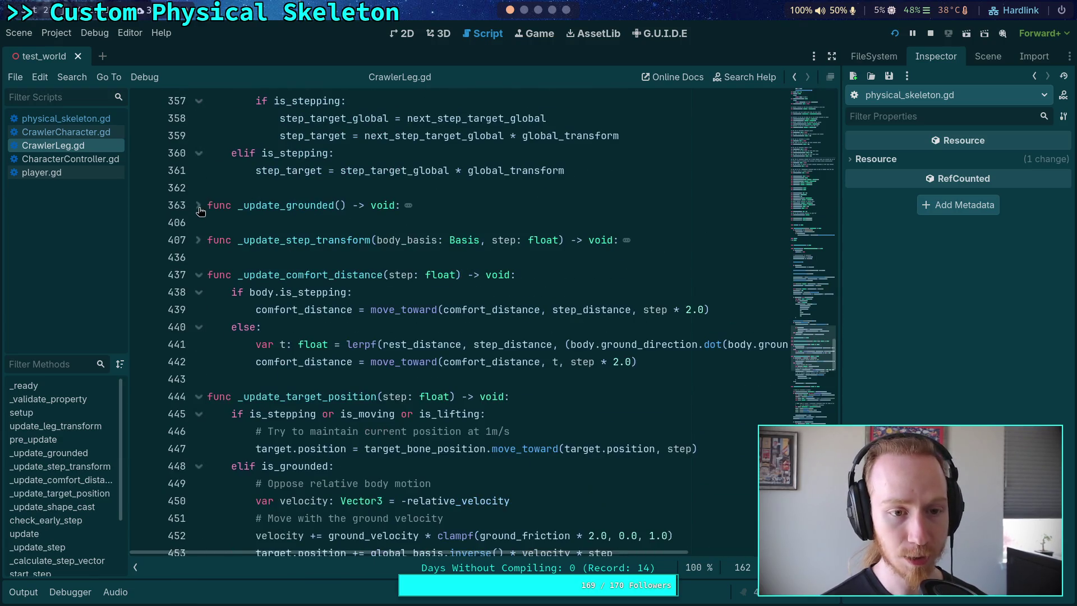
Inspect _update_step_transform, then fold it with _update_comfort_distance, _update_target_position and _update_shape_cast
{"action": "left_click", "coordinate": [194, 245]}
{"action": "scroll", "coordinate": [205, 252], "scroll_direction": "down", "scroll_amount": 19}
{"action": "scroll", "coordinate": [205, 251], "scroll_direction": "up", "scroll_amount": 20}
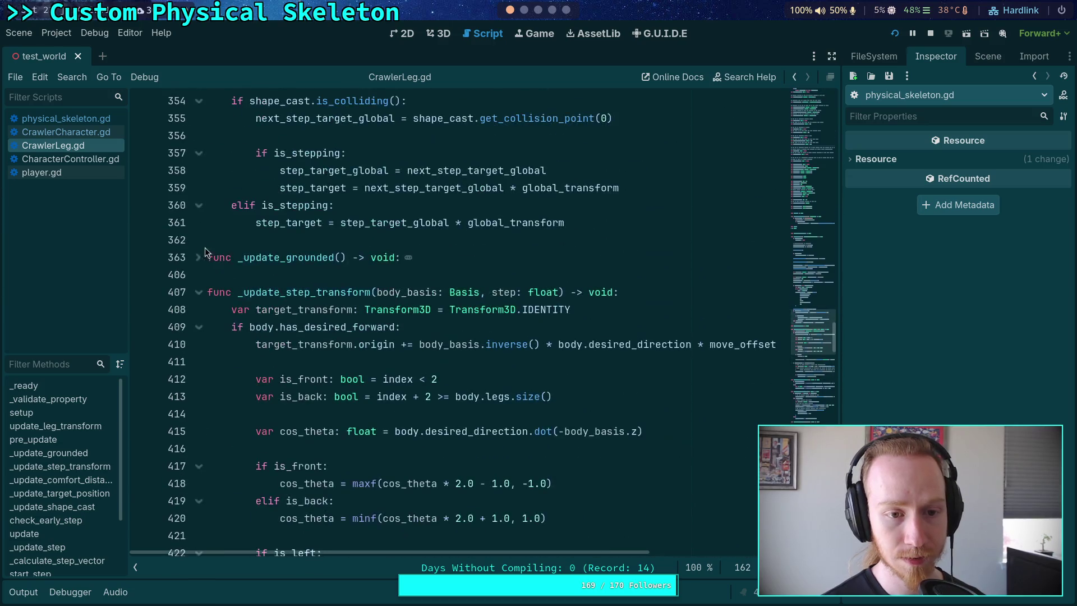
{"action": "left_click", "coordinate": [199, 292]}
{"action": "left_click", "coordinate": [199, 327]}
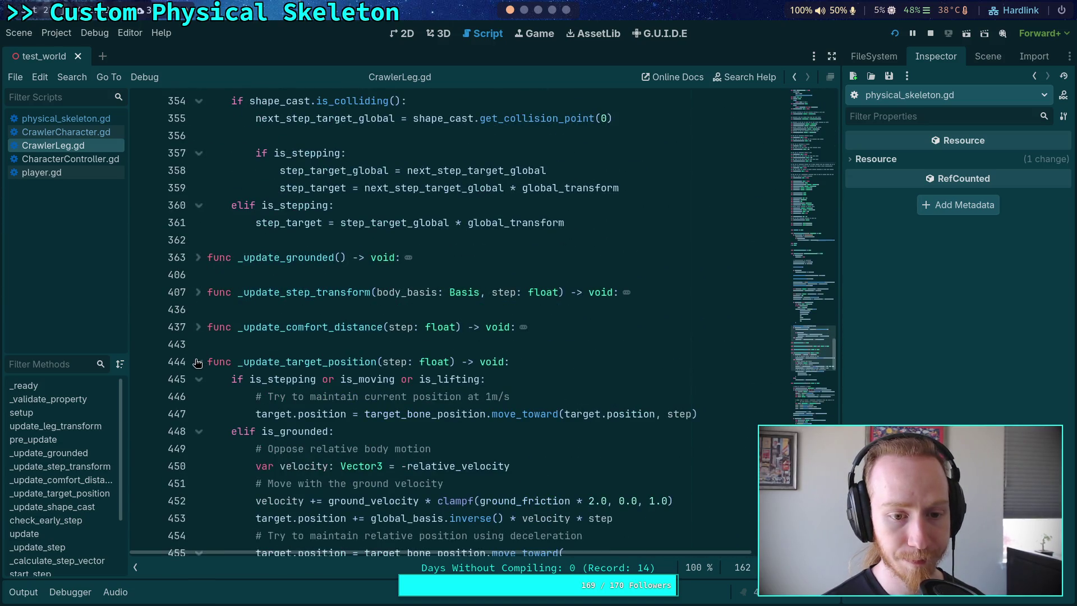
{"action": "left_click", "coordinate": [198, 362]}
{"action": "scroll", "coordinate": [198, 361], "scroll_direction": "down", "scroll_amount": 1}
{"action": "left_click", "coordinate": [197, 344]}
{"action": "scroll", "coordinate": [197, 359], "scroll_direction": "down", "scroll_amount": 1}
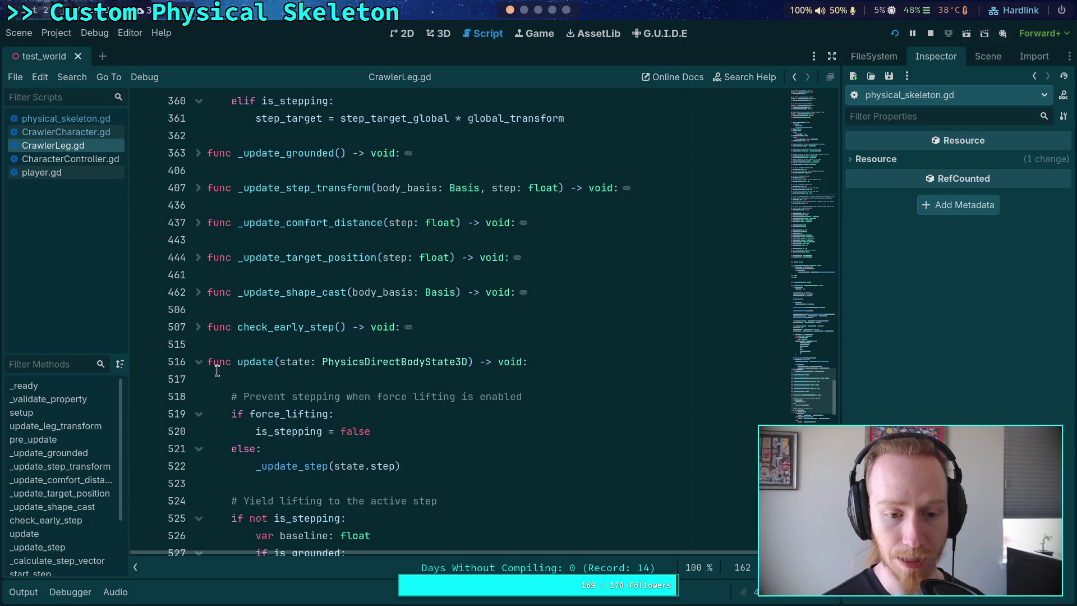
{"action": "scroll", "coordinate": [224, 359], "scroll_direction": "down", "scroll_amount": 8}
{"action": "scroll", "coordinate": [261, 344], "scroll_direction": "up", "scroll_amount": 2}
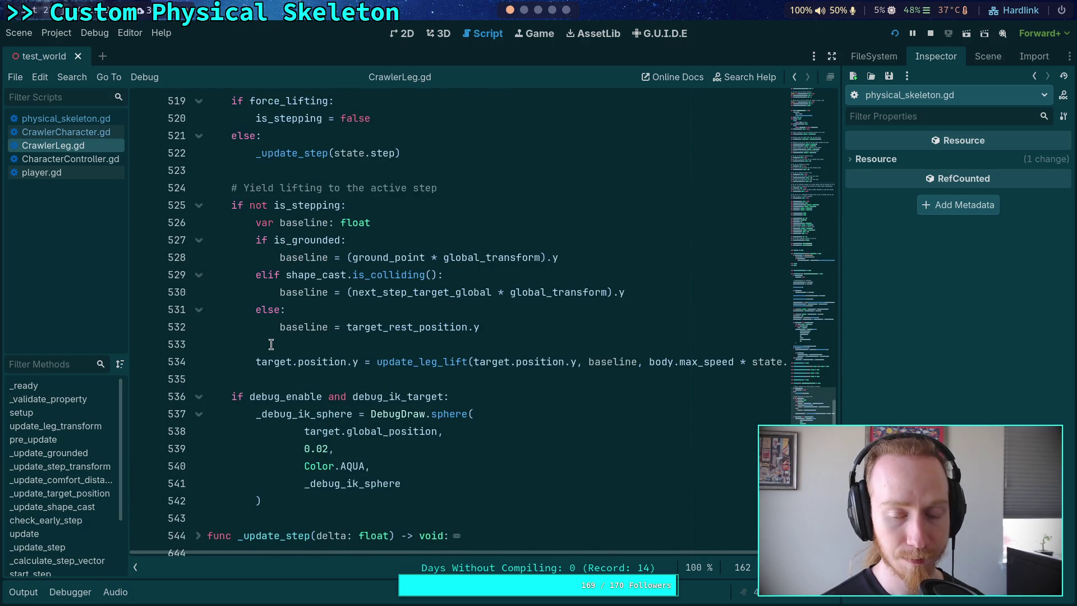
{"action": "scroll", "coordinate": [271, 344], "scroll_direction": "up", "scroll_amount": 2}
Select the _update_step call on line 522 and set a breakpoint on line 519
{"action": "left_click", "coordinate": [291, 270]}
{"action": "double_click", "coordinate": [291, 260]}
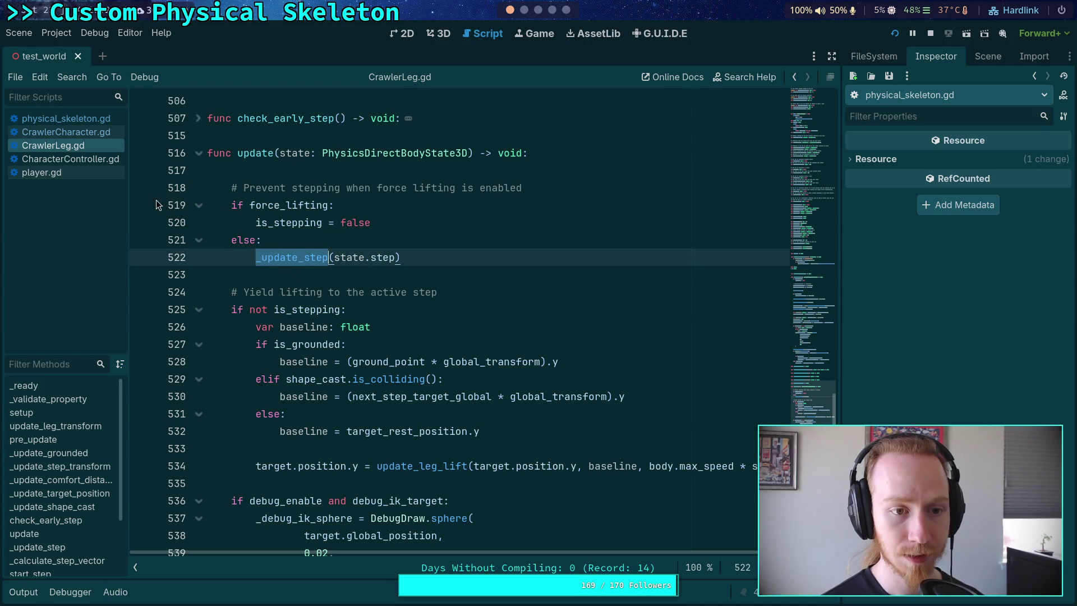
{"action": "left_click", "coordinate": [141, 205]}
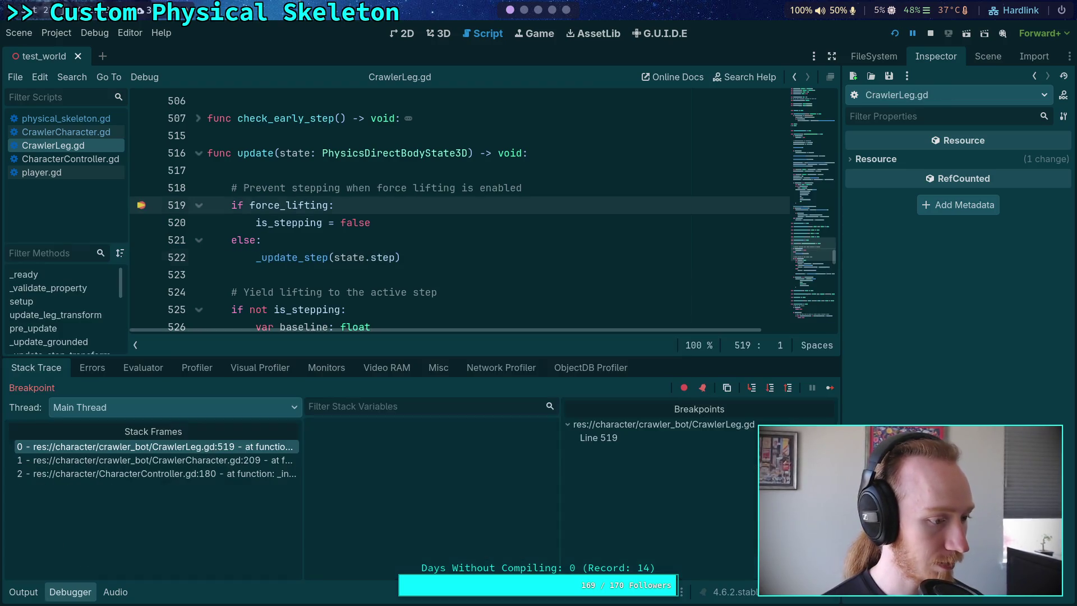
Step over and continue to the _update_step call, then step into it, pausing at line 545
{"action": "left_click", "coordinate": [770, 388]}
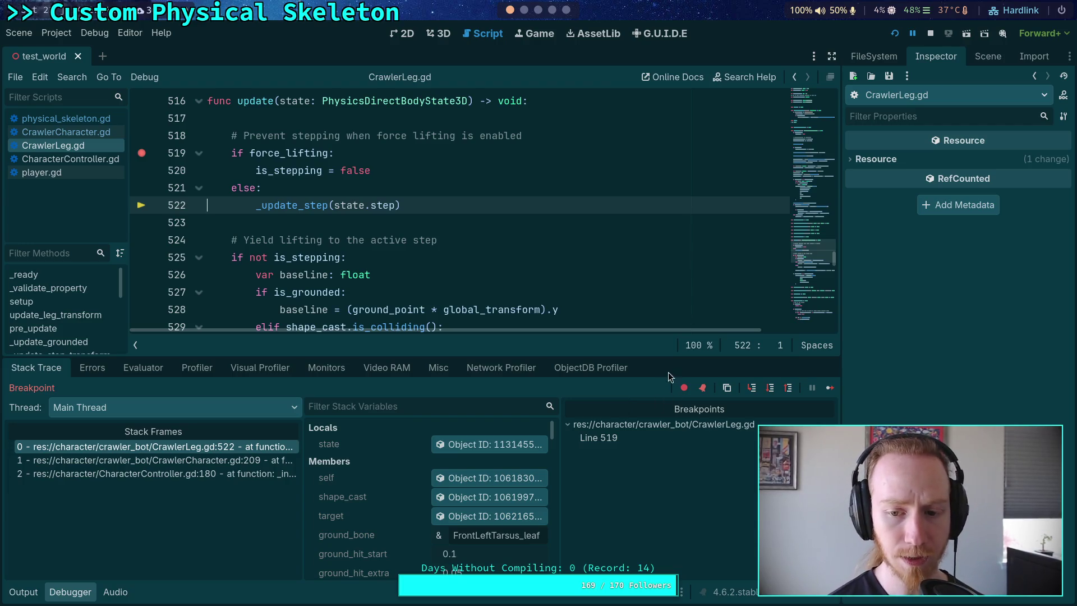
{"action": "left_click_drag", "start_coordinate": [668, 358], "coordinate": [669, 330]}
{"action": "key", "text": "F12"}
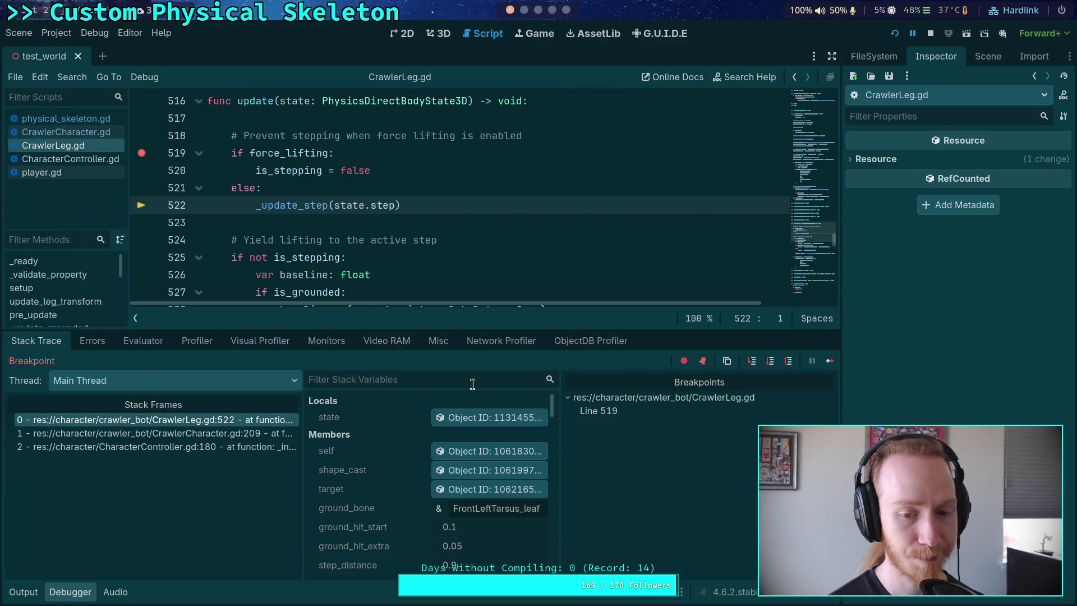
{"action": "scroll", "coordinate": [365, 504], "scroll_direction": "down", "scroll_amount": 8}
{"action": "scroll", "coordinate": [410, 482], "scroll_direction": "down", "scroll_amount": 8}
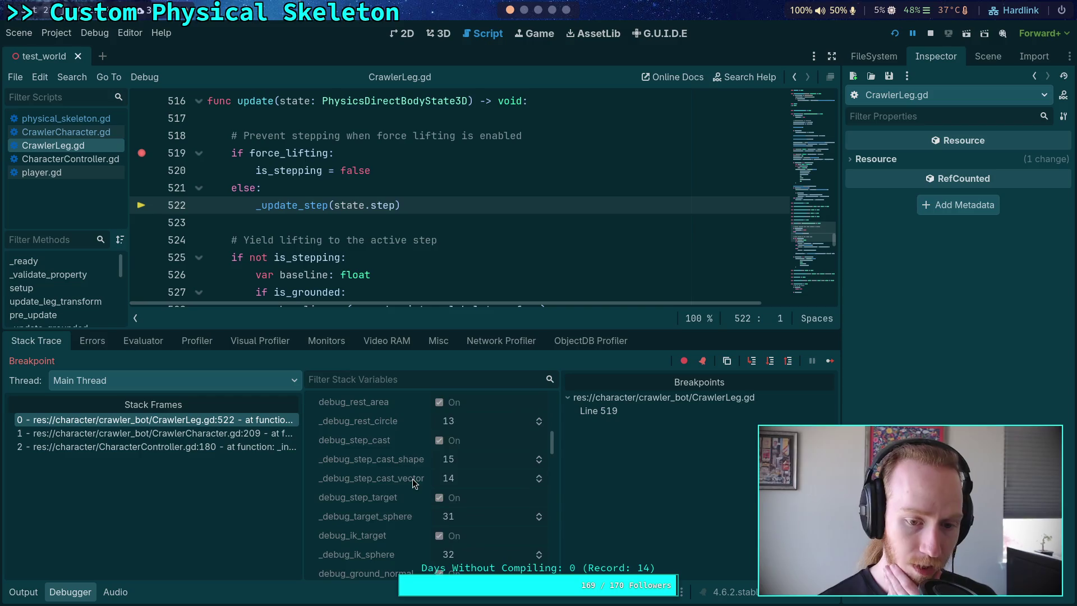
{"action": "left_click", "coordinate": [829, 361]}
{"action": "scroll", "coordinate": [388, 477], "scroll_direction": "down", "scroll_amount": 4}
{"action": "scroll", "coordinate": [390, 467], "scroll_direction": "down", "scroll_amount": 8}
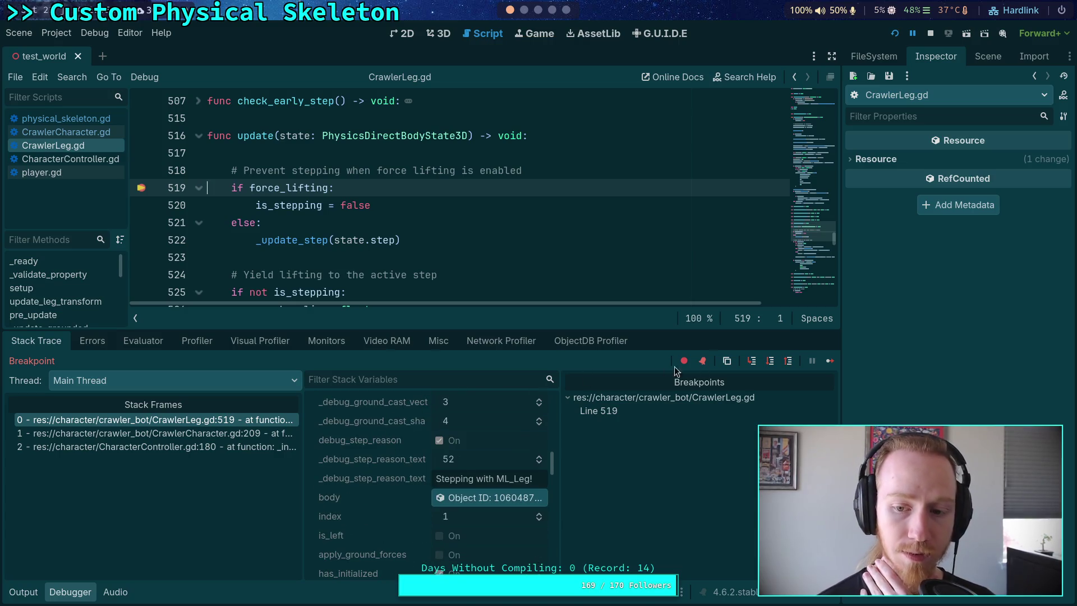
{"action": "left_click", "coordinate": [770, 361]}
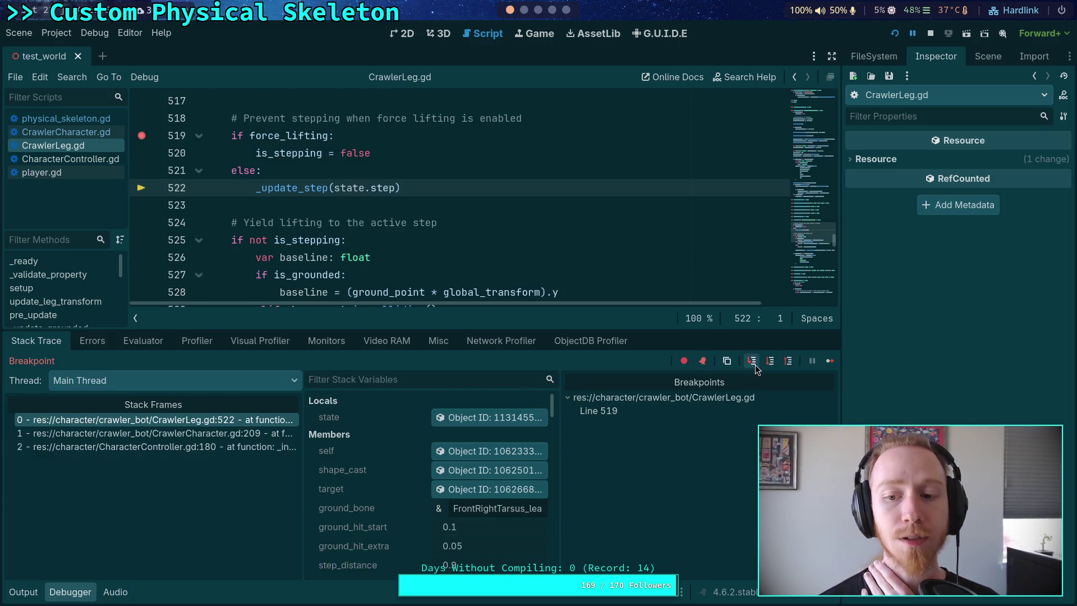
{"action": "left_click", "coordinate": [752, 364]}
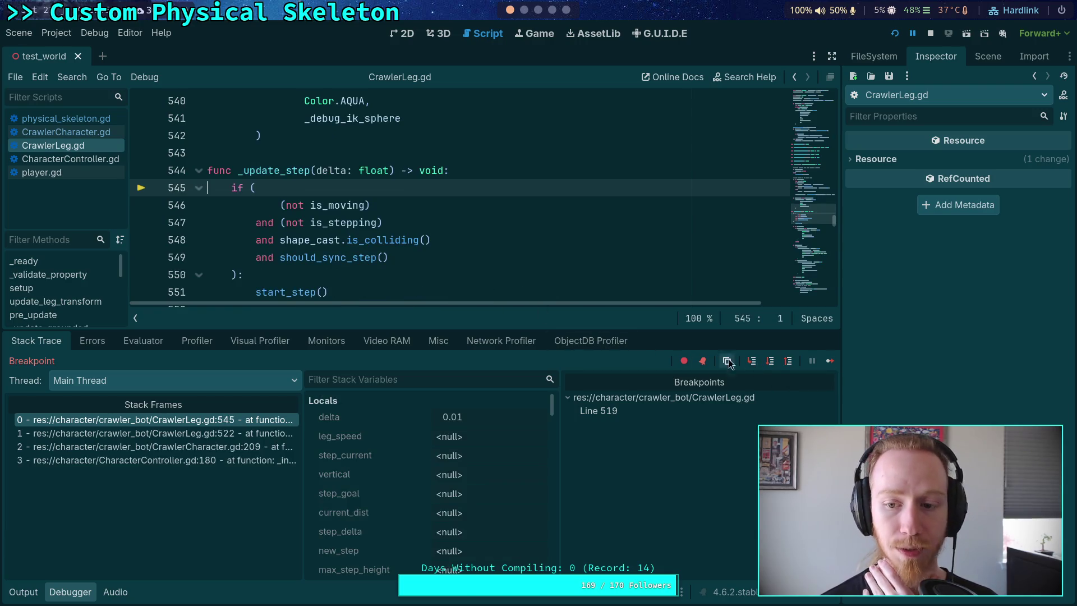
Widen the script editor and read the leg's state: is_moving false, is_stepping true
{"action": "left_click", "coordinate": [832, 56]}
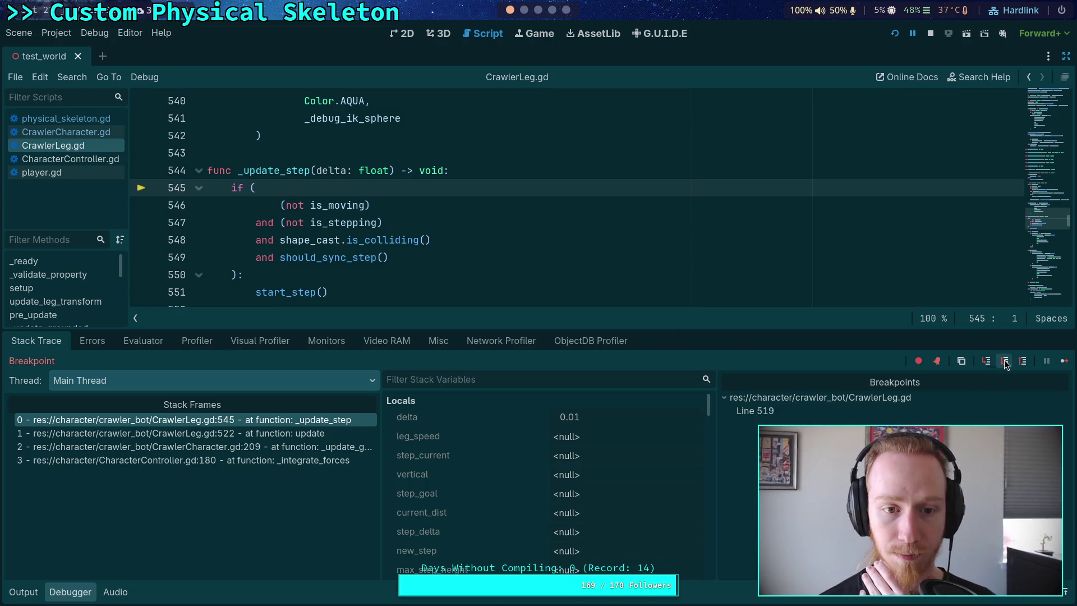
{"action": "left_click_drag", "start_coordinate": [679, 335], "coordinate": [679, 342]}
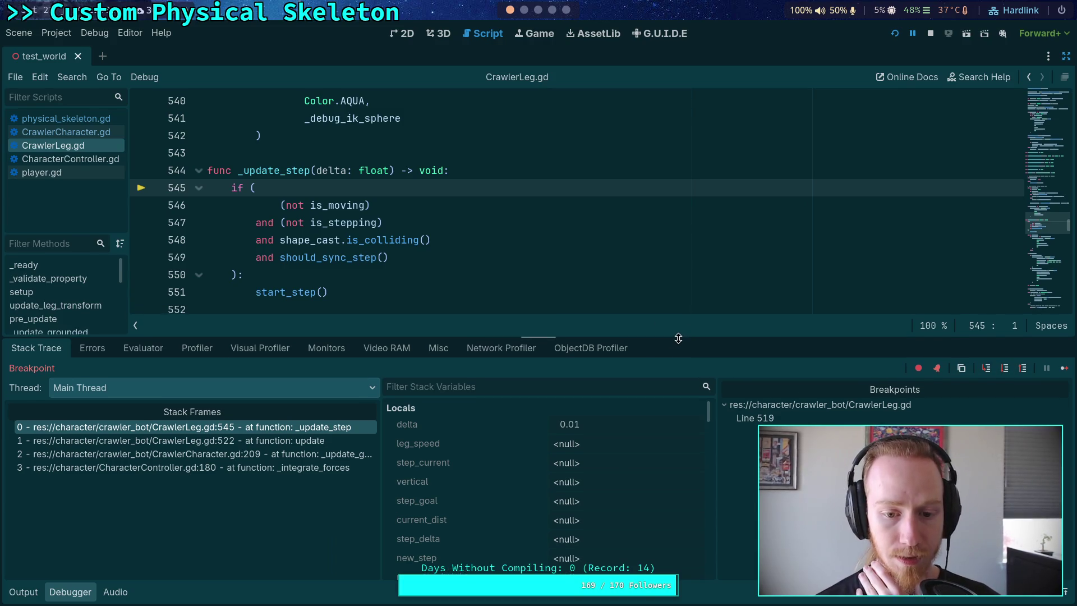
{"action": "scroll", "coordinate": [638, 480], "scroll_direction": "down", "scroll_amount": 5}
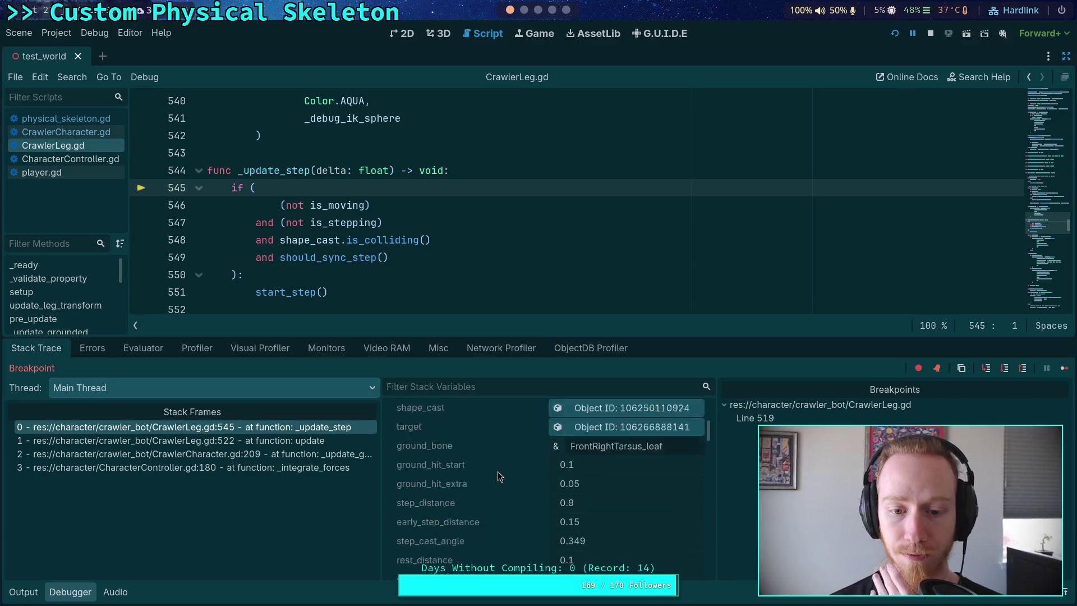
{"action": "scroll", "coordinate": [497, 471], "scroll_direction": "down", "scroll_amount": 10}
{"action": "scroll", "coordinate": [497, 476], "scroll_direction": "down", "scroll_amount": 8}
{"action": "scroll", "coordinate": [497, 477], "scroll_direction": "down", "scroll_amount": 6}
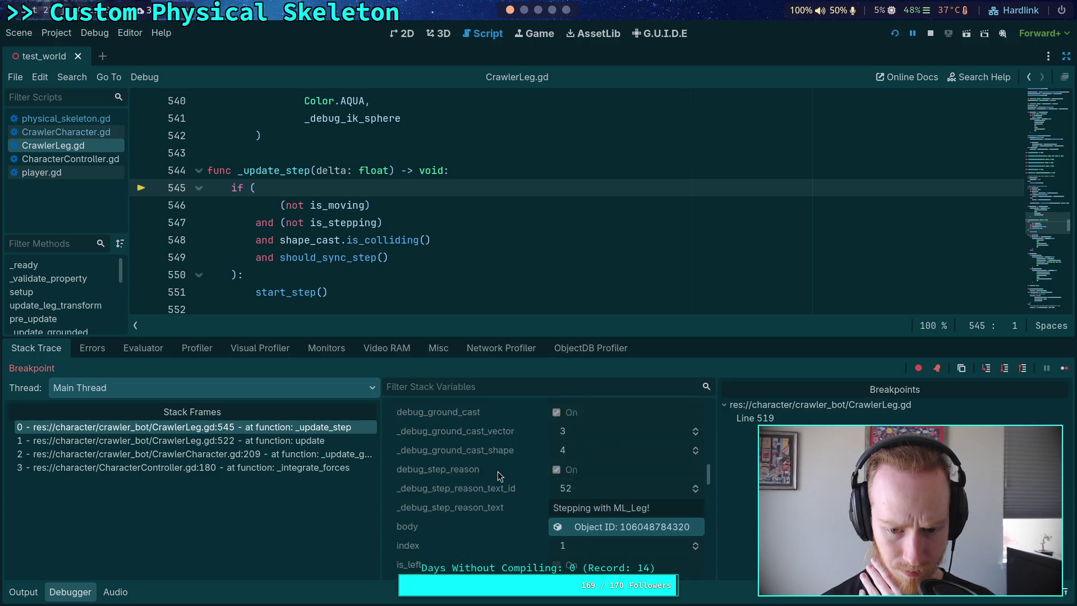
{"action": "scroll", "coordinate": [497, 474], "scroll_direction": "down", "scroll_amount": 8}
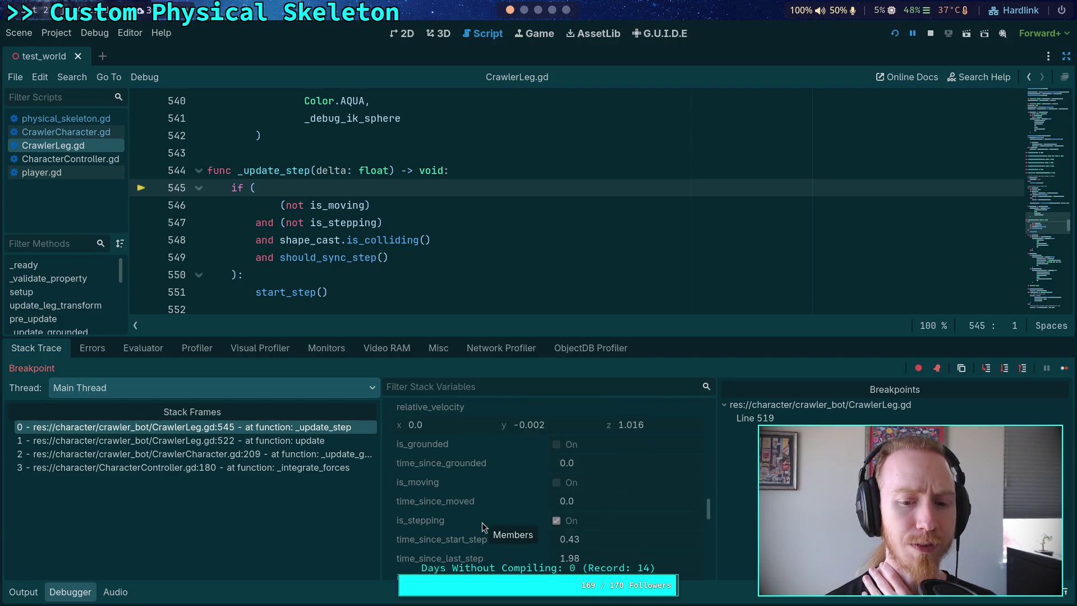
{"action": "scroll", "coordinate": [482, 523], "scroll_direction": "down", "scroll_amount": 2}
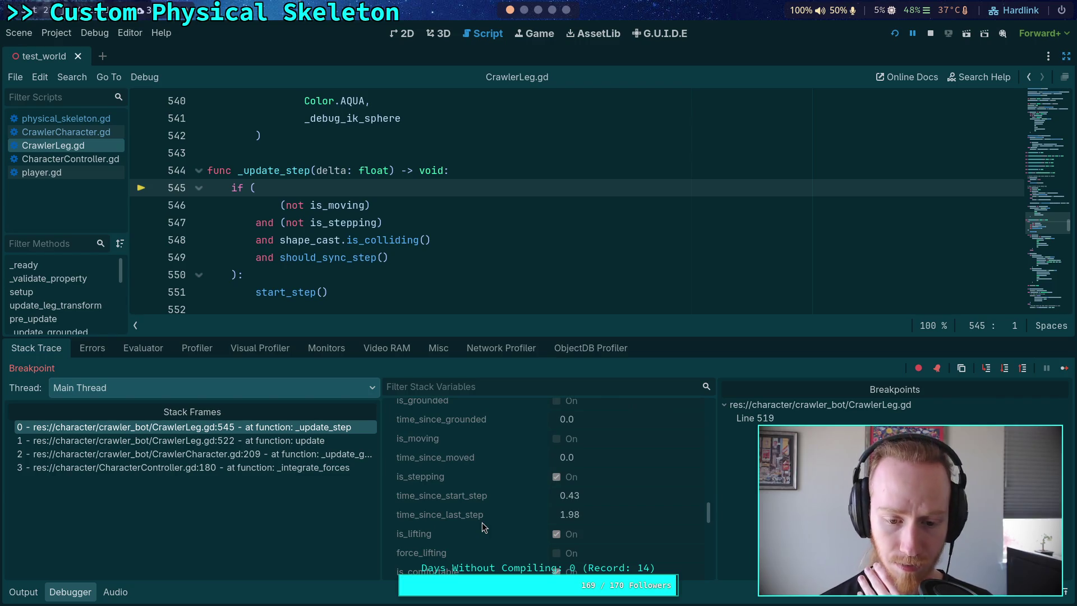
{"action": "scroll", "coordinate": [482, 523], "scroll_direction": "down", "scroll_amount": 1}
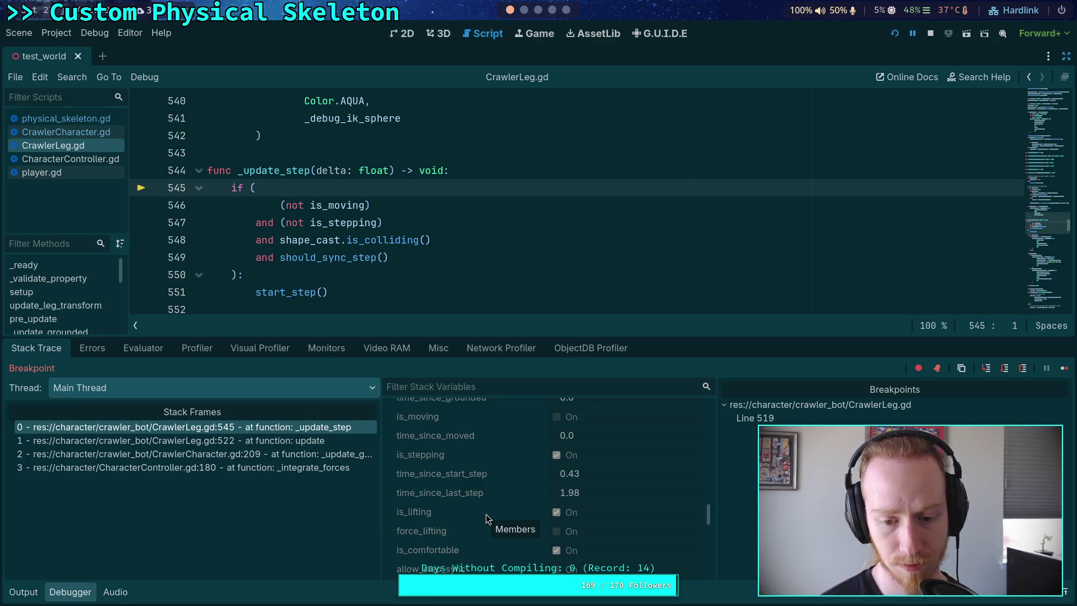
{"action": "scroll", "coordinate": [336, 191], "scroll_direction": "up", "scroll_amount": 4}
{"action": "scroll", "coordinate": [334, 180], "scroll_direction": "down", "scroll_amount": 4}
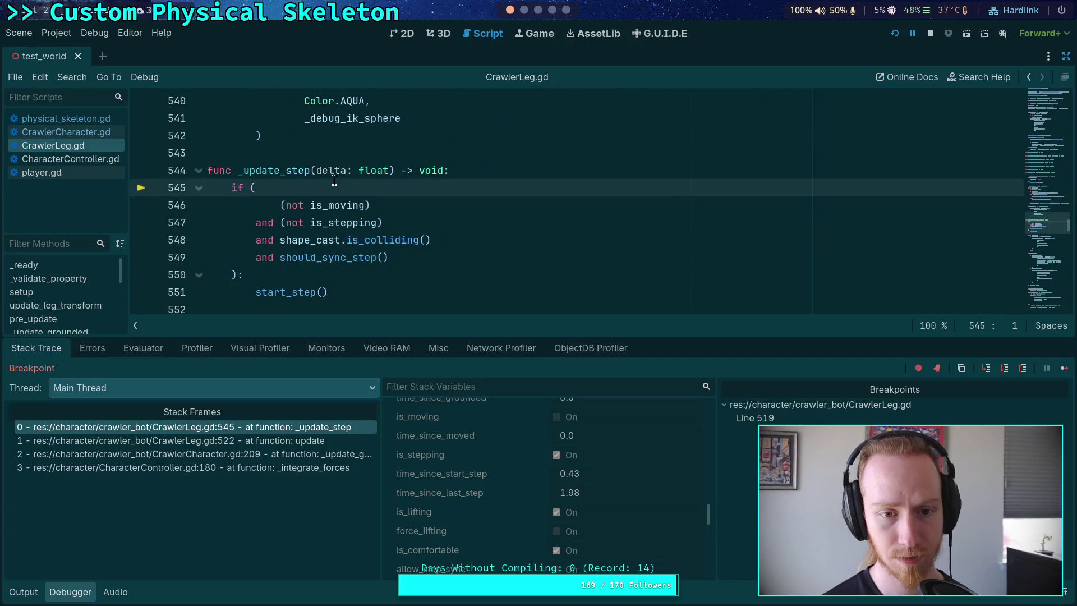
{"action": "mouse_move", "coordinate": [343, 203]}
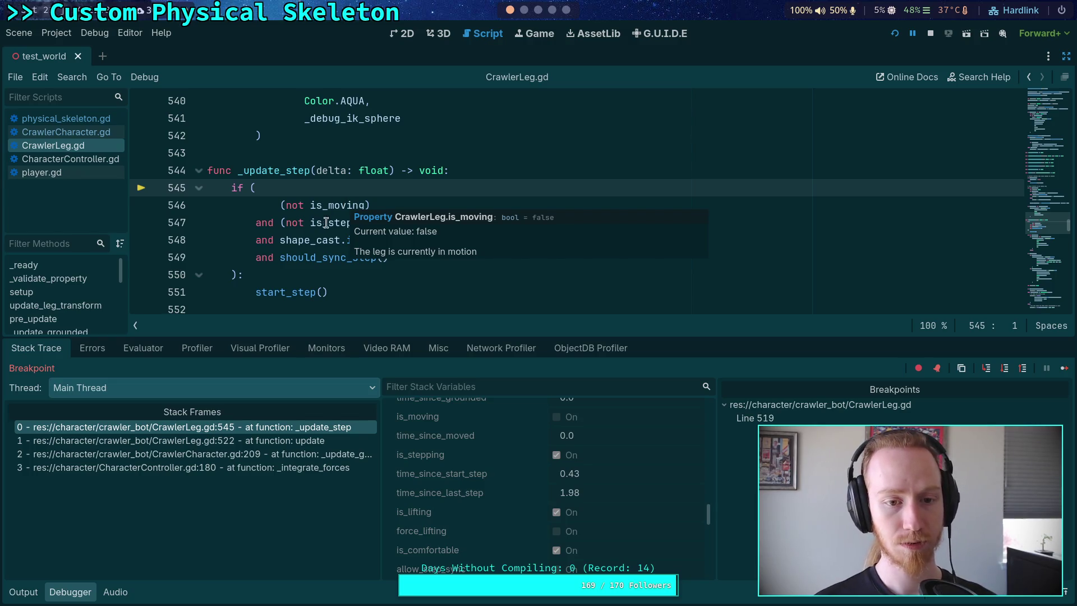
Find is_moving in CrawlerLeg.gd and cycle through its five matches, ending at _update_target_position
{"action": "mouse_move", "coordinate": [334, 225]}
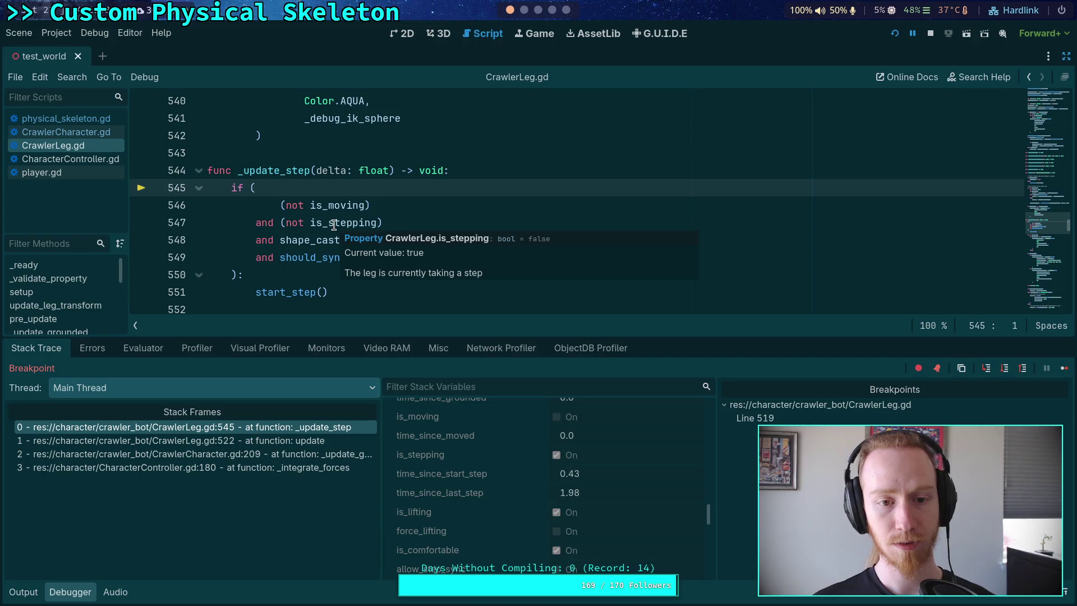
{"action": "double_click", "coordinate": [337, 206]}
{"action": "key", "text": "ctrl+f"}
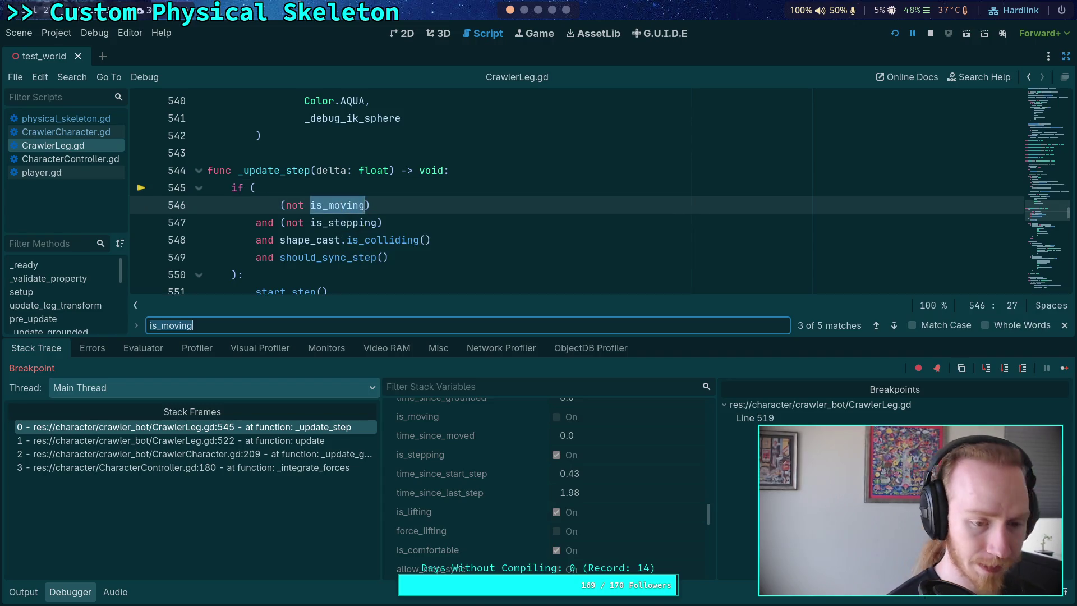
{"action": "left_click", "coordinate": [894, 326]}
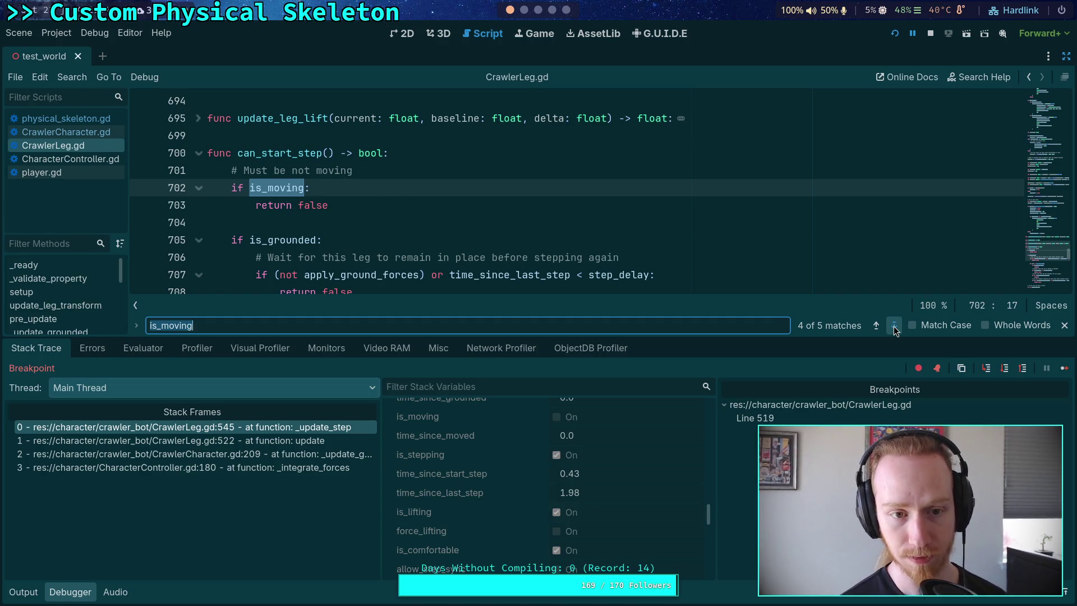
{"action": "left_click", "coordinate": [894, 326]}
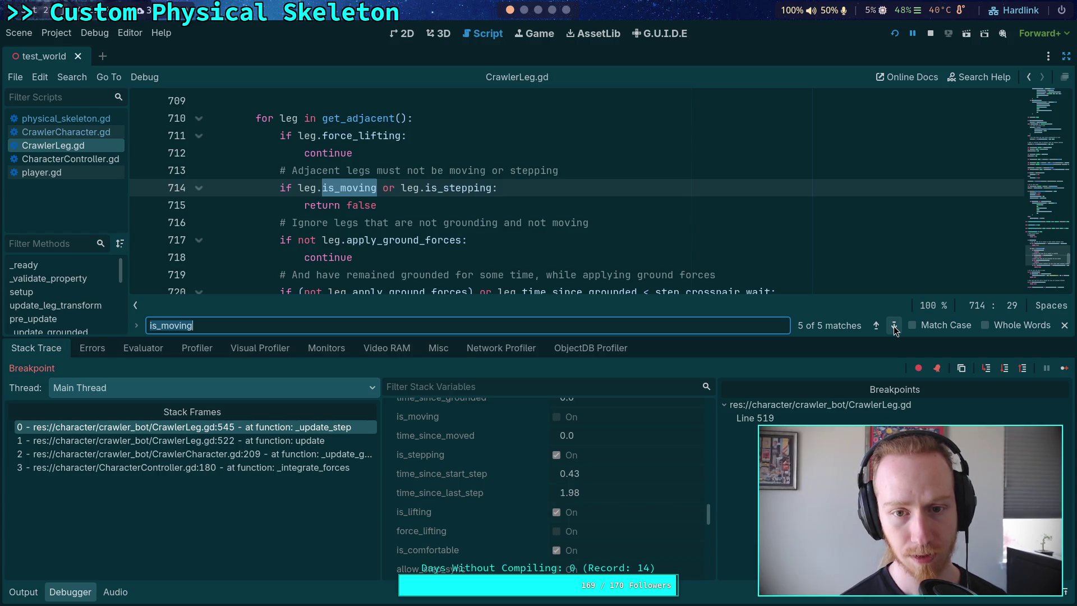
{"action": "left_click", "coordinate": [894, 326]}
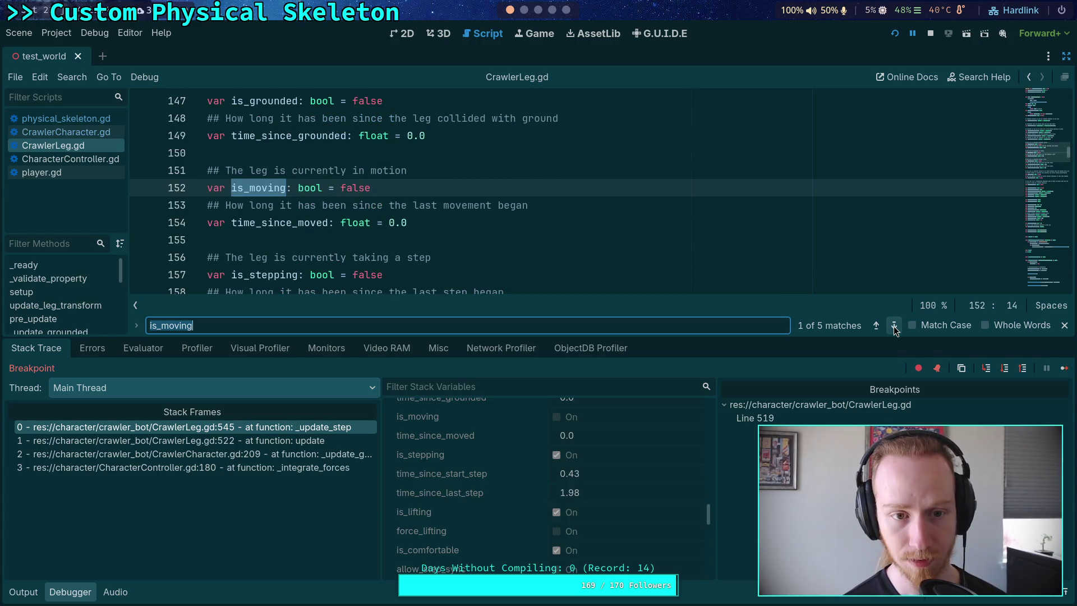
{"action": "left_click", "coordinate": [895, 326]}
{"action": "left_click", "coordinate": [894, 326]}
{"action": "left_click", "coordinate": [894, 326]}
{"action": "left_click", "coordinate": [895, 326]}
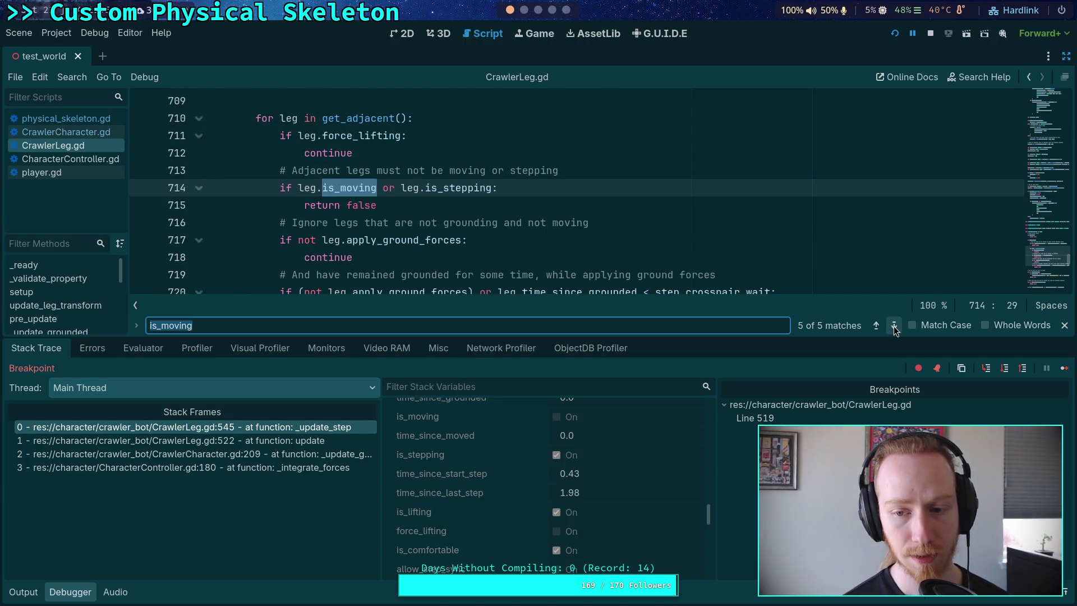
{"action": "left_click", "coordinate": [894, 326]}
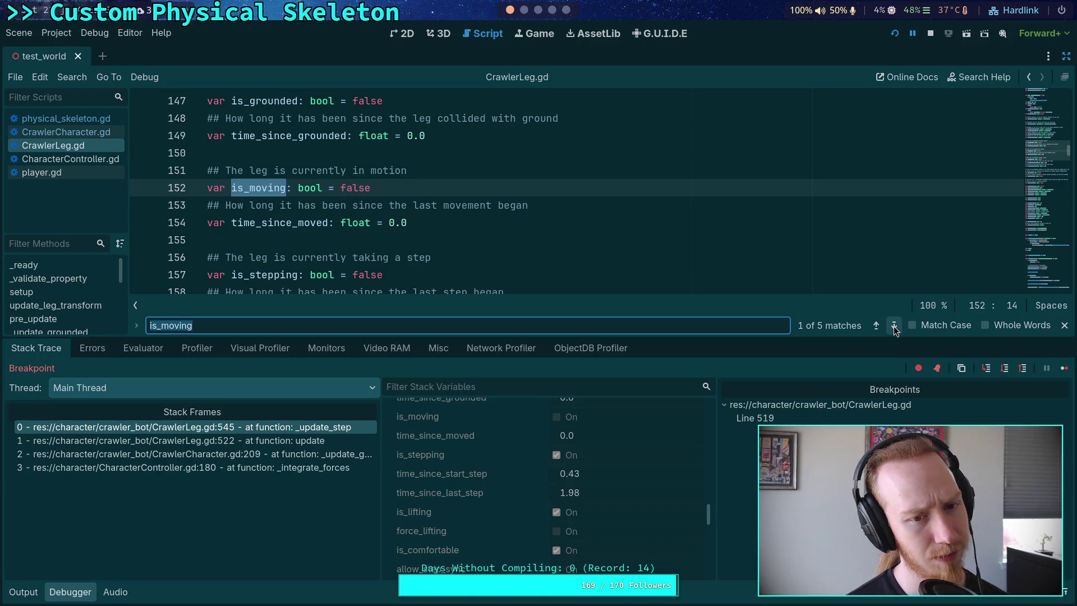
{"action": "left_click", "coordinate": [894, 326]}
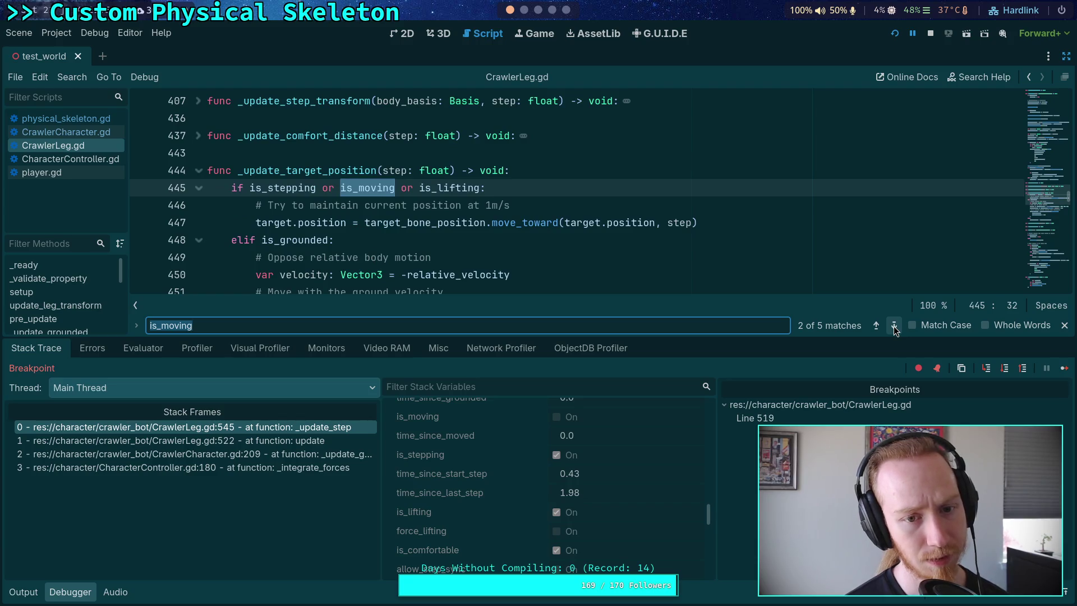
{"action": "left_click", "coordinate": [894, 326]}
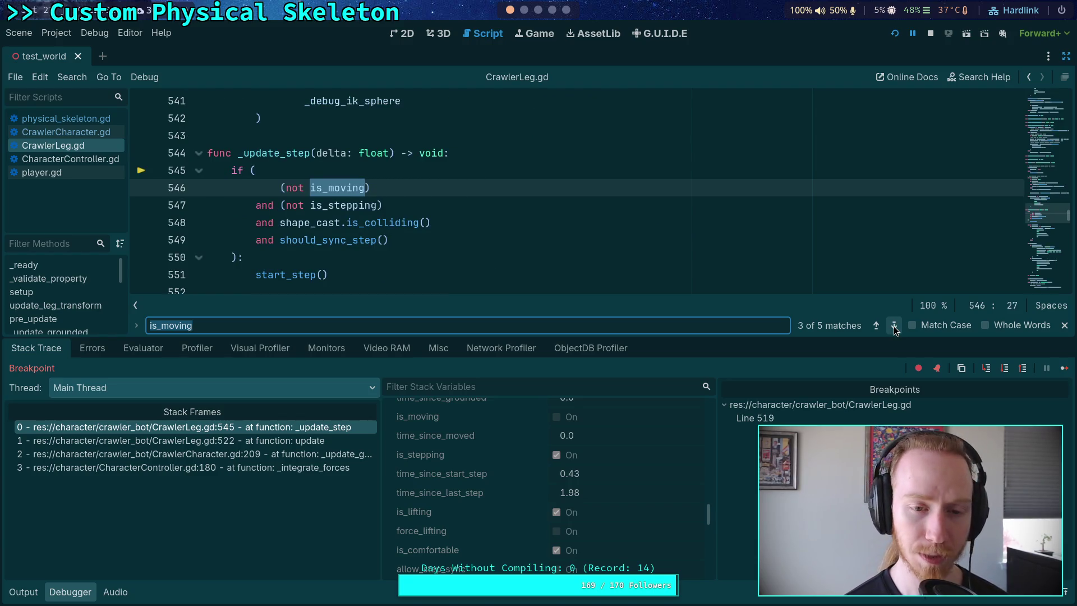
{"action": "left_click", "coordinate": [894, 326]}
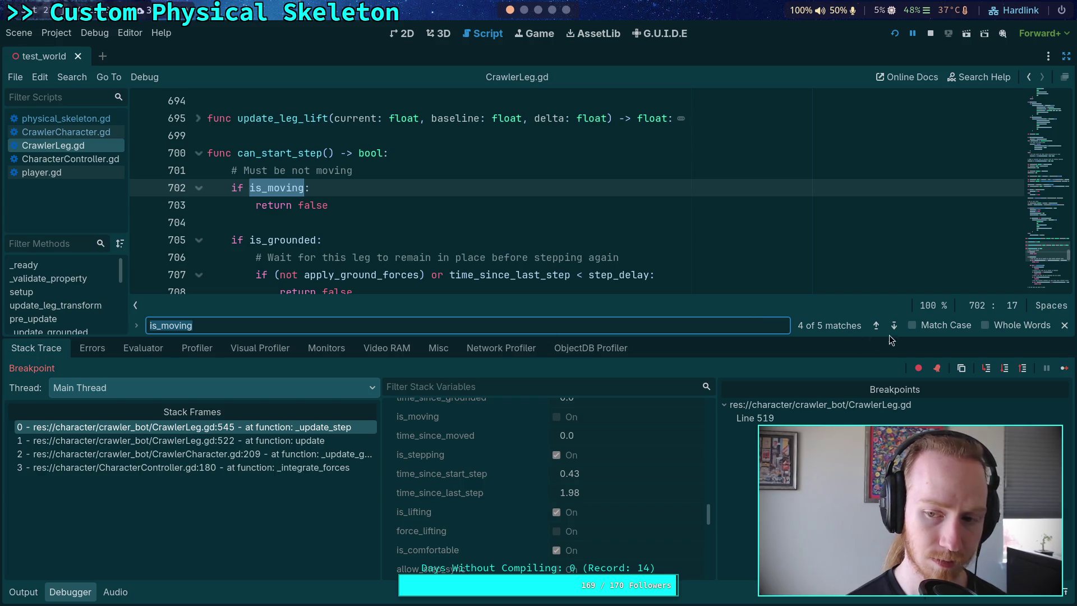
{"action": "left_click", "coordinate": [894, 326]}
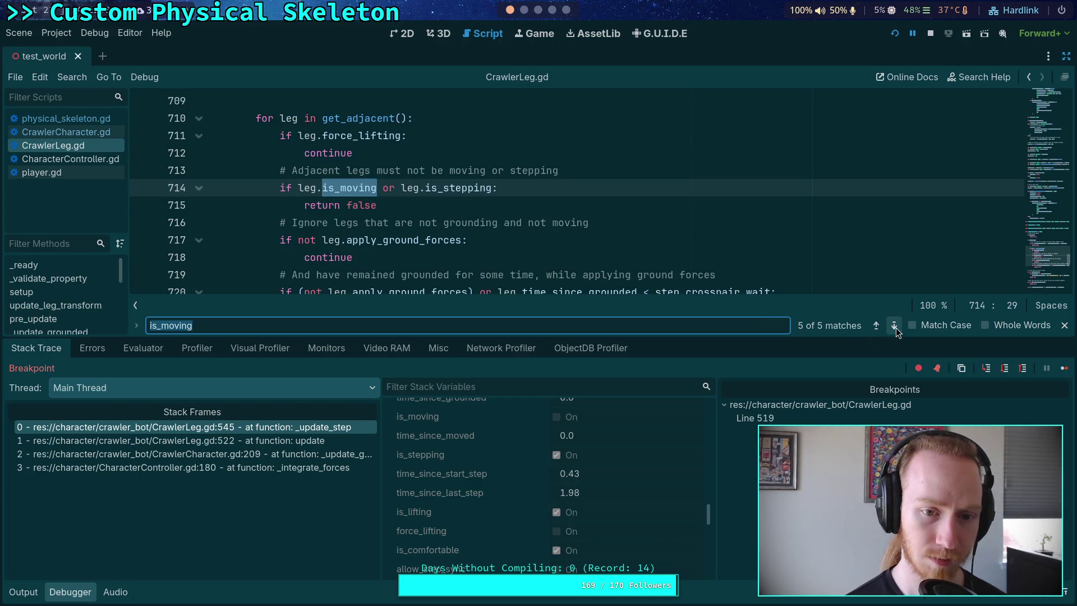
{"action": "left_click", "coordinate": [894, 326]}
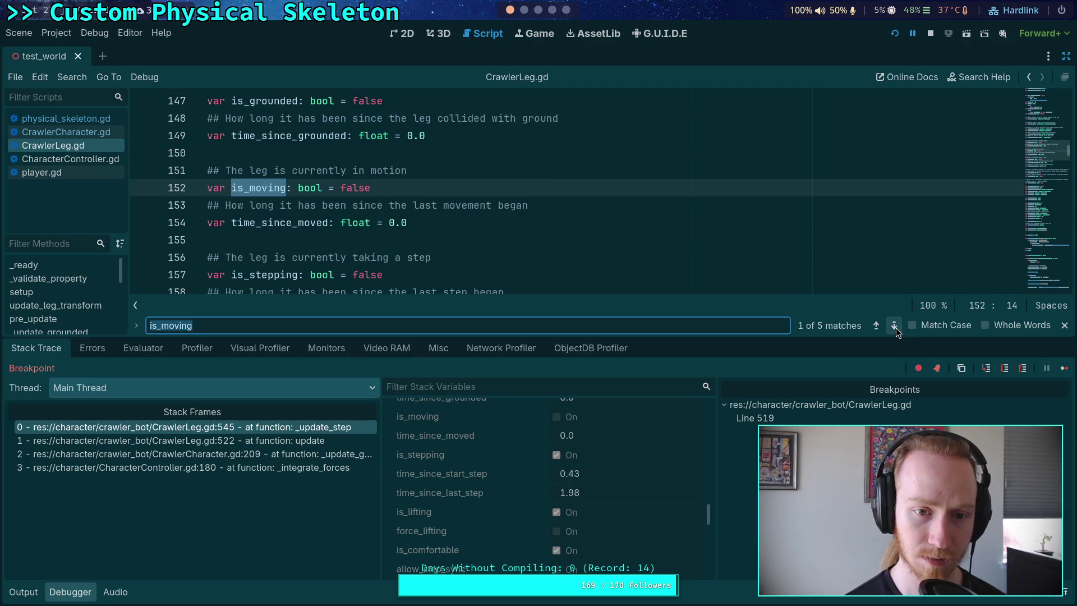
{"action": "left_click", "coordinate": [895, 327]}
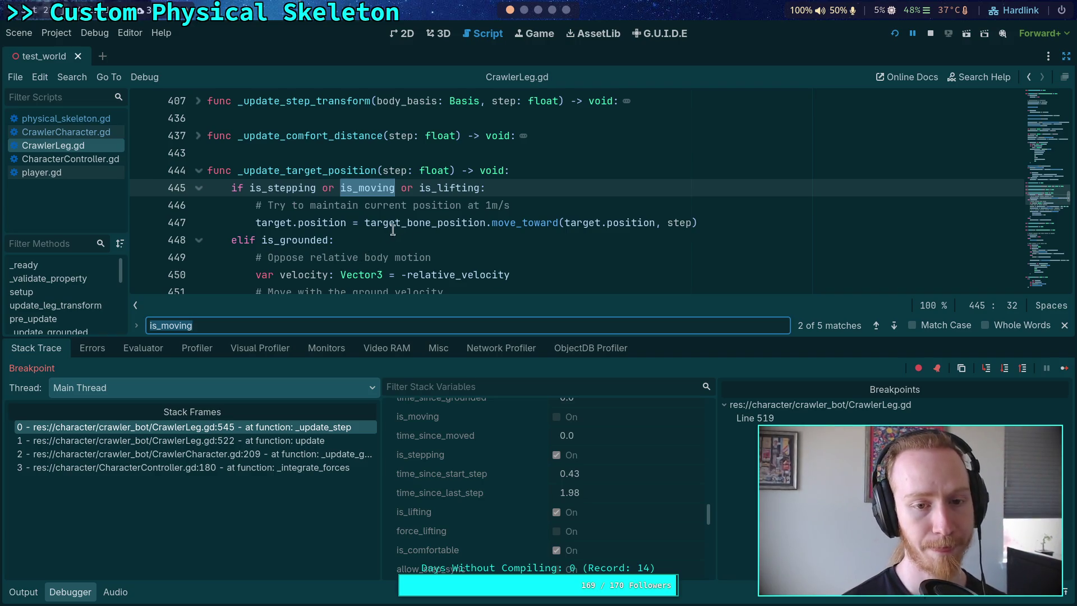
{"action": "left_click", "coordinate": [524, 10]}
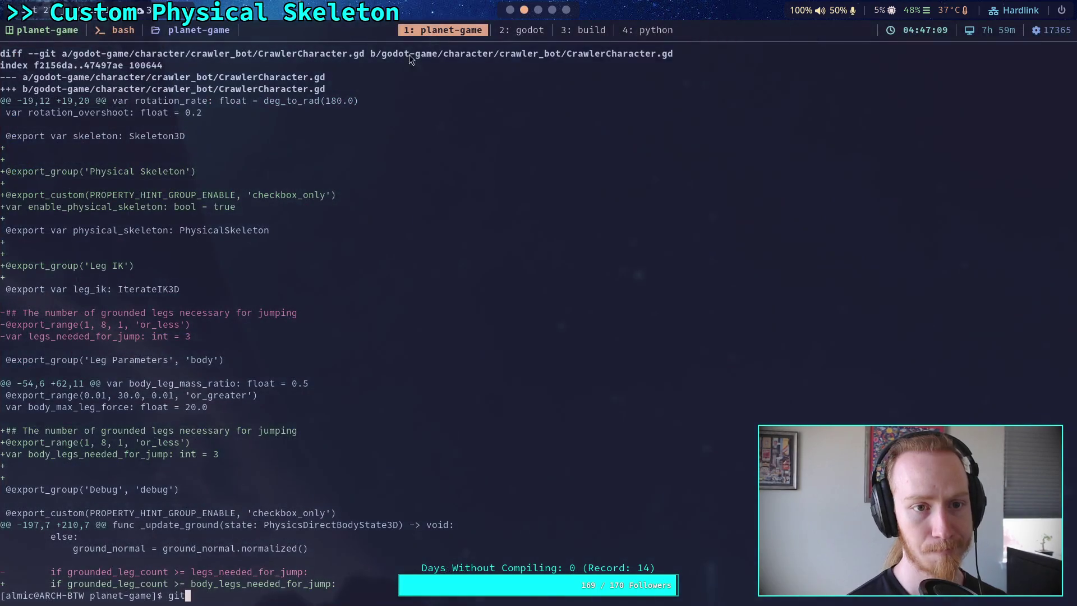
Live-grep is_moving in Neovim, preview CrawlerLeg.gd matches at lines 702 and 714, then return to Godot
{"action": "key", "text": "BackSpace"}
{"action": "key", "text": "BackSpace"}
{"action": "key", "text": "BackSpace"}
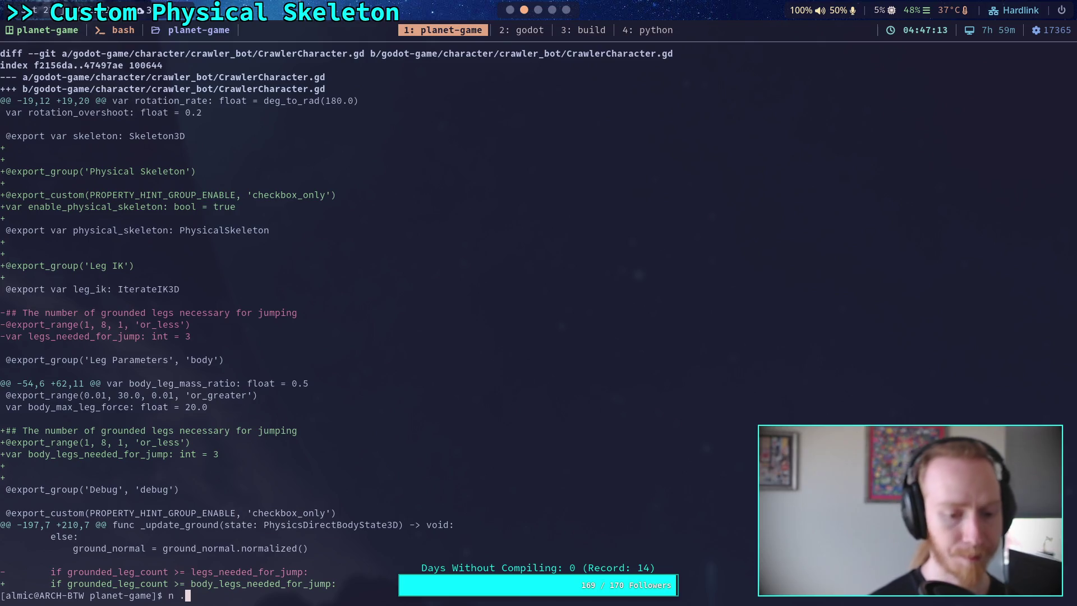
{"action": "key", "text": "Return"}
{"action": "key", "text": "space"}
{"action": "type", "text": "fg"}
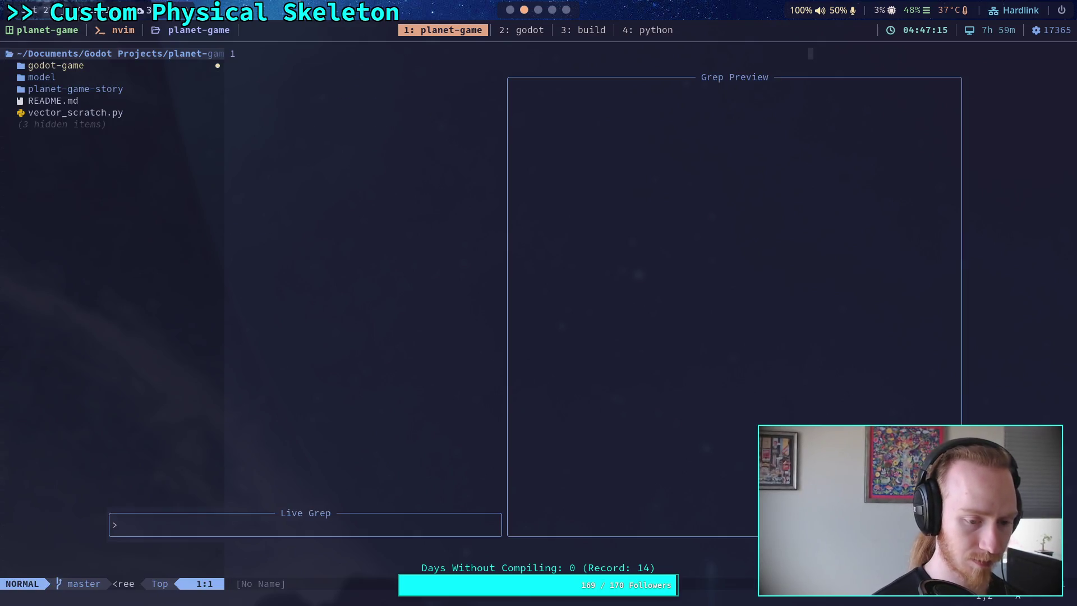
{"action": "type", "text": "is_moving"}
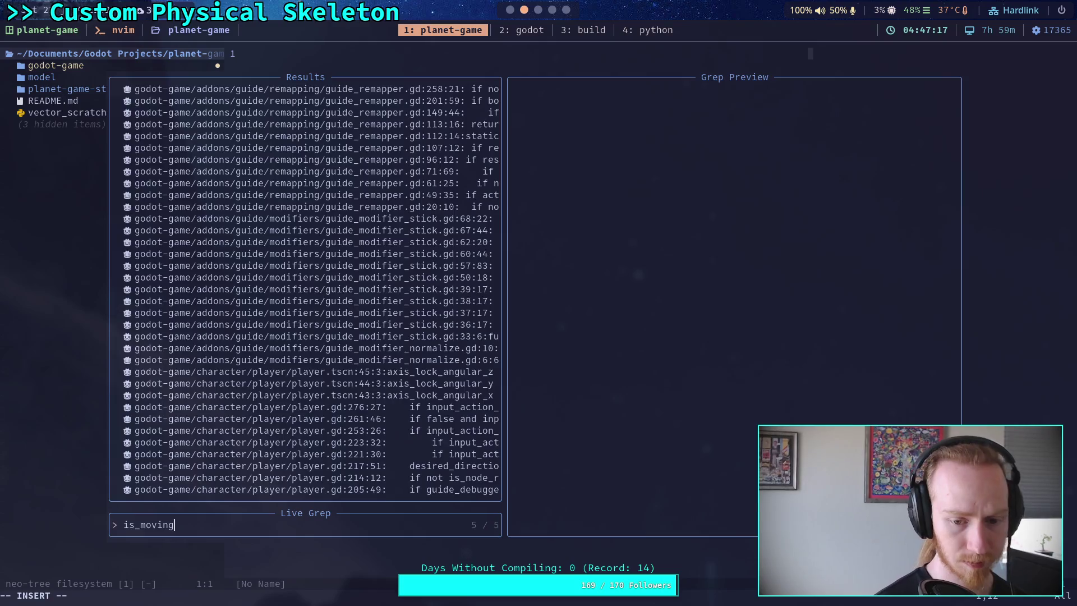
{"action": "key", "text": "Up"}
{"action": "key", "text": "Up"}
{"action": "key", "text": "Up"}
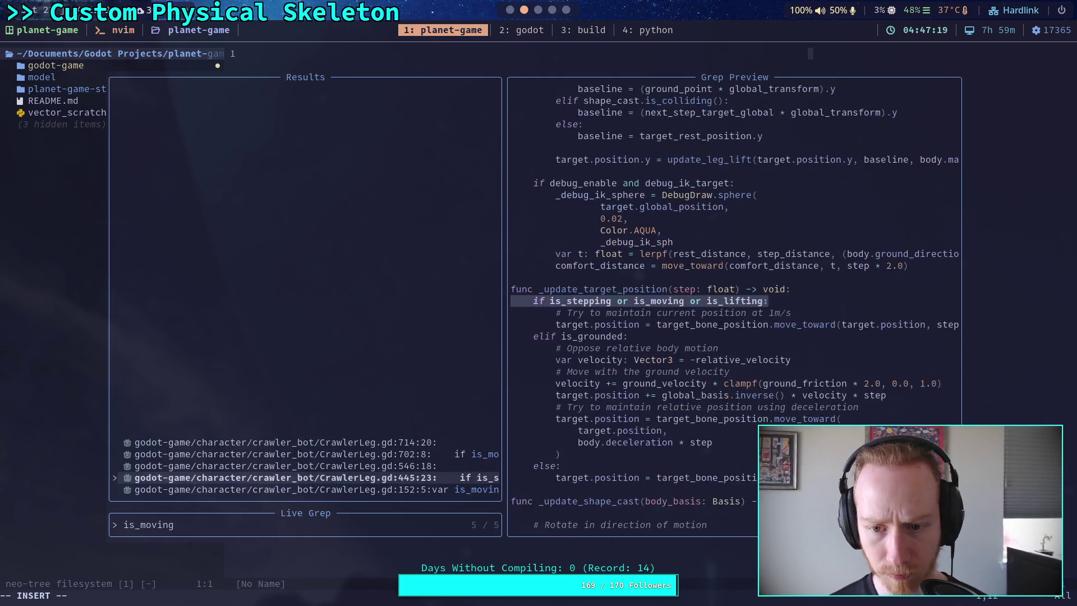
{"action": "key", "text": "Up"}
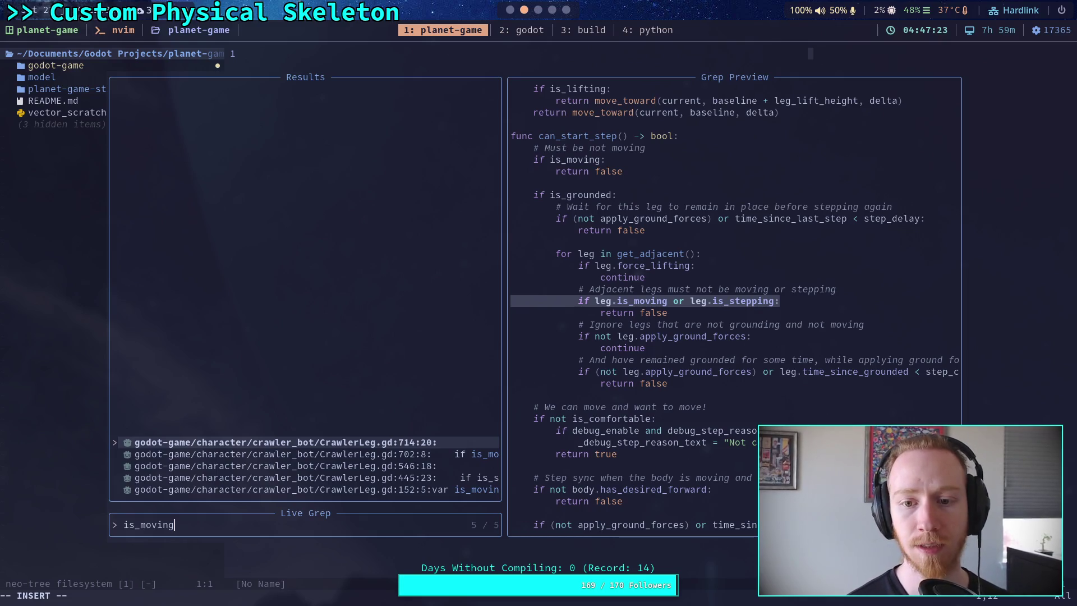
{"action": "key", "text": "Escape"}
{"action": "key", "text": "Escape"}
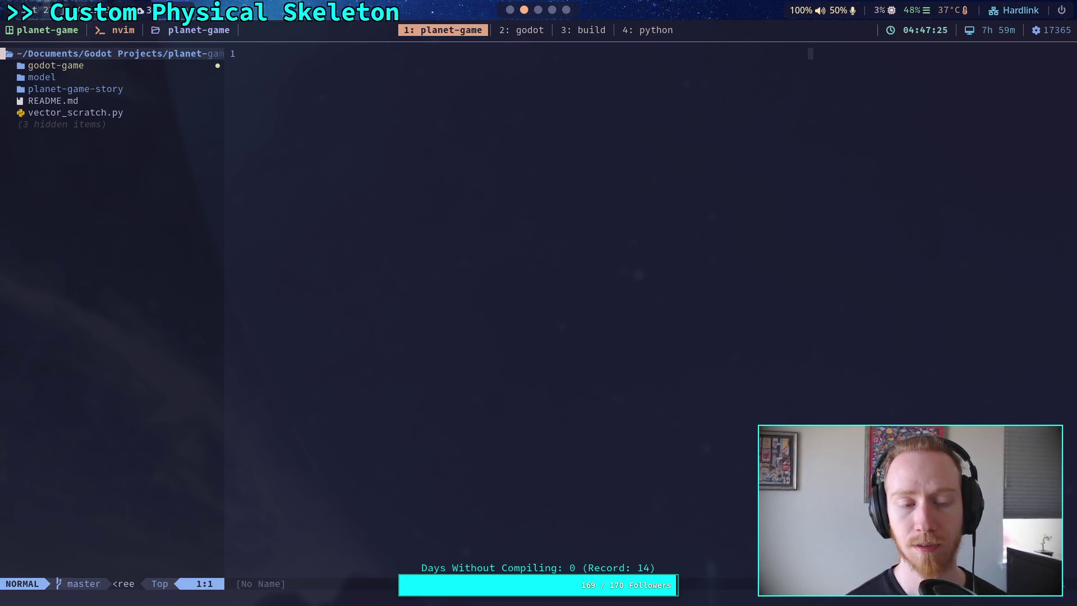
{"action": "left_click", "coordinate": [499, 29]}
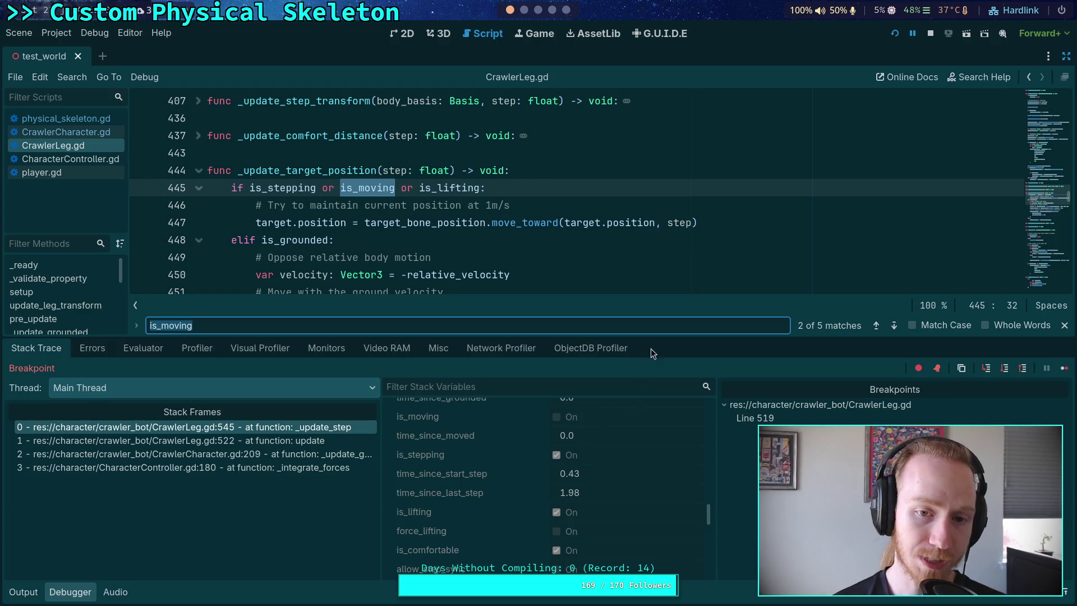
Lower the debugger splitter and jump back to stack frame 0, CrawlerLeg.gd:545
{"action": "left_click_drag", "start_coordinate": [665, 338], "coordinate": [665, 358]}
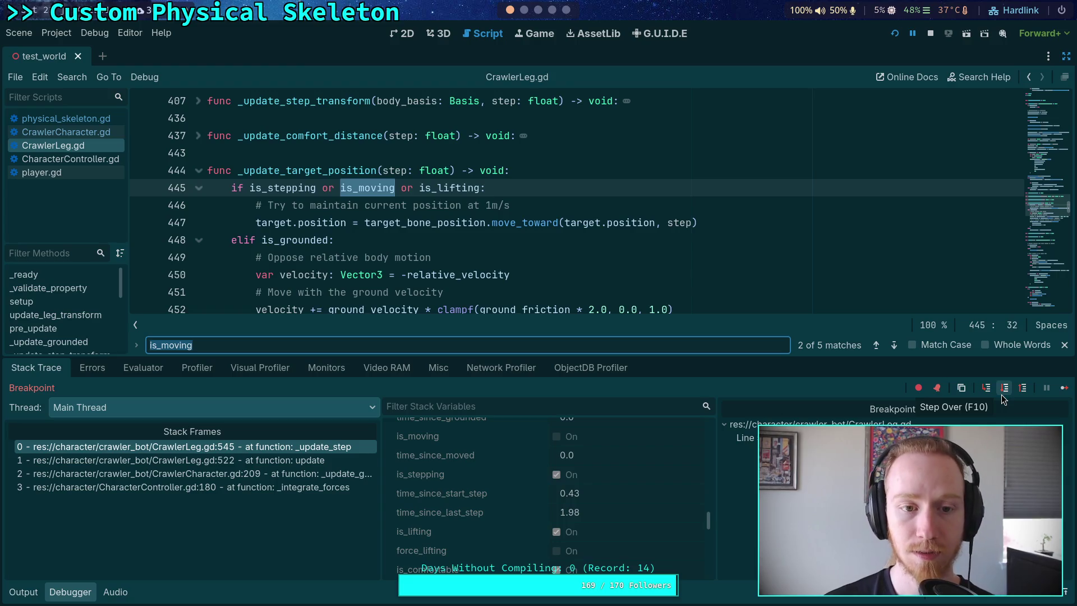
{"action": "left_click", "coordinate": [246, 447]}
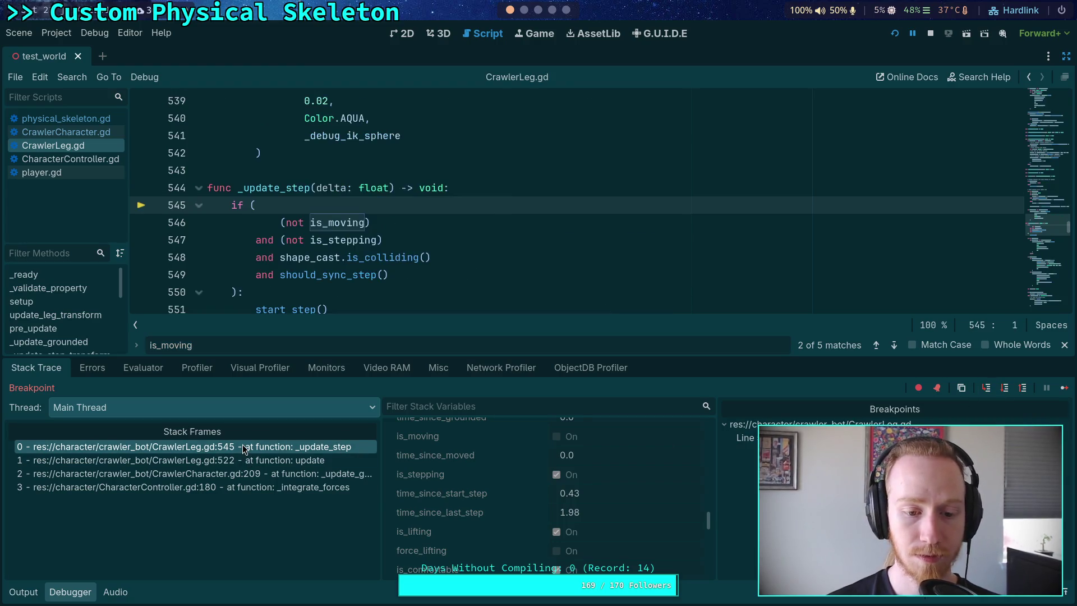
Step over to line 565 and fold the debug_step_target and debug_step_reason blocks
{"action": "left_click", "coordinate": [999, 389]}
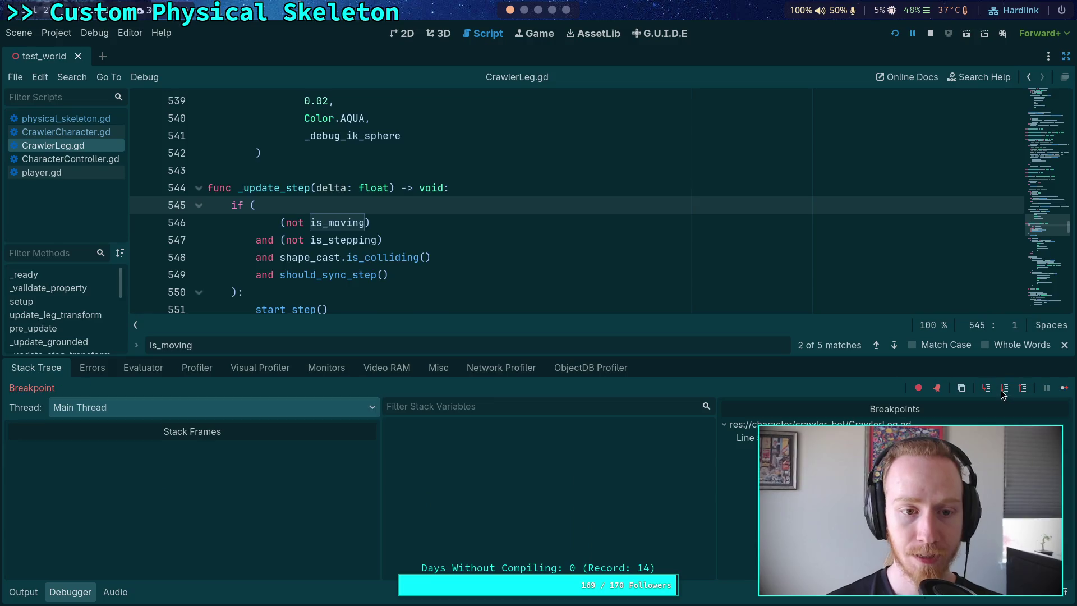
{"action": "left_click", "coordinate": [1004, 389]}
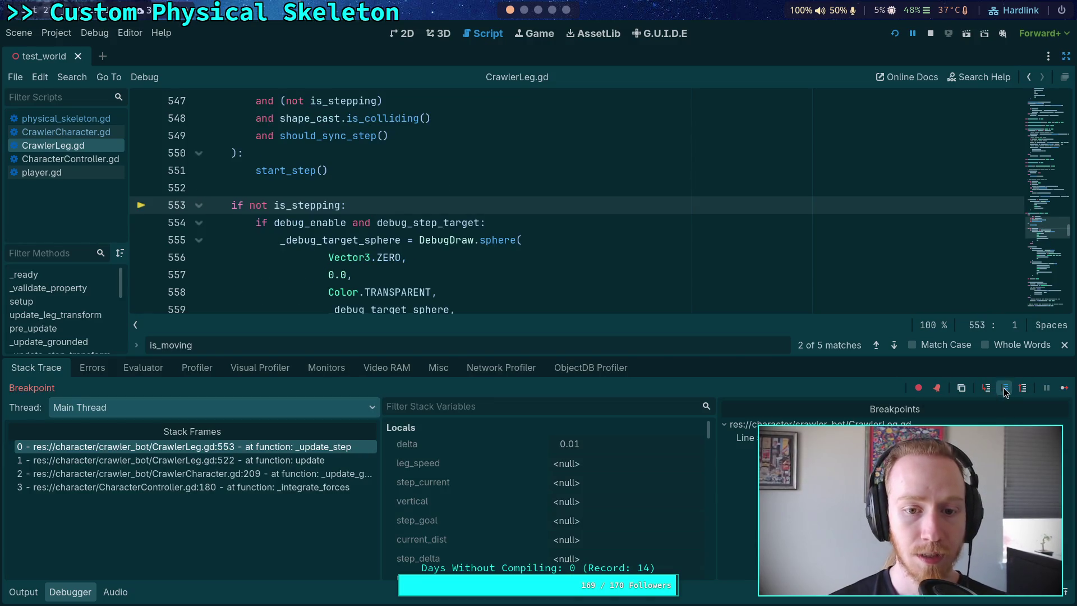
{"action": "left_click", "coordinate": [1004, 389]}
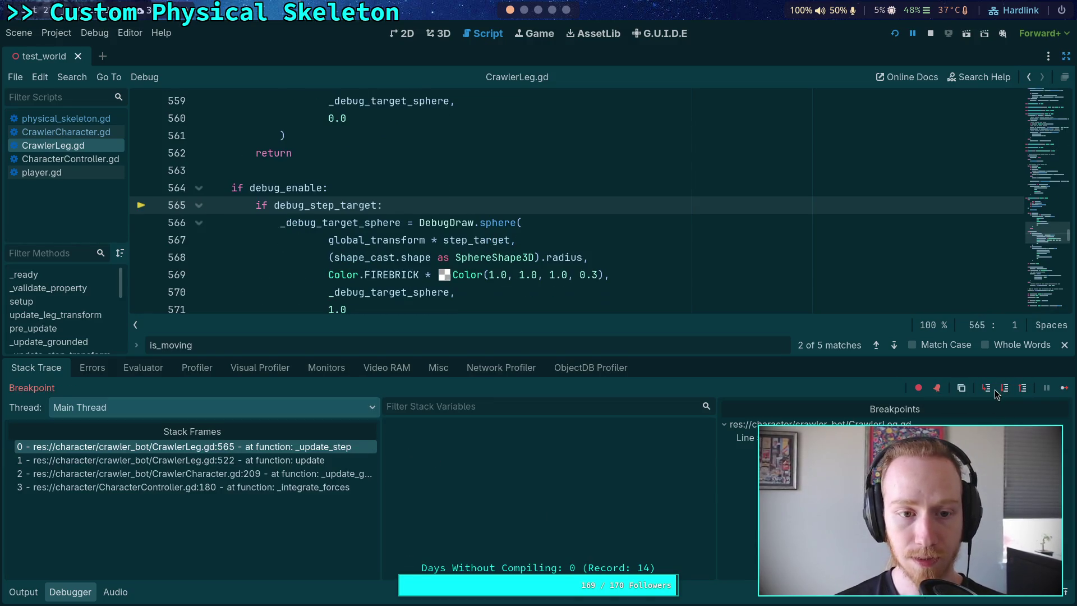
{"action": "left_click", "coordinate": [198, 206]}
{"action": "left_click", "coordinate": [198, 223]}
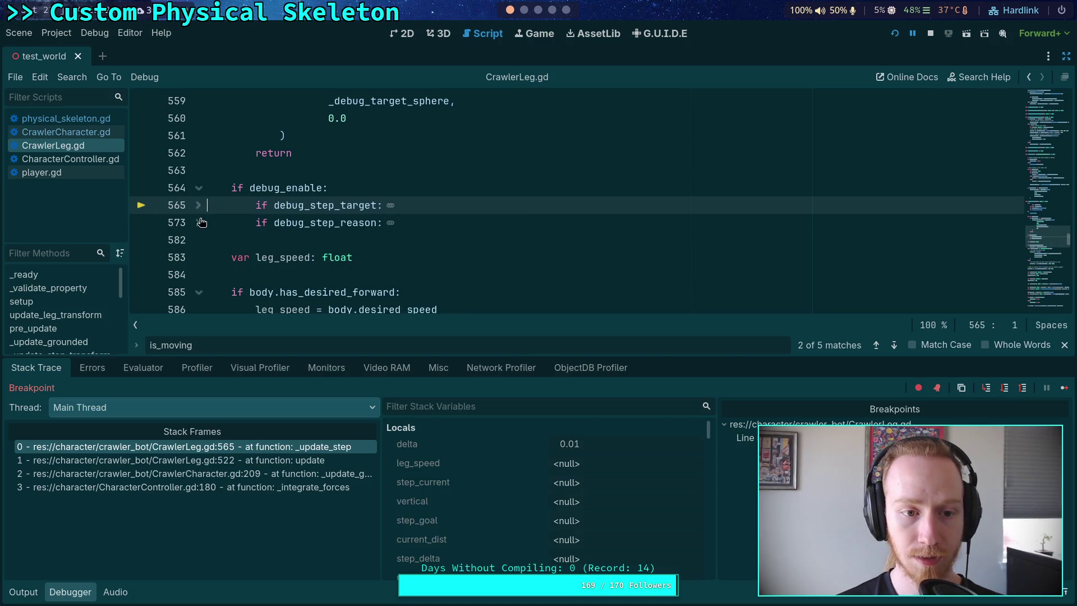
Breakpoint the leg_speed declaration at line 583, continue to it, then step to line 586
{"action": "left_click", "coordinate": [141, 257]}
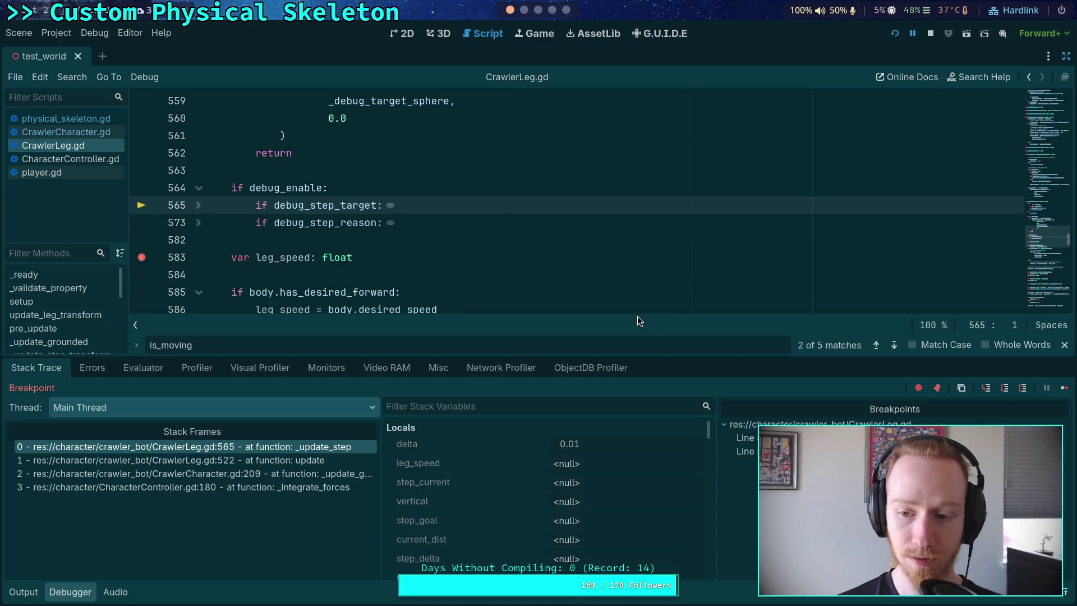
{"action": "left_click", "coordinate": [1065, 388]}
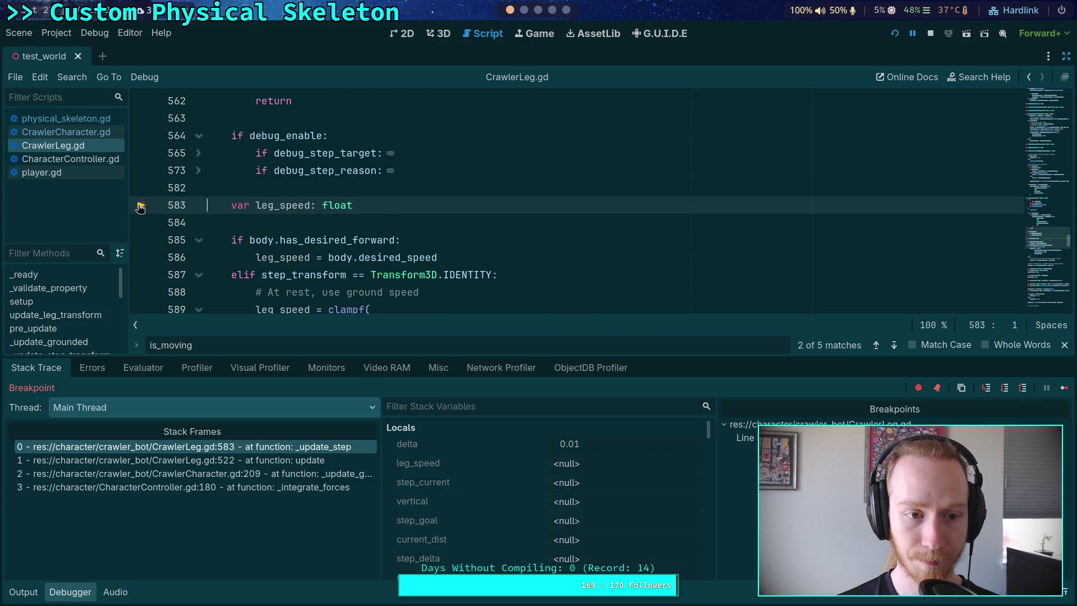
{"action": "left_click", "coordinate": [1000, 392]}
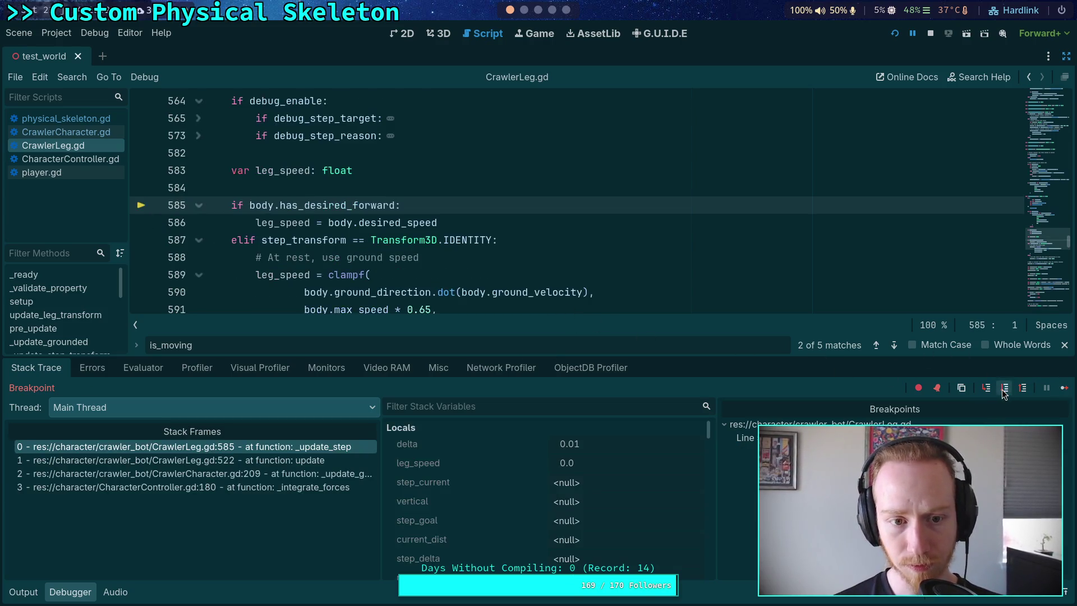
{"action": "left_click", "coordinate": [999, 392]}
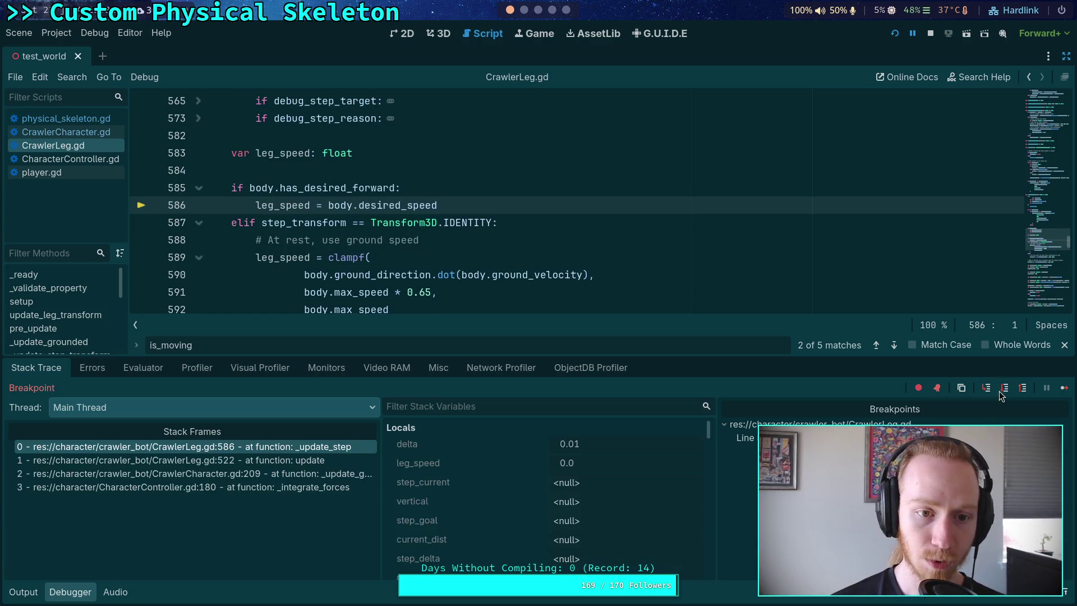
Step ahead to line 601, checking leg_speed reads 5.4
{"action": "mouse_move", "coordinate": [292, 205]}
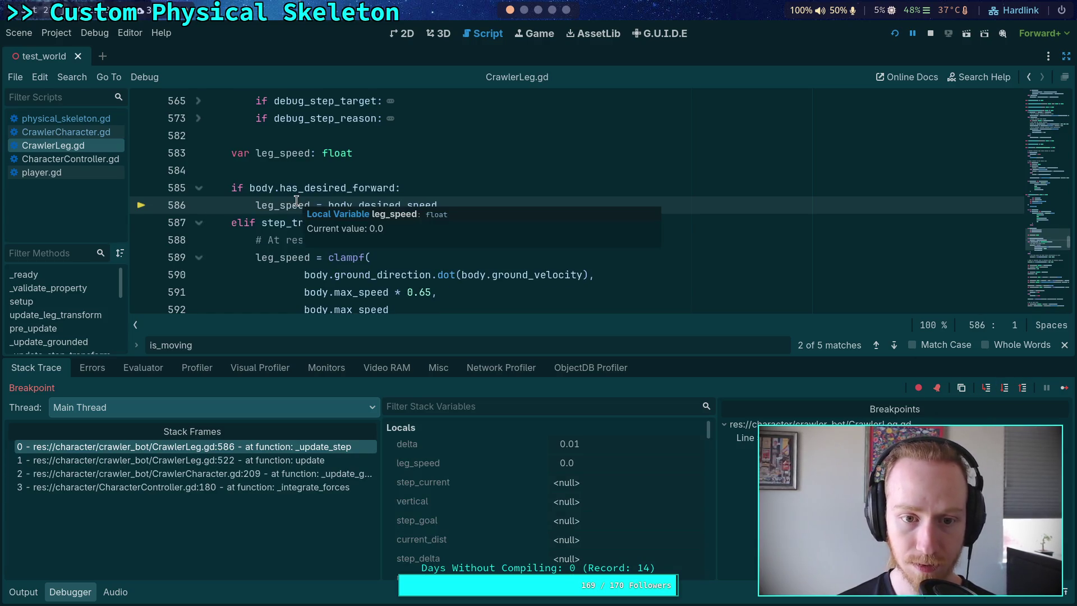
{"action": "left_click", "coordinate": [1004, 387]}
{"action": "scroll", "coordinate": [268, 192], "scroll_direction": "up", "scroll_amount": 6}
{"action": "scroll", "coordinate": [268, 192], "scroll_direction": "down", "scroll_amount": 6}
{"action": "mouse_move", "coordinate": [263, 205]}
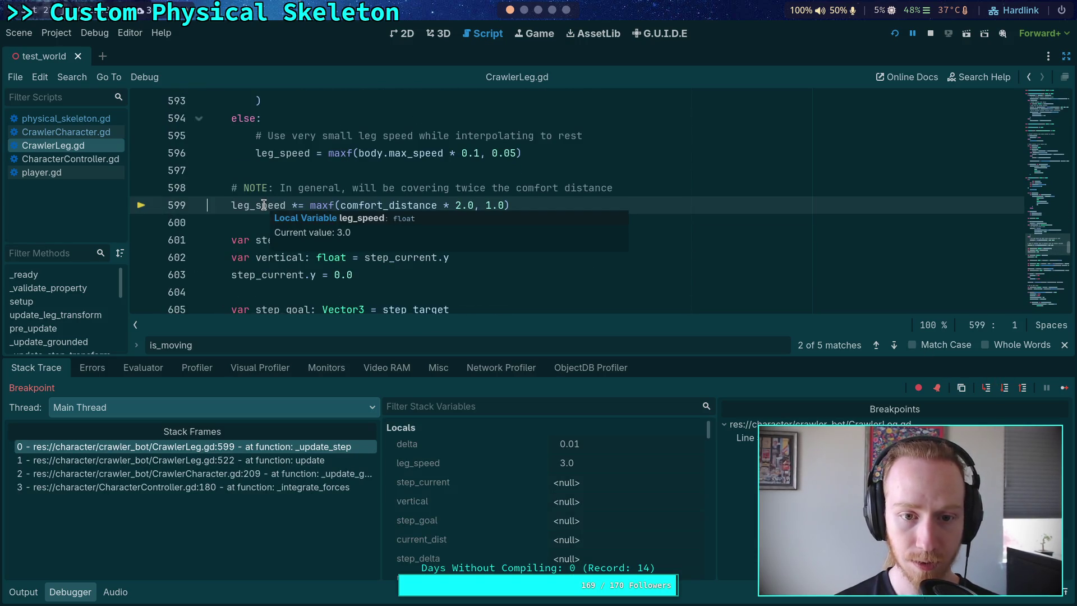
{"action": "key", "text": "F10"}
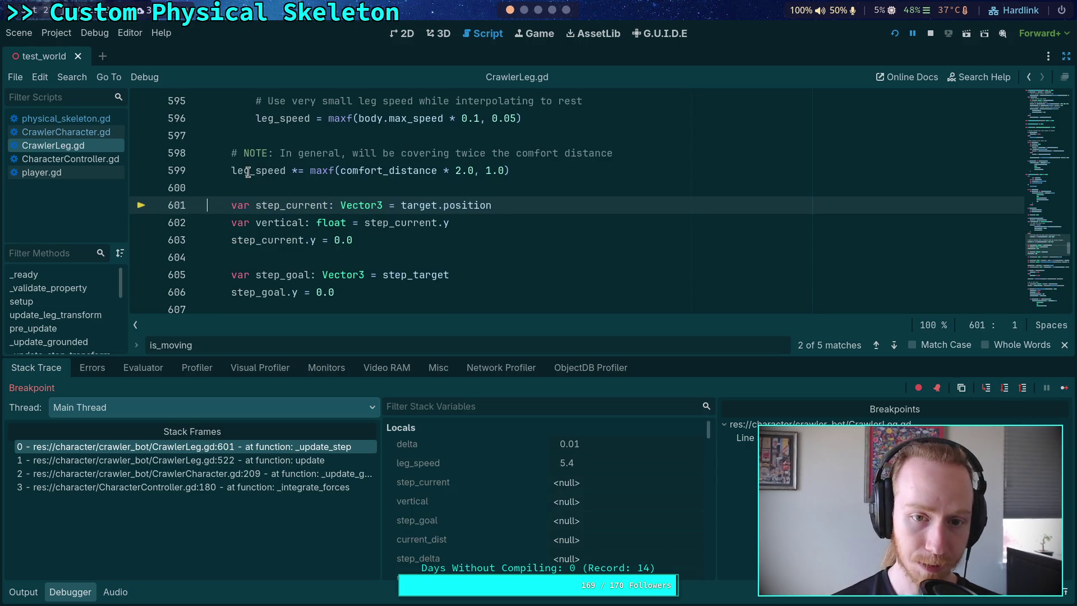
Step through lines 602 and 603 to 605, confirming step_current's y is zeroed
{"action": "mouse_move", "coordinate": [248, 172]}
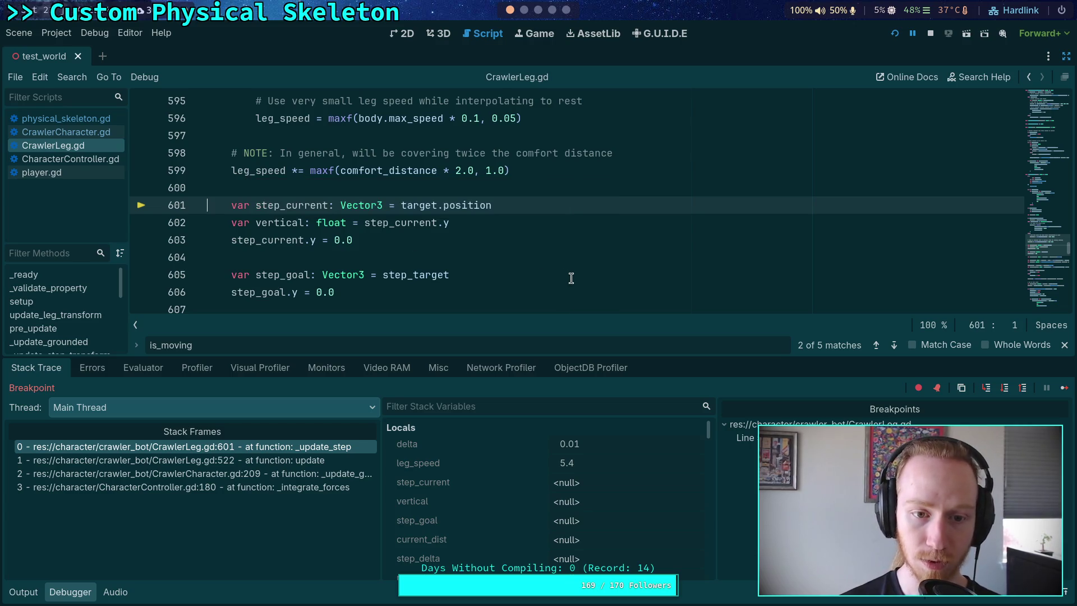
{"action": "scroll", "coordinate": [613, 260], "scroll_direction": "down", "scroll_amount": 1}
{"action": "scroll", "coordinate": [736, 281], "scroll_direction": "down", "scroll_amount": 2}
{"action": "scroll", "coordinate": [736, 281], "scroll_direction": "up", "scroll_amount": 2}
{"action": "left_click", "coordinate": [1004, 389]}
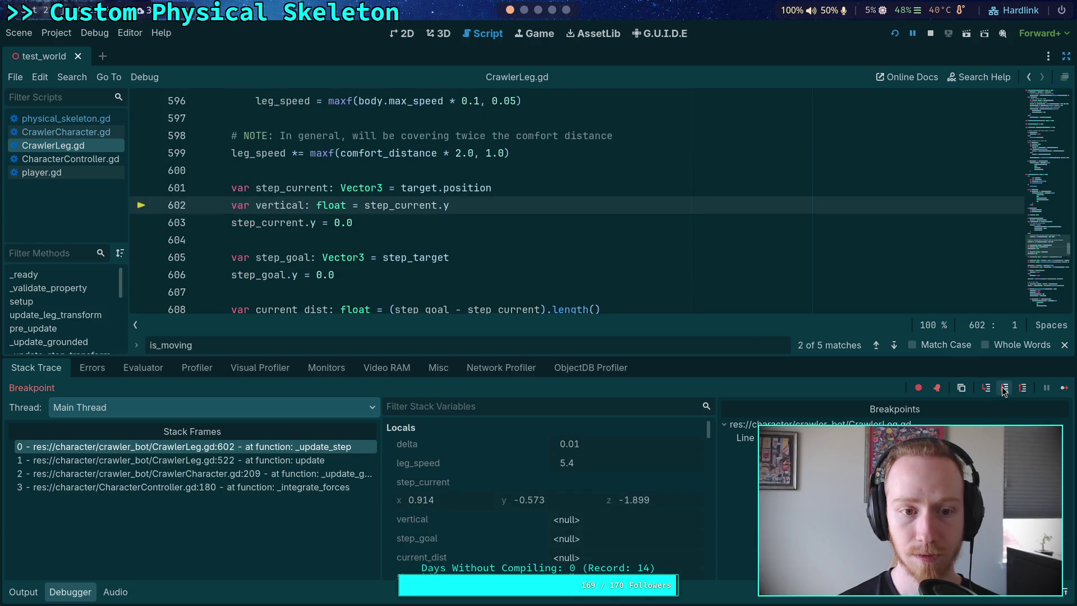
{"action": "left_click", "coordinate": [1002, 388]}
{"action": "left_click", "coordinate": [1001, 388]}
{"action": "mouse_move", "coordinate": [301, 135]}
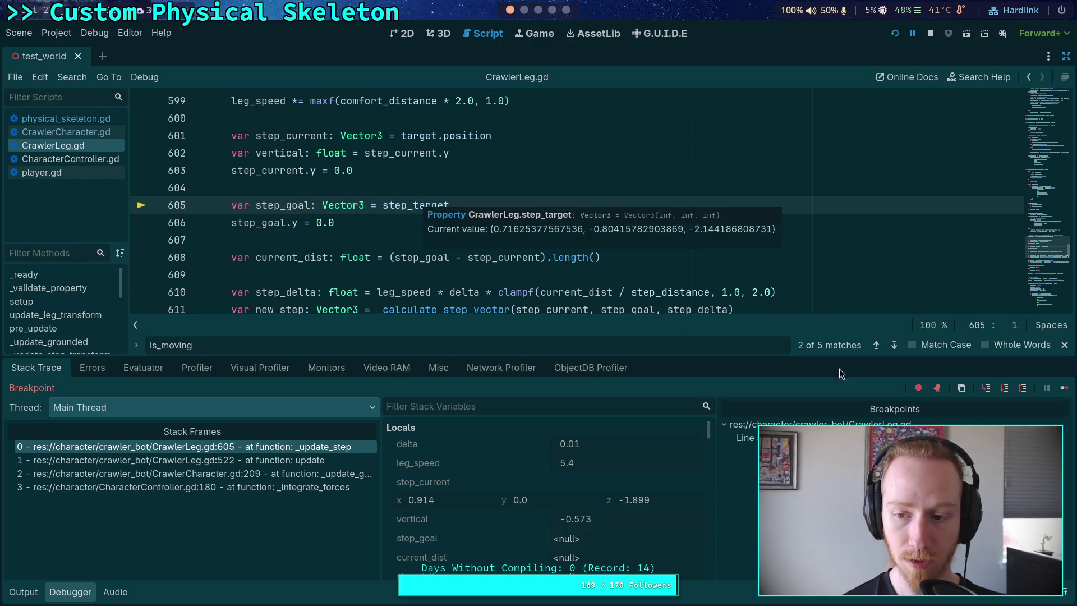
Step to line 608, reading the flattened step_goal and current_dist of about 0.315
{"action": "left_click", "coordinate": [1004, 389]}
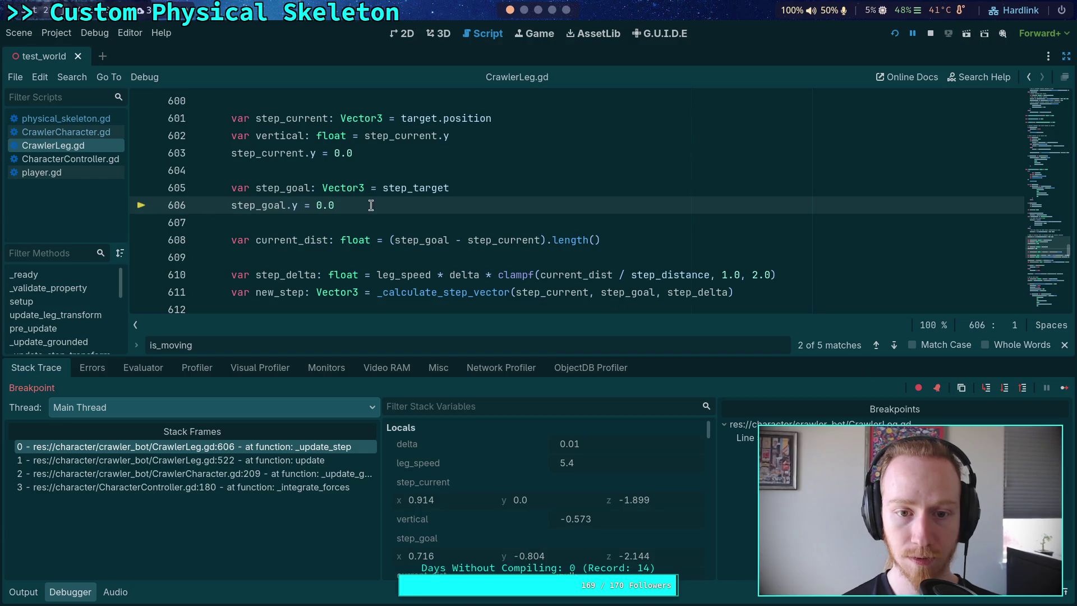
{"action": "mouse_move", "coordinate": [402, 191]}
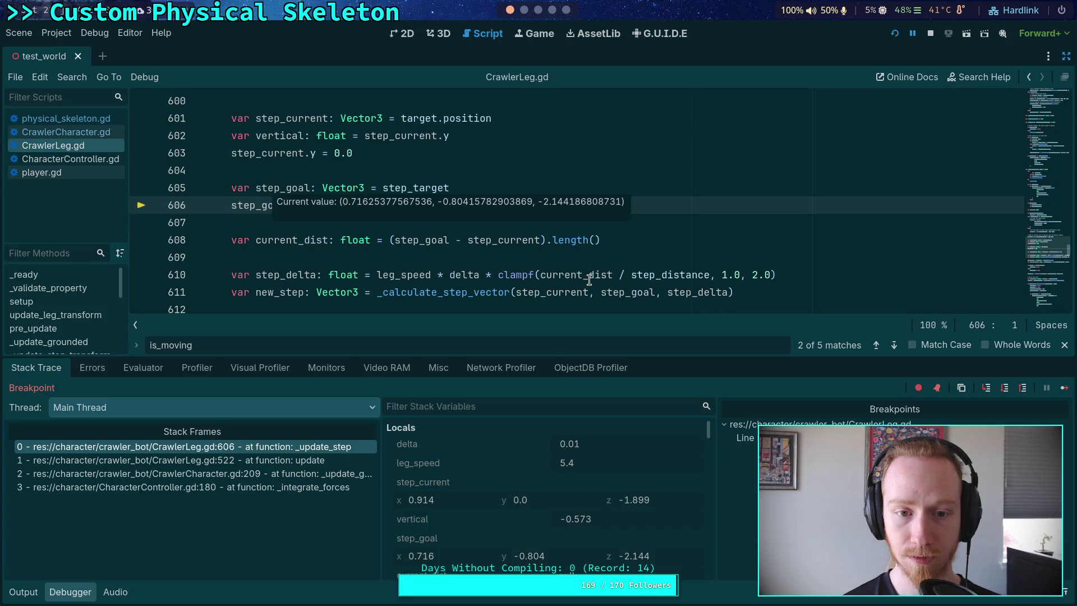
{"action": "left_click", "coordinate": [1004, 391]}
{"action": "mouse_move", "coordinate": [297, 207]}
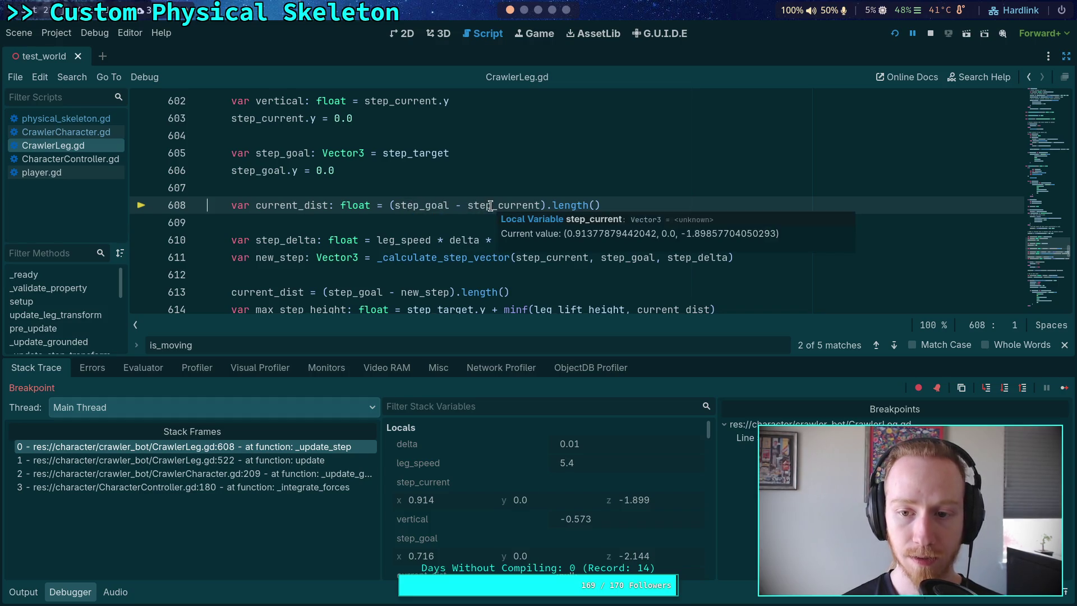
{"action": "mouse_move", "coordinate": [419, 207]}
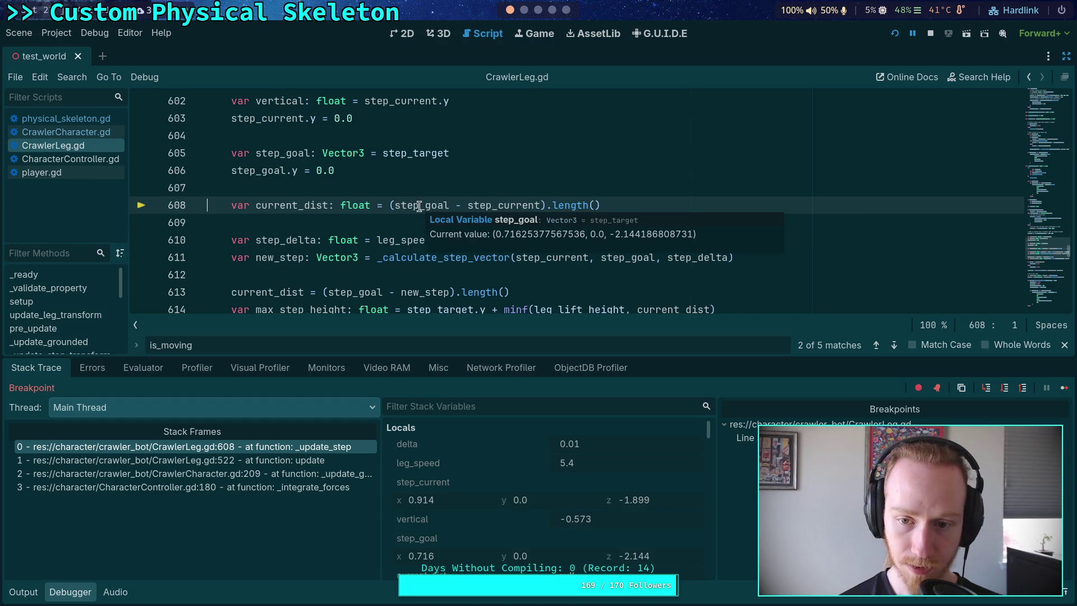
{"action": "mouse_move", "coordinate": [516, 205]}
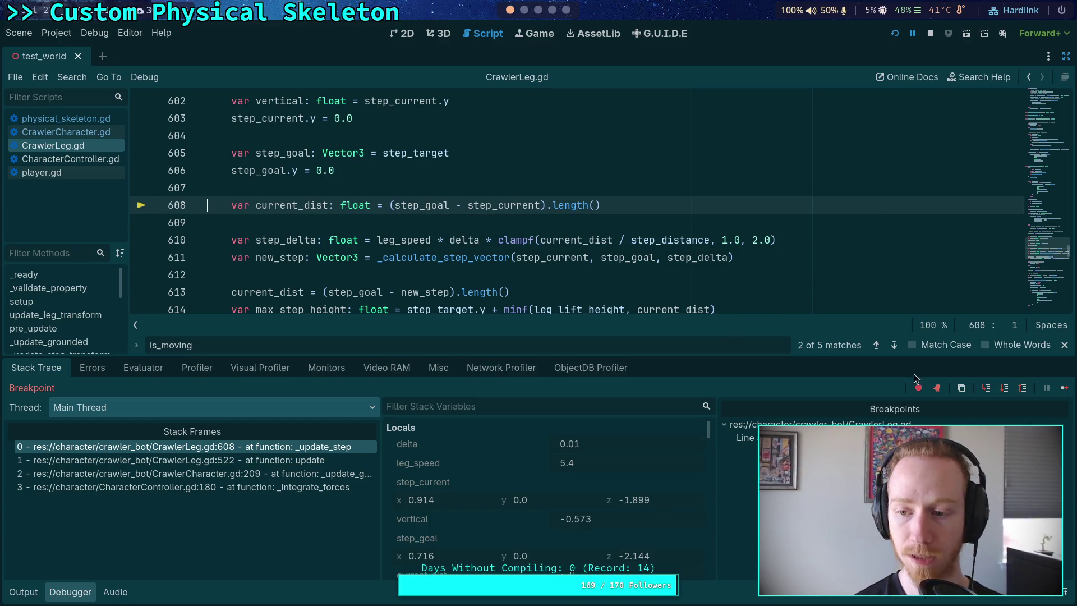
Step via line 610 to 611, then into _calculate_step_vector at line 646
{"action": "left_click", "coordinate": [1005, 387]}
{"action": "mouse_move", "coordinate": [308, 173]}
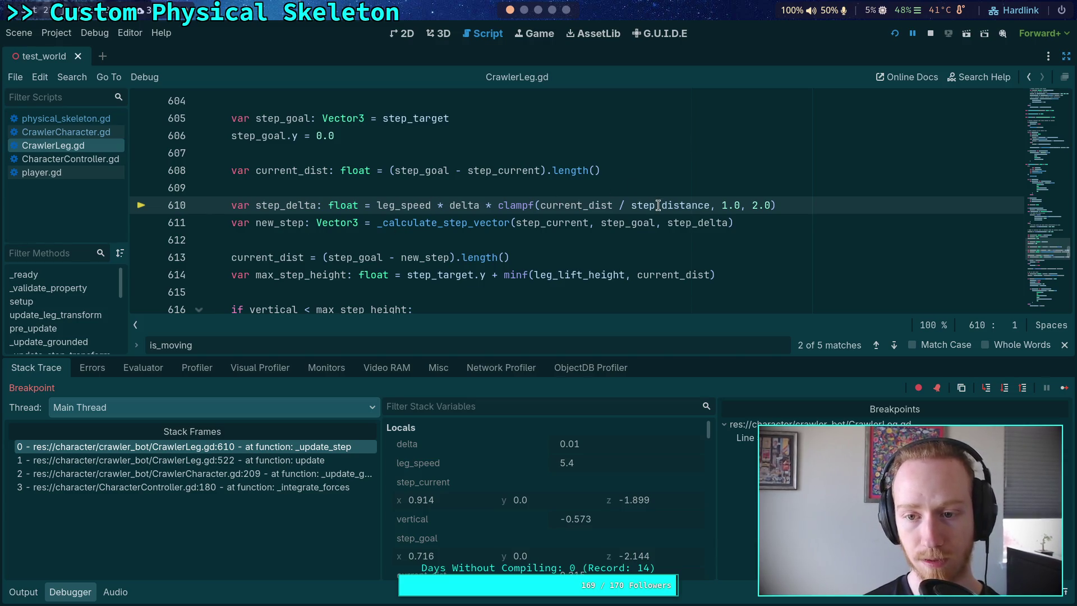
{"action": "mouse_move", "coordinate": [659, 206]}
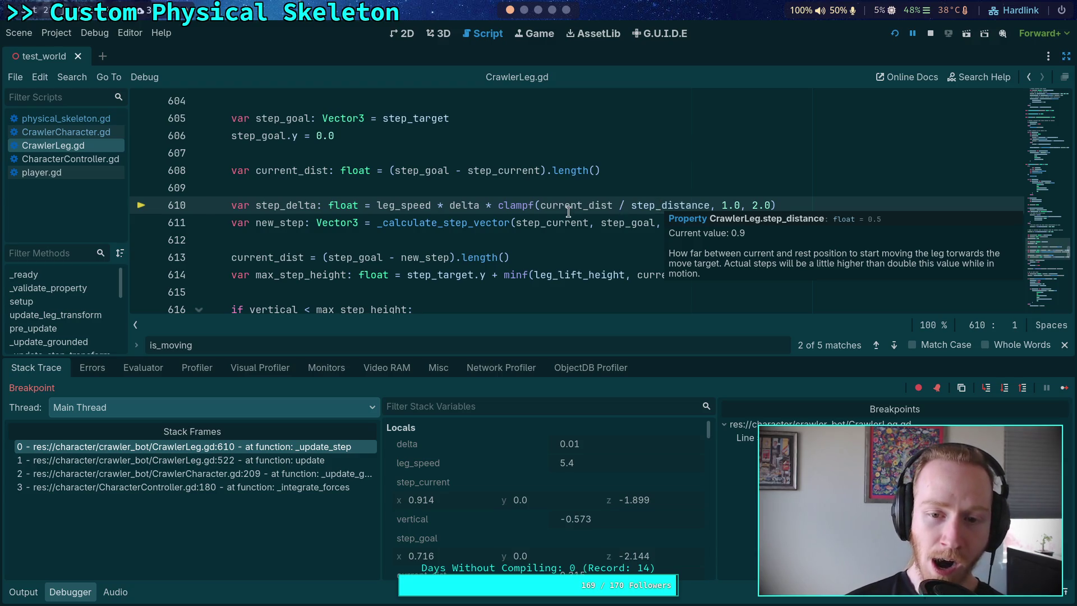
{"action": "mouse_move", "coordinate": [568, 211]}
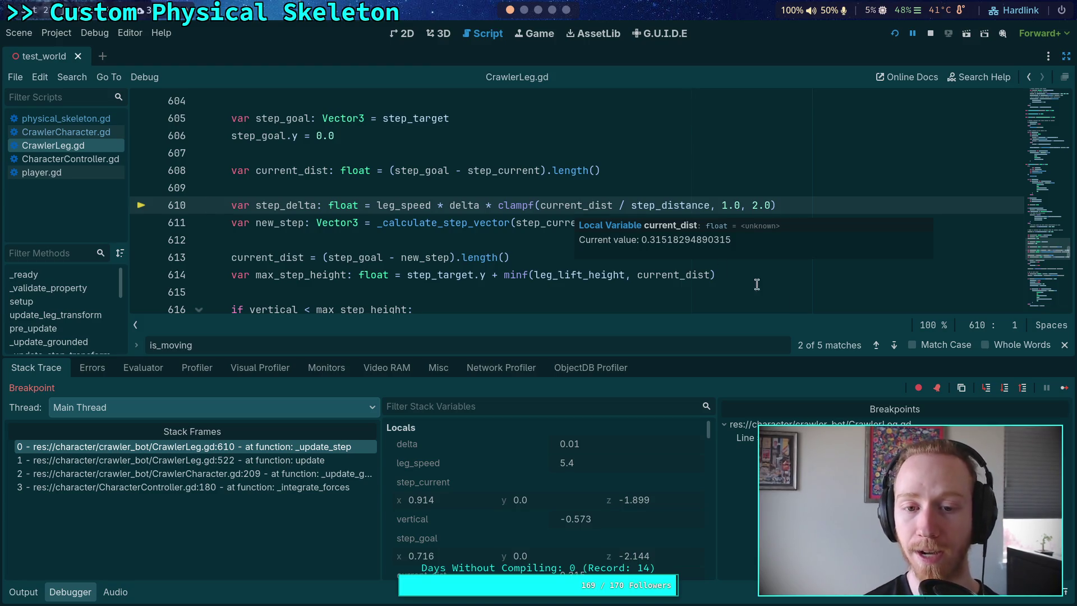
{"action": "left_click", "coordinate": [1004, 388]}
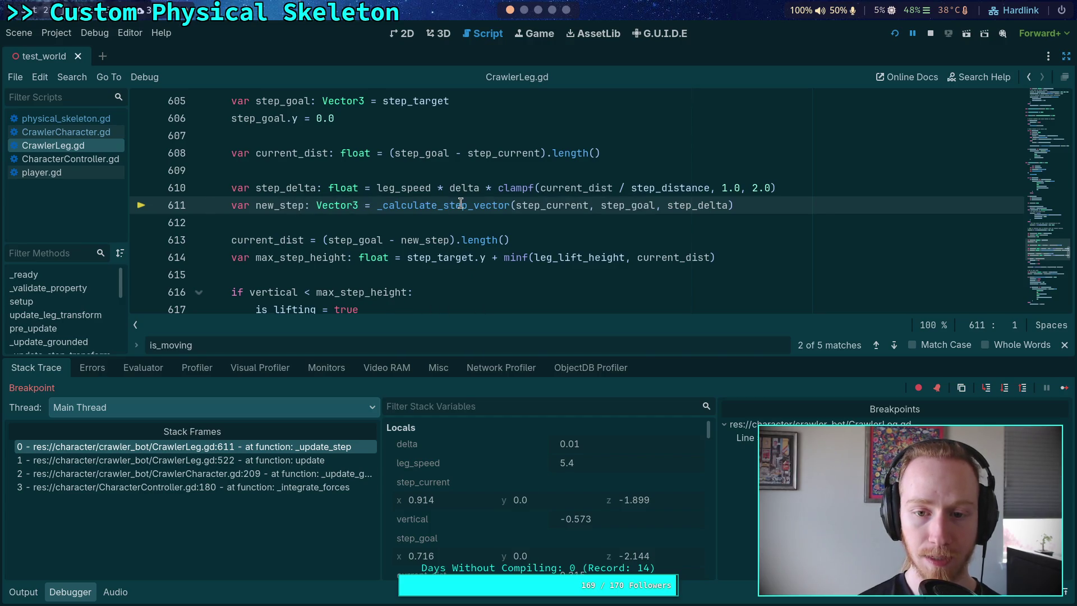
{"action": "left_click", "coordinate": [987, 387]}
Step over lines 649 and 650 to line 653 of _calculate_step_vector
{"action": "scroll", "coordinate": [494, 281], "scroll_direction": "down", "scroll_amount": 2}
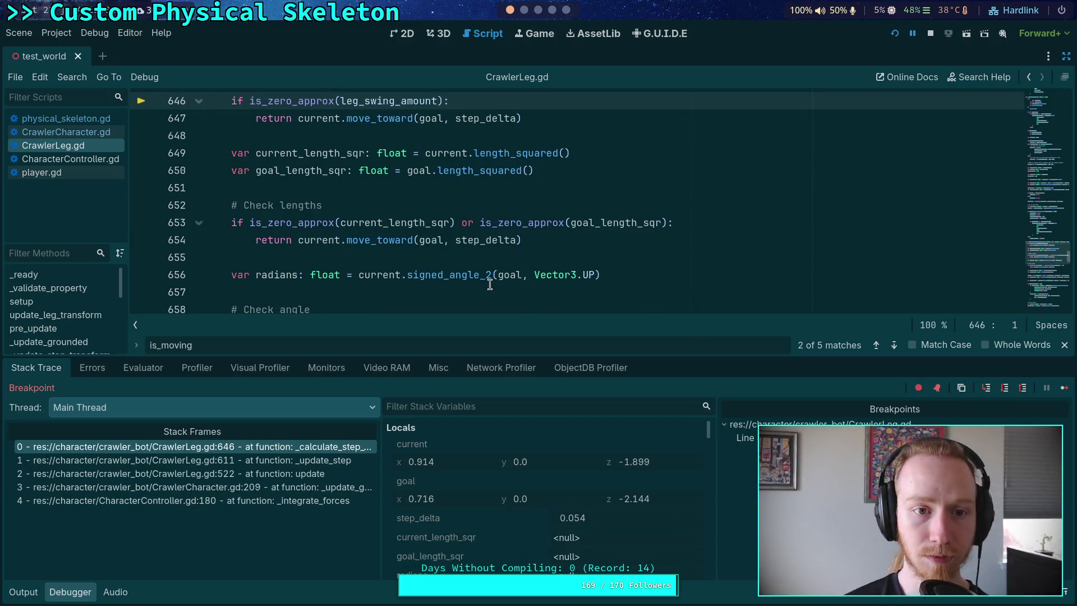
{"action": "scroll", "coordinate": [490, 284], "scroll_direction": "up", "scroll_amount": 1}
{"action": "mouse_move", "coordinate": [383, 153]}
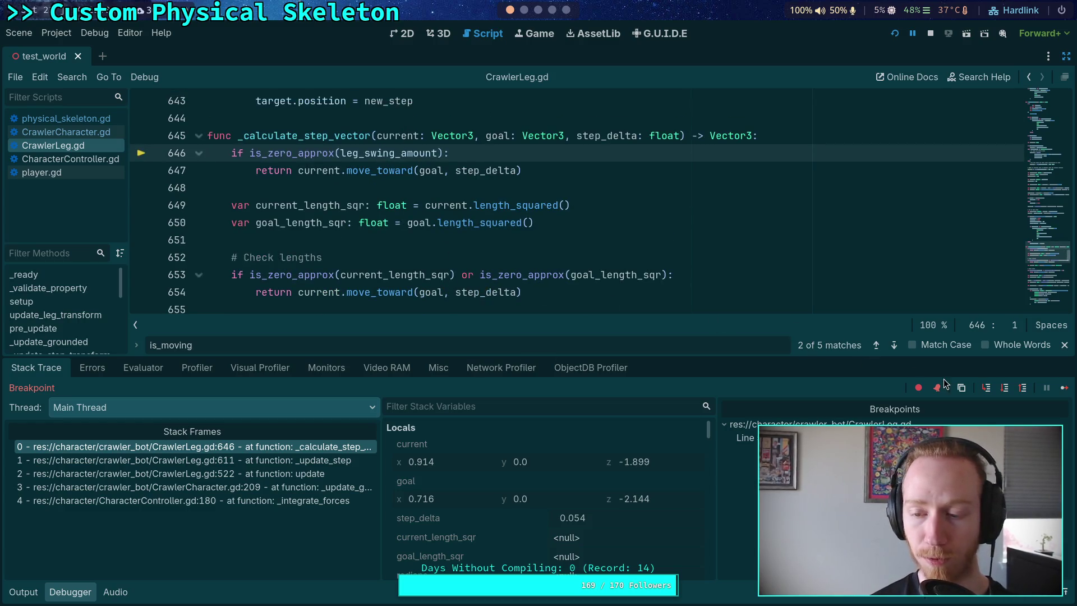
{"action": "left_click", "coordinate": [1003, 387]}
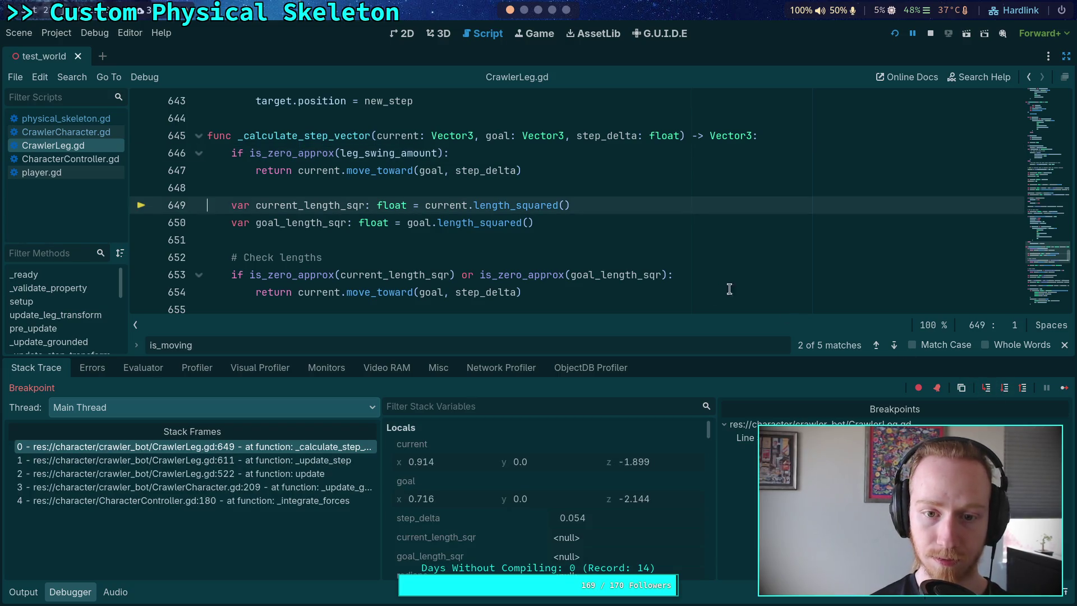
{"action": "left_click", "coordinate": [1004, 387]}
{"action": "left_click", "coordinate": [1004, 387]}
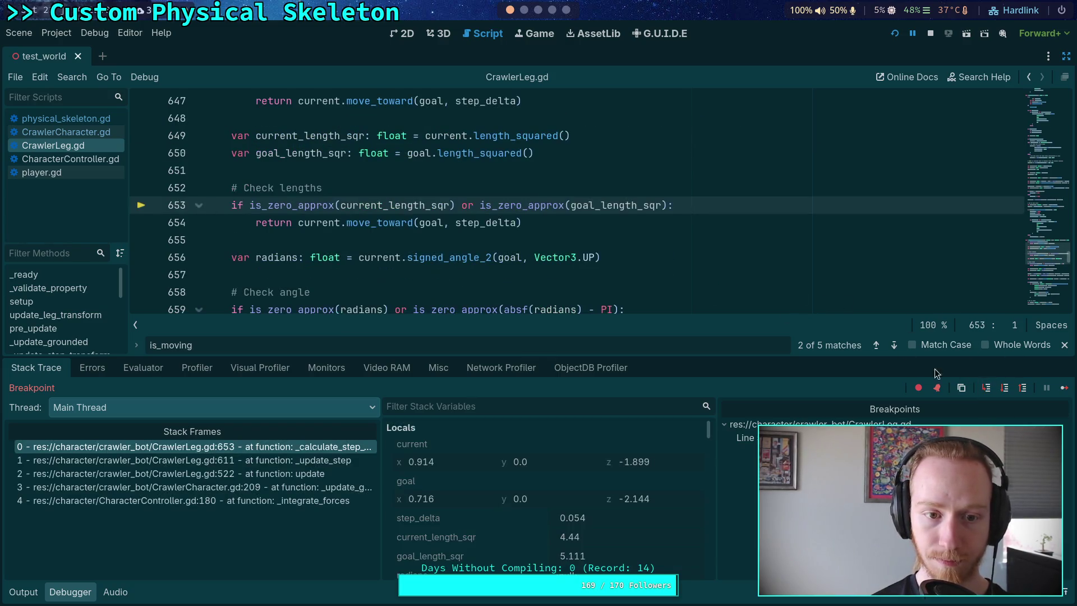
Enlarge the code panel to read current_length_sqr 4.44, then show the paused game window
{"action": "scroll", "coordinate": [617, 281], "scroll_direction": "down", "scroll_amount": 2}
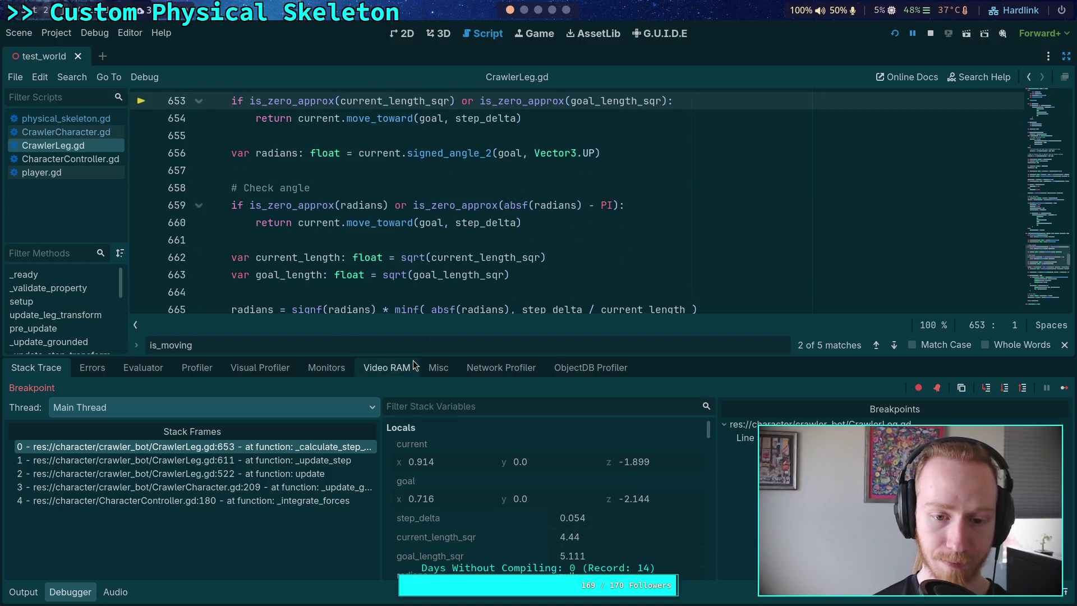
{"action": "left_click_drag", "start_coordinate": [413, 360], "coordinate": [413, 384]}
{"action": "scroll", "coordinate": [409, 309], "scroll_direction": "down", "scroll_amount": 3}
{"action": "scroll", "coordinate": [409, 309], "scroll_direction": "down", "scroll_amount": 4}
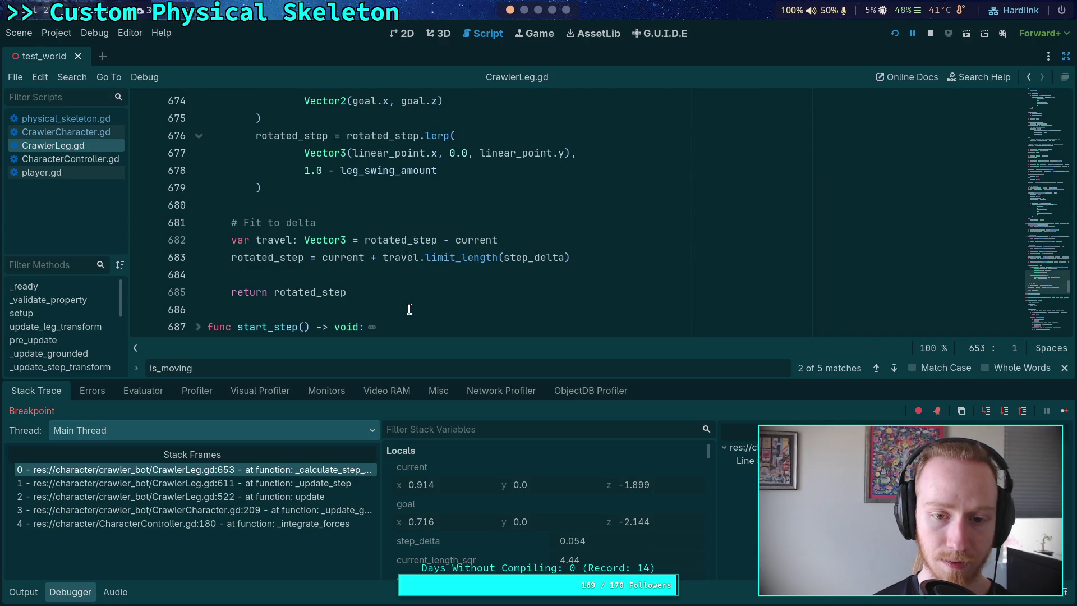
{"action": "scroll", "coordinate": [409, 306], "scroll_direction": "up", "scroll_amount": 8}
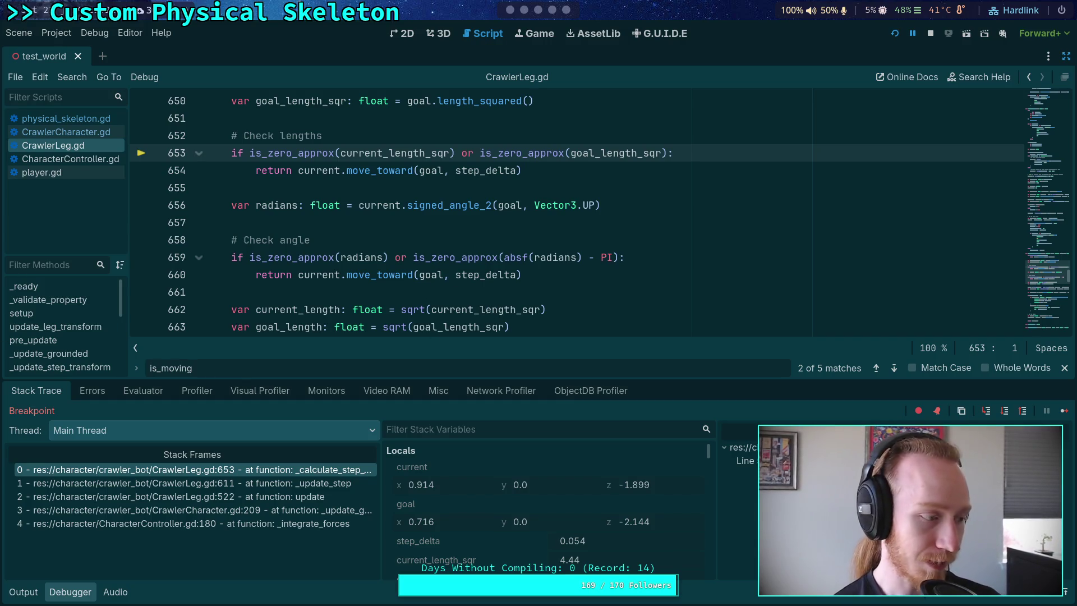
{"action": "key", "text": "alt+Tab"}
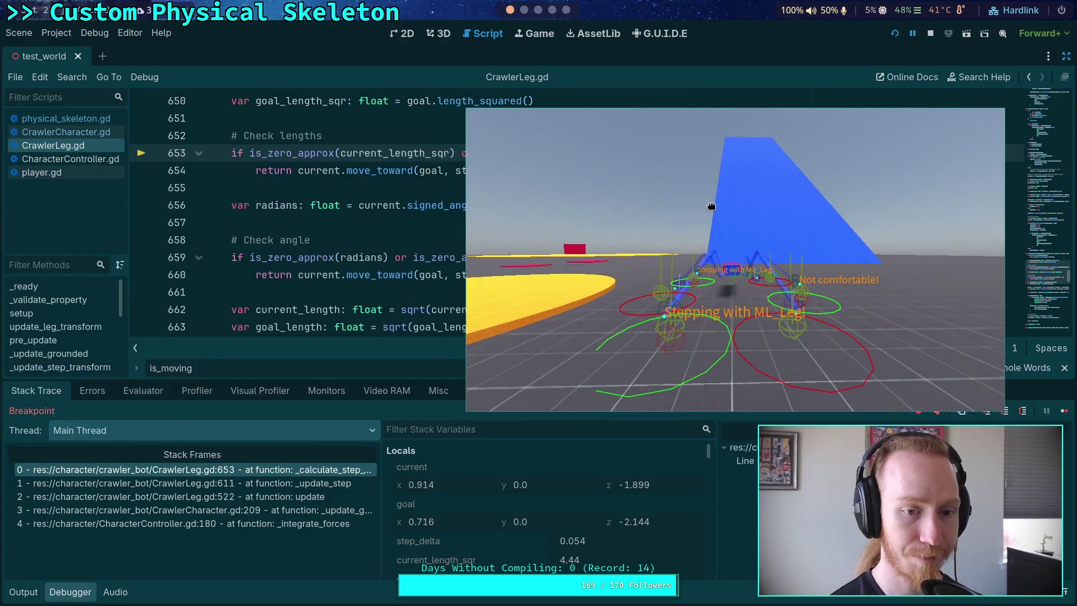
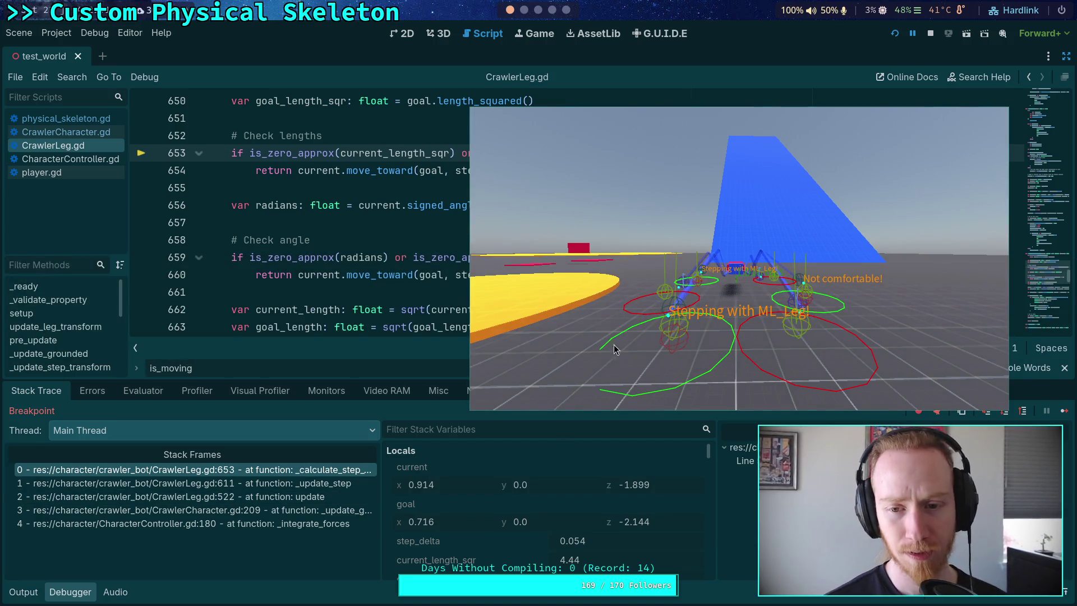
Hide the running game and step over past the length check to the angle check on line 659
{"action": "key", "text": "super+s"}
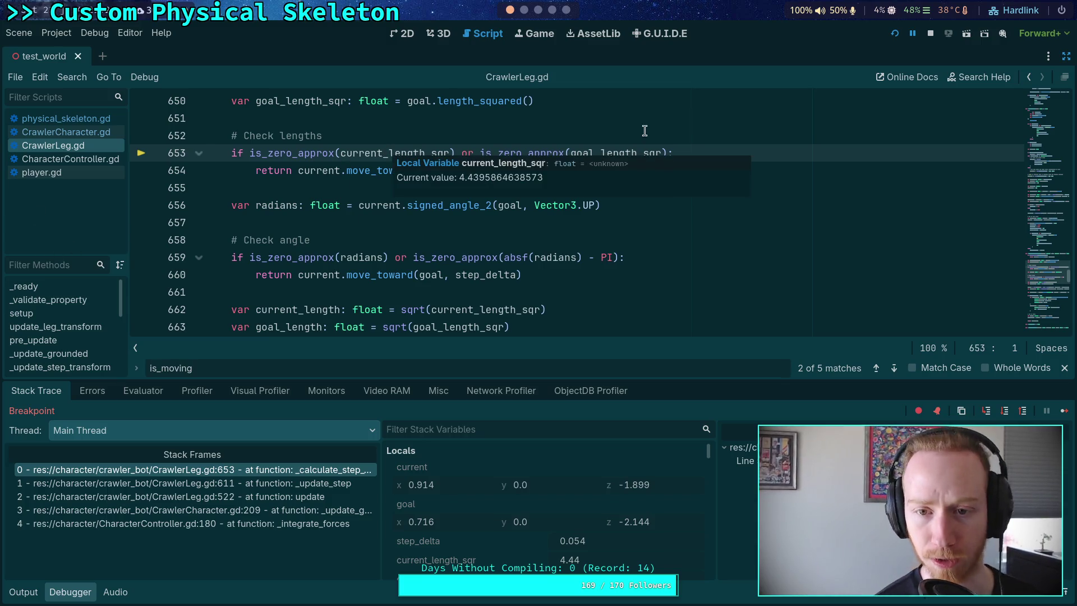
{"action": "mouse_move", "coordinate": [604, 151]}
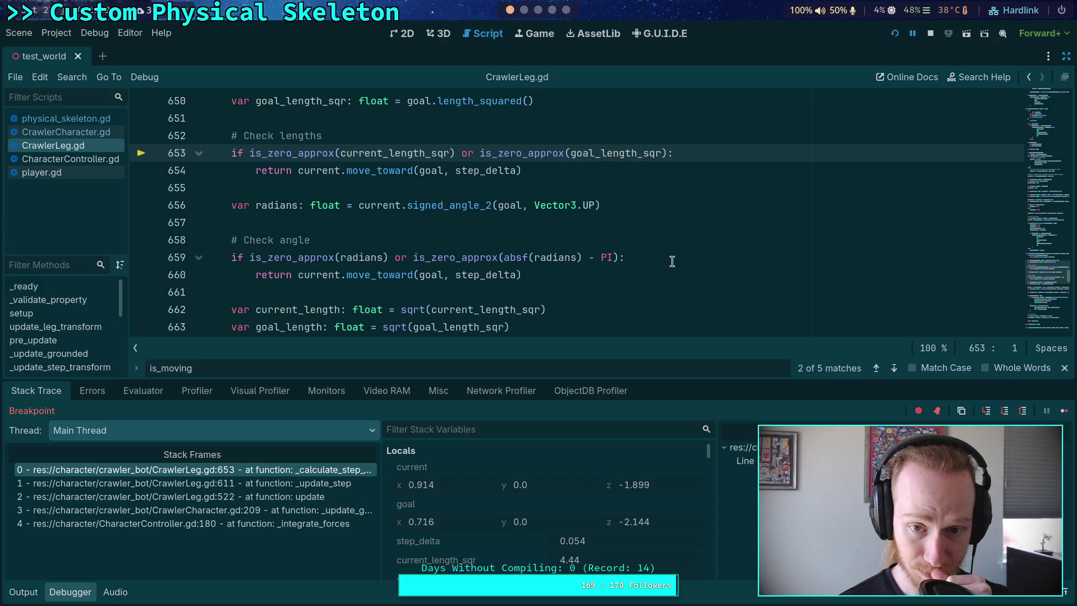
{"action": "left_click", "coordinate": [1005, 411]}
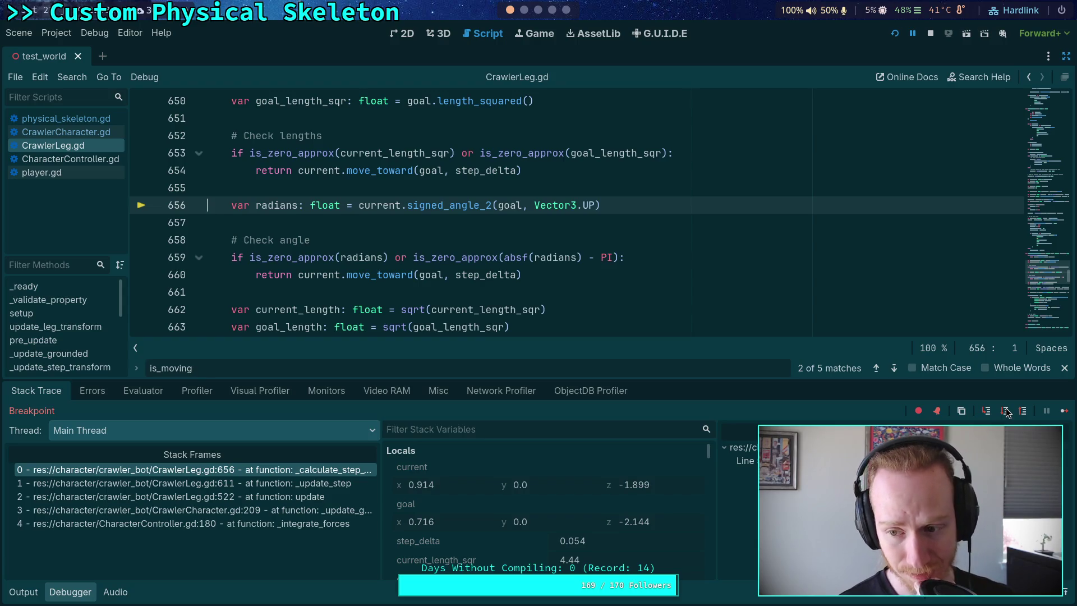
{"action": "left_click", "coordinate": [1005, 412]}
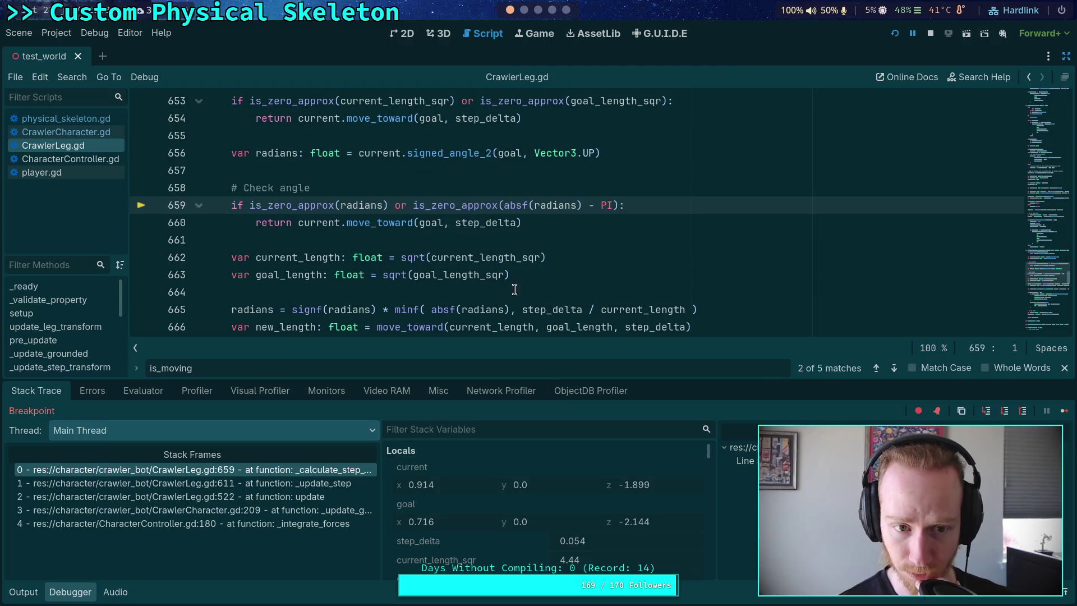
Scroll around _calculate_step_vector and inspect the current and goal vector values
{"action": "mouse_move", "coordinate": [278, 158]}
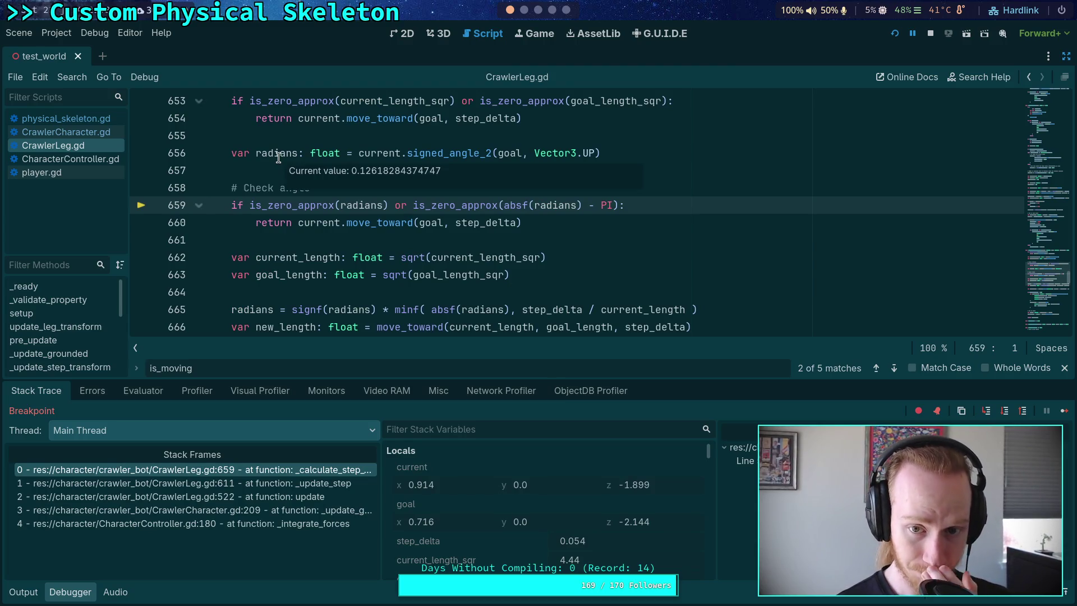
{"action": "scroll", "coordinate": [278, 158], "scroll_direction": "up", "scroll_amount": 1}
{"action": "mouse_move", "coordinate": [384, 202]}
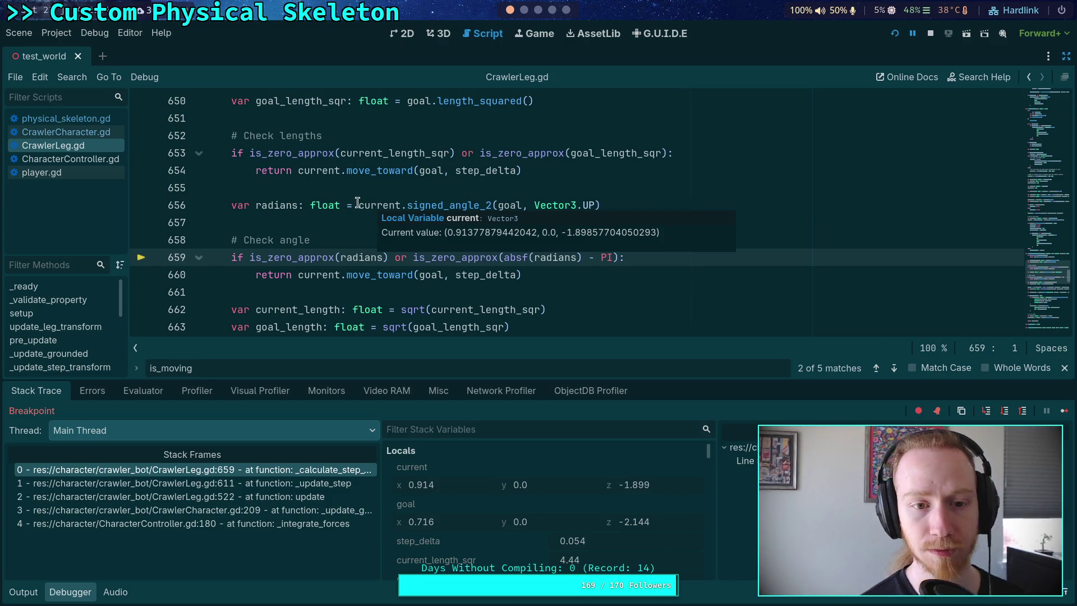
{"action": "scroll", "coordinate": [291, 229], "scroll_direction": "down", "scroll_amount": 1}
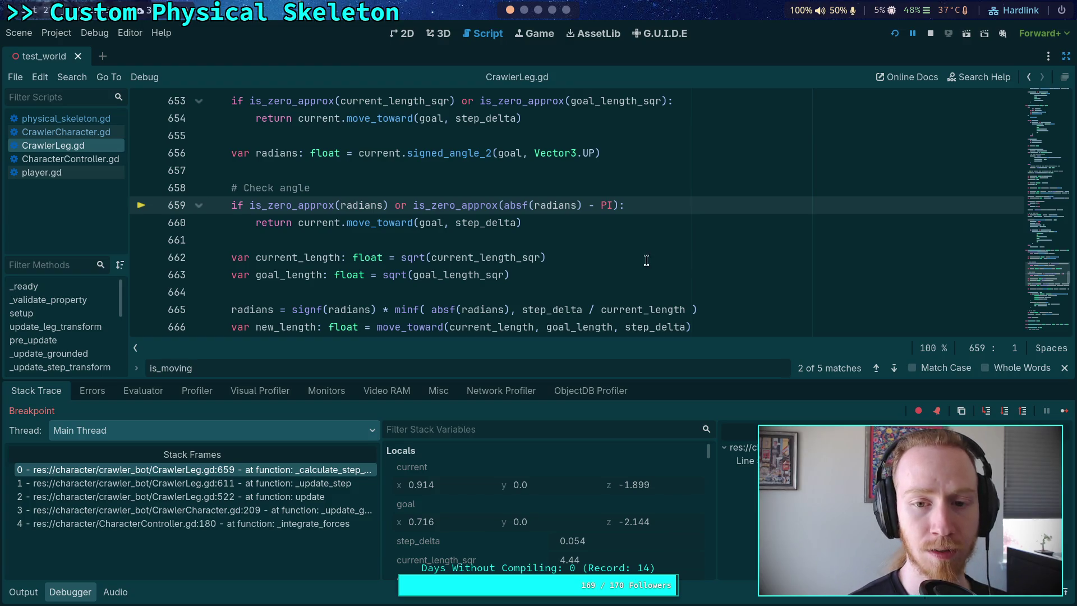
{"action": "mouse_move", "coordinate": [526, 211]}
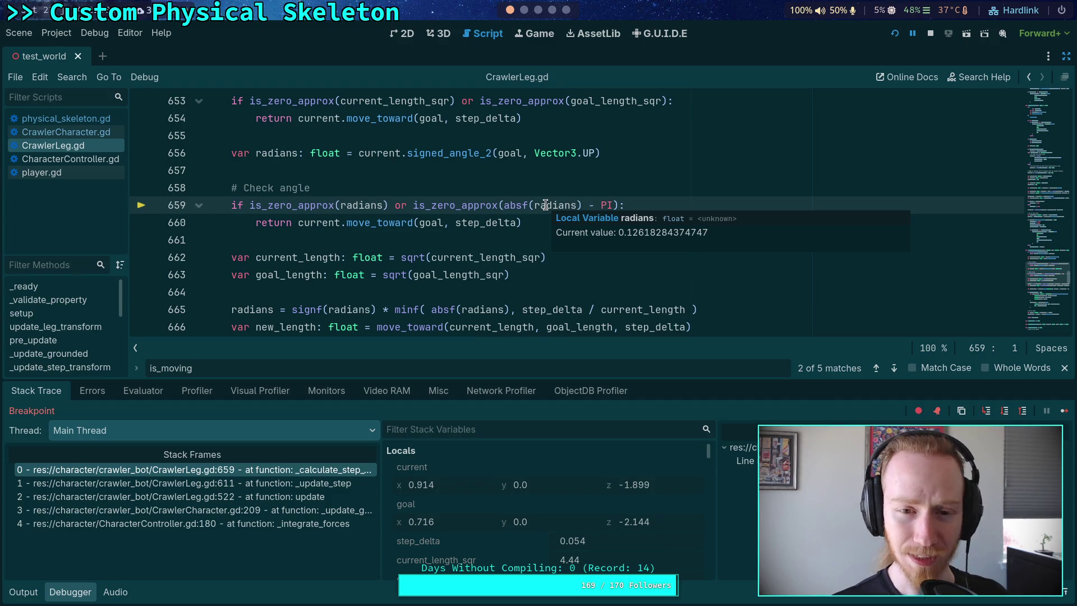
{"action": "mouse_move", "coordinate": [466, 209]}
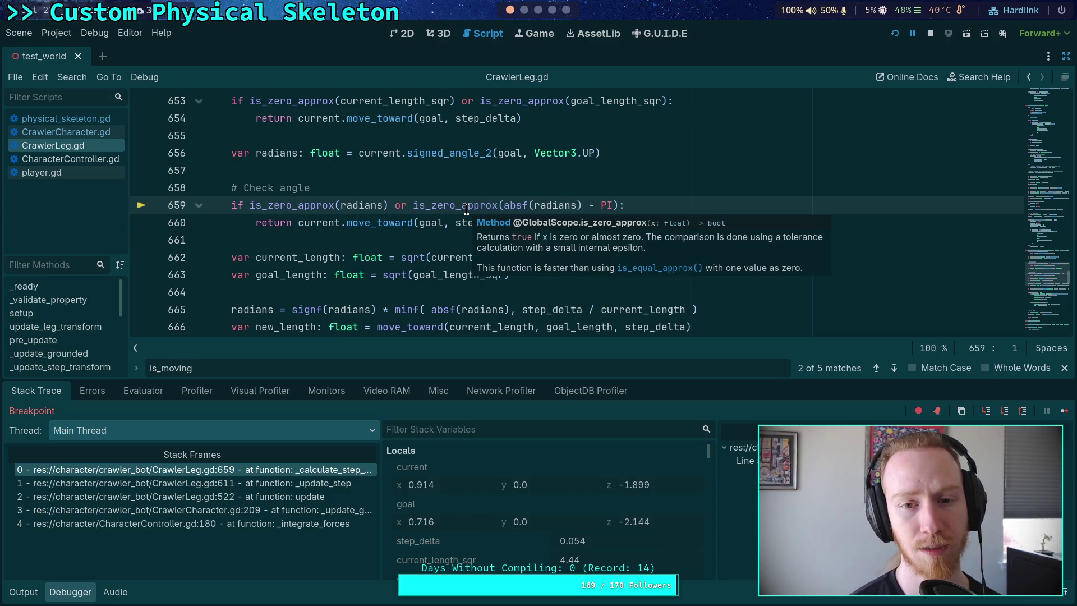
{"action": "mouse_move", "coordinate": [469, 148]}
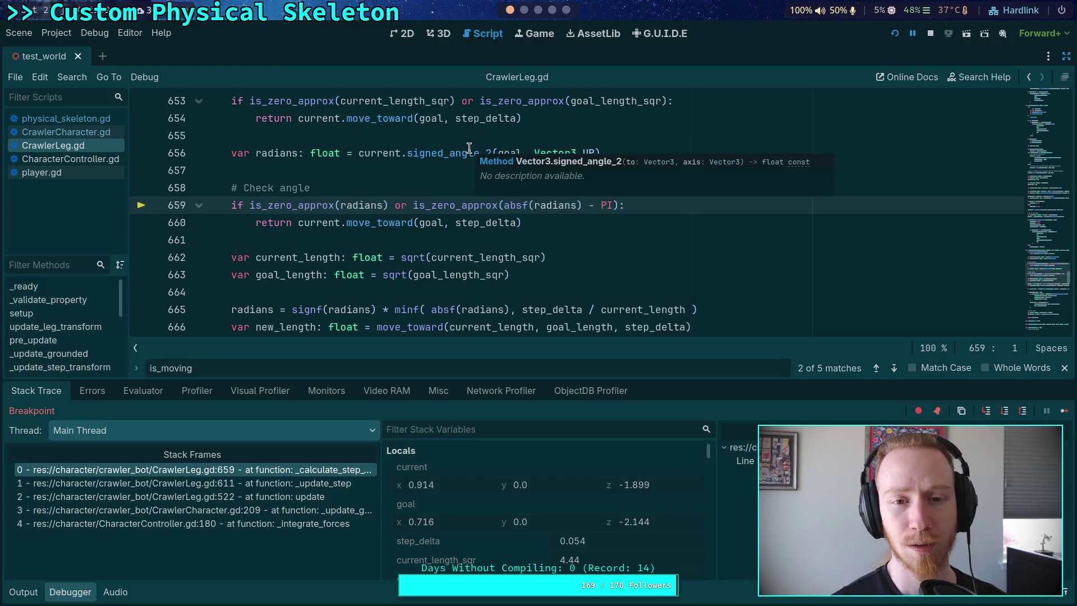
{"action": "scroll", "coordinate": [469, 148], "scroll_direction": "up", "scroll_amount": 2}
{"action": "scroll", "coordinate": [483, 227], "scroll_direction": "up", "scroll_amount": 2}
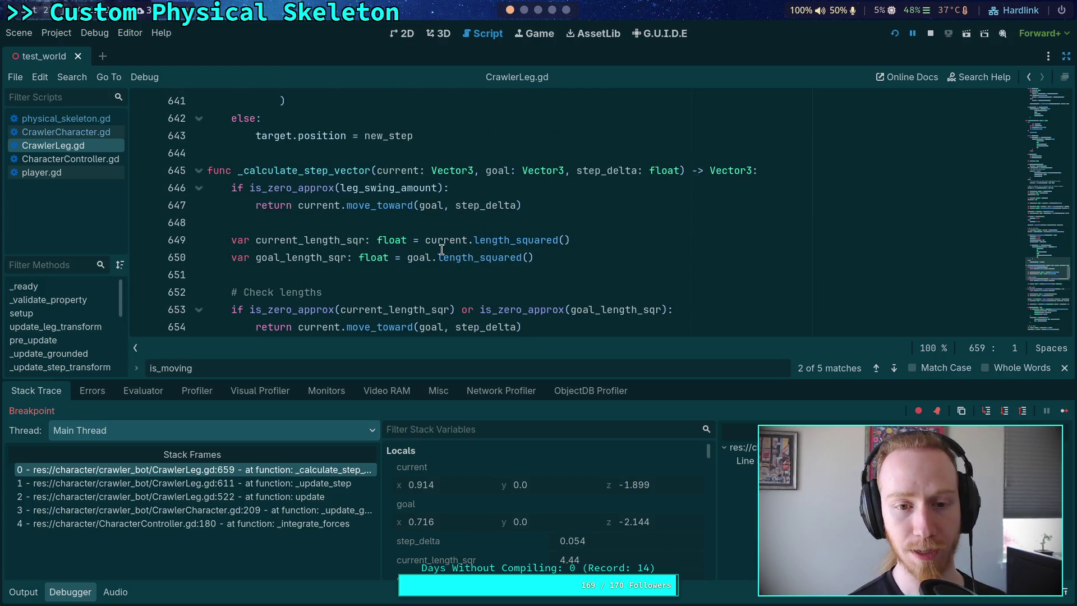
{"action": "mouse_move", "coordinate": [449, 242]}
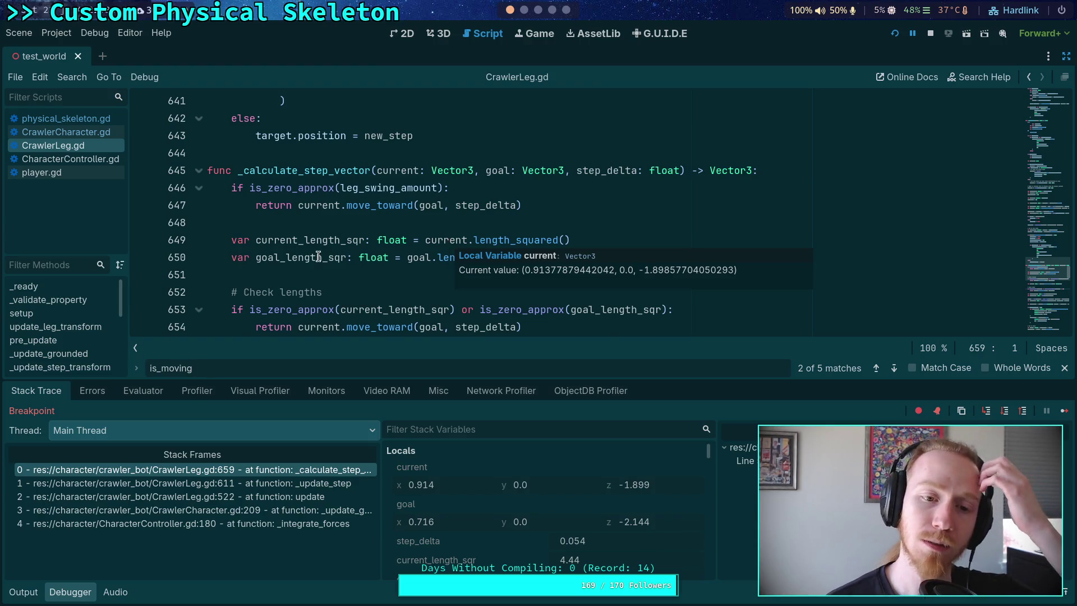
{"action": "scroll", "coordinate": [353, 236], "scroll_direction": "down", "scroll_amount": 2}
{"action": "mouse_move", "coordinate": [337, 197]}
{"action": "scroll", "coordinate": [336, 197], "scroll_direction": "down", "scroll_amount": 2}
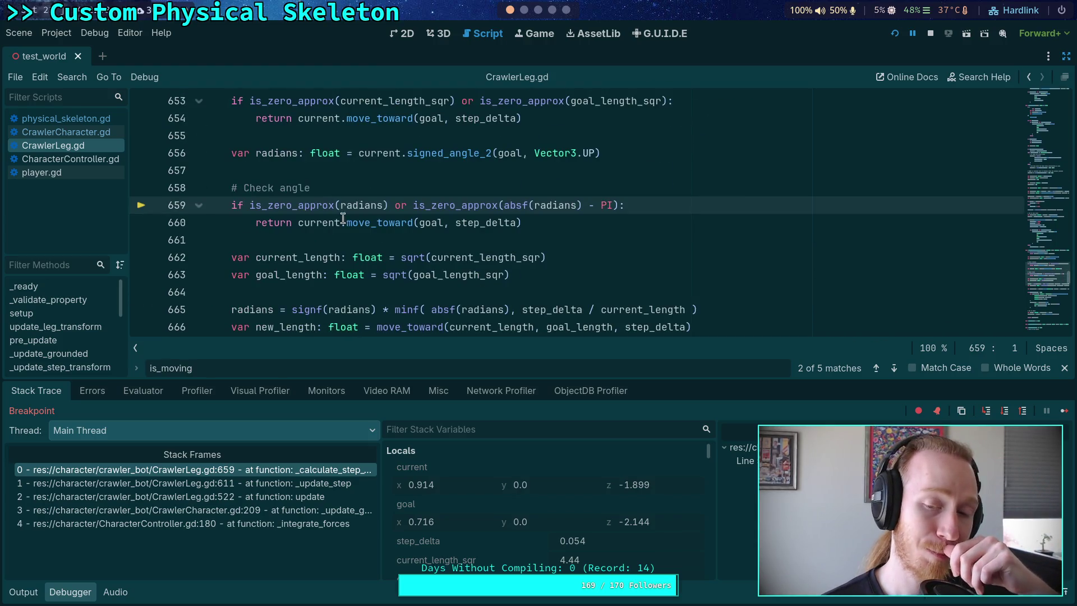
{"action": "scroll", "coordinate": [476, 263], "scroll_direction": "down", "scroll_amount": 1}
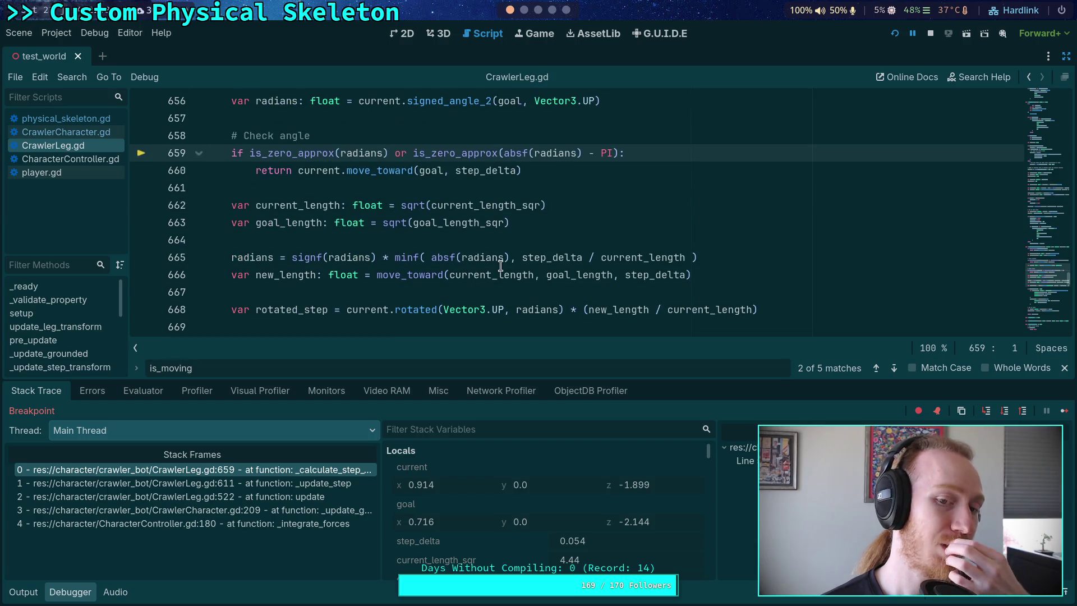
Step through the current_length, goal_length, radians clamp and new_length lines to the rotated_step calculation
{"action": "left_click", "coordinate": [1004, 411]}
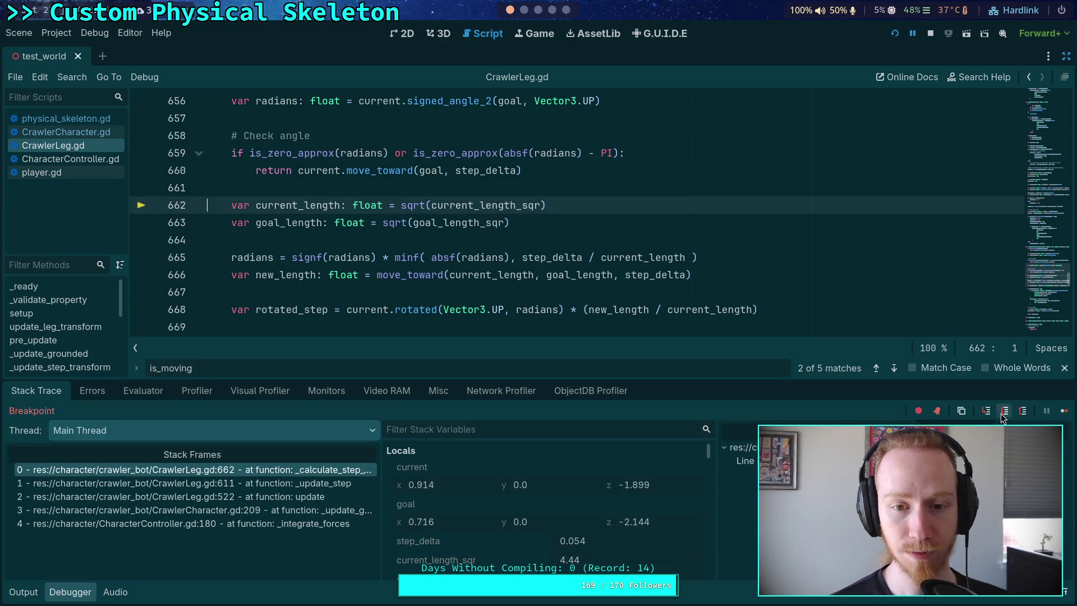
{"action": "left_click", "coordinate": [1004, 411]}
{"action": "left_click", "coordinate": [1004, 411]}
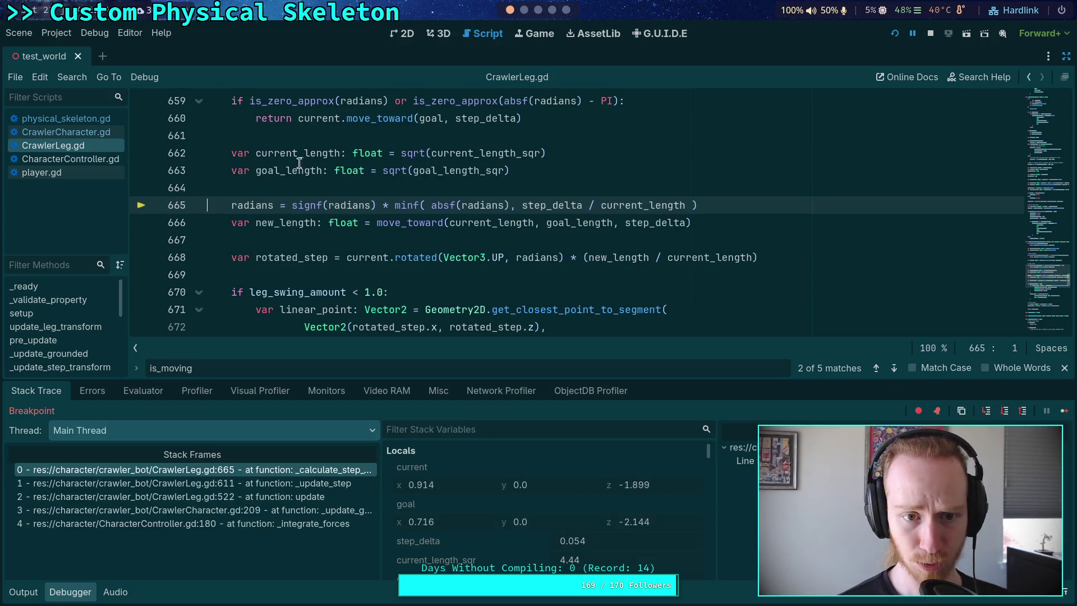
{"action": "mouse_move", "coordinate": [300, 152]}
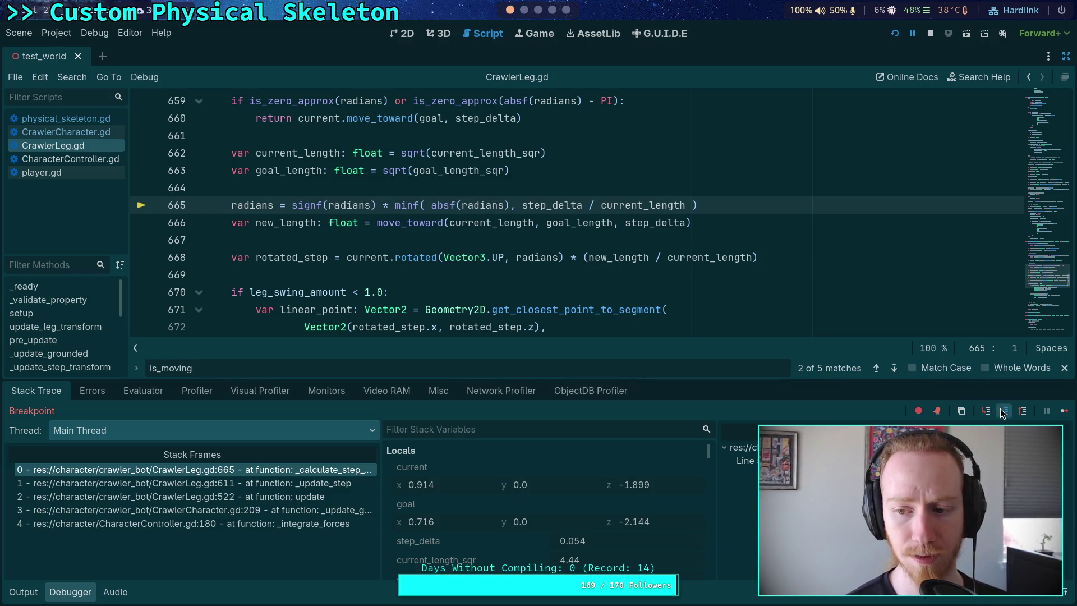
{"action": "key", "text": "F10"}
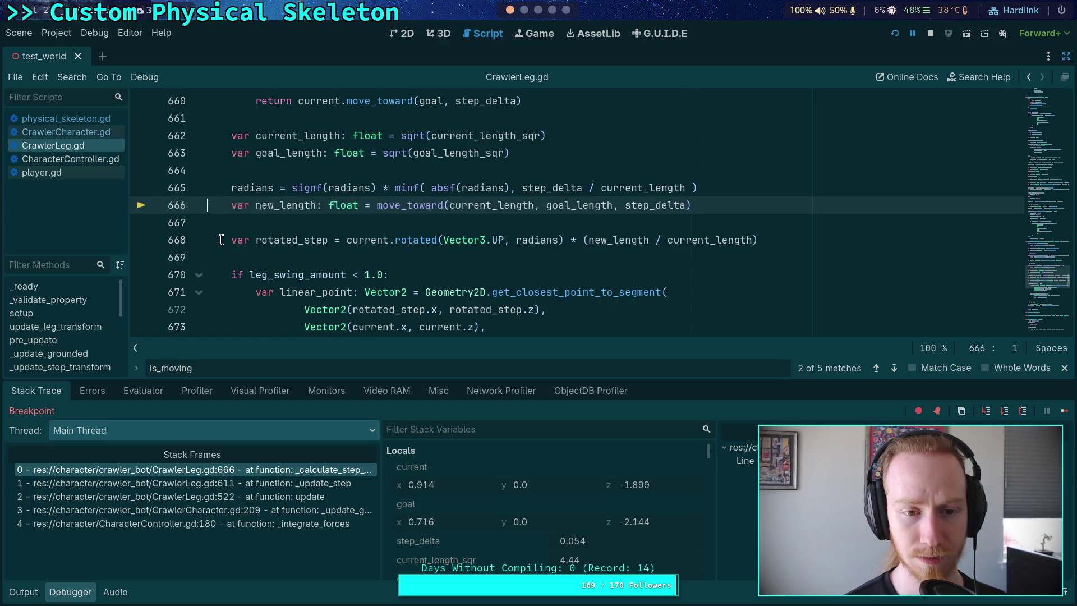
{"action": "left_click", "coordinate": [1005, 411]}
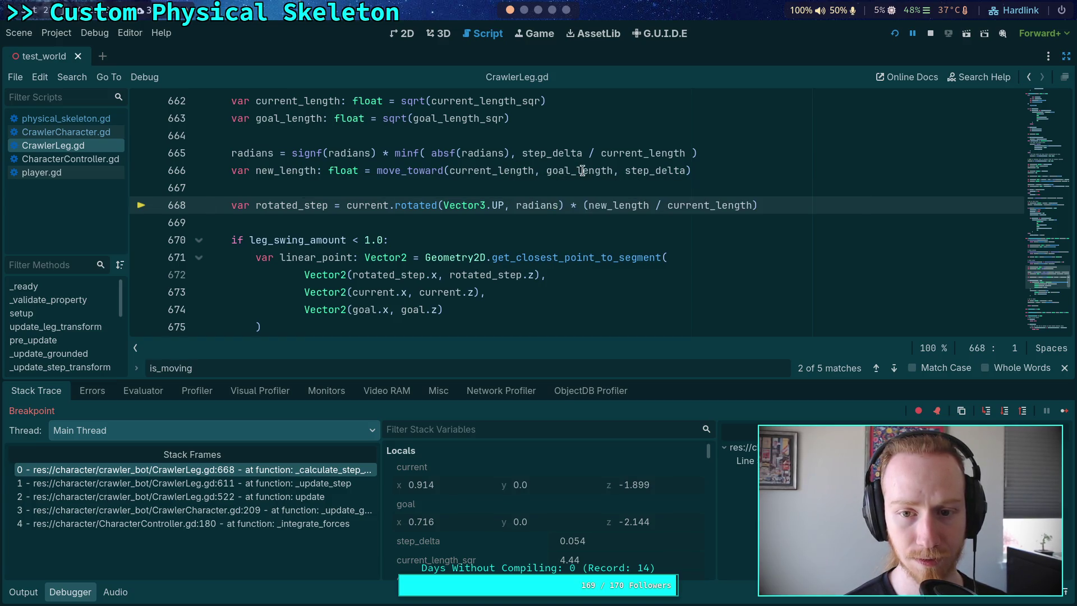
Step through the leg_swing_amount check, lerp, travel and limit_length to 'return rotated_step' on line 685
{"action": "mouse_move", "coordinate": [583, 170]}
{"action": "mouse_move", "coordinate": [485, 171]}
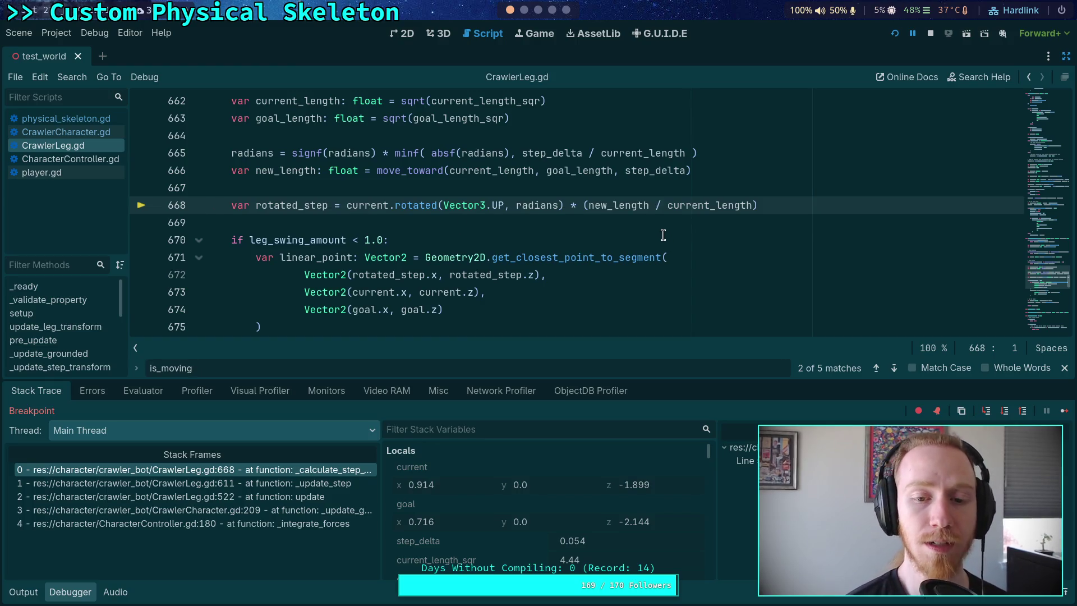
{"action": "scroll", "coordinate": [659, 229], "scroll_direction": "down", "scroll_amount": 1}
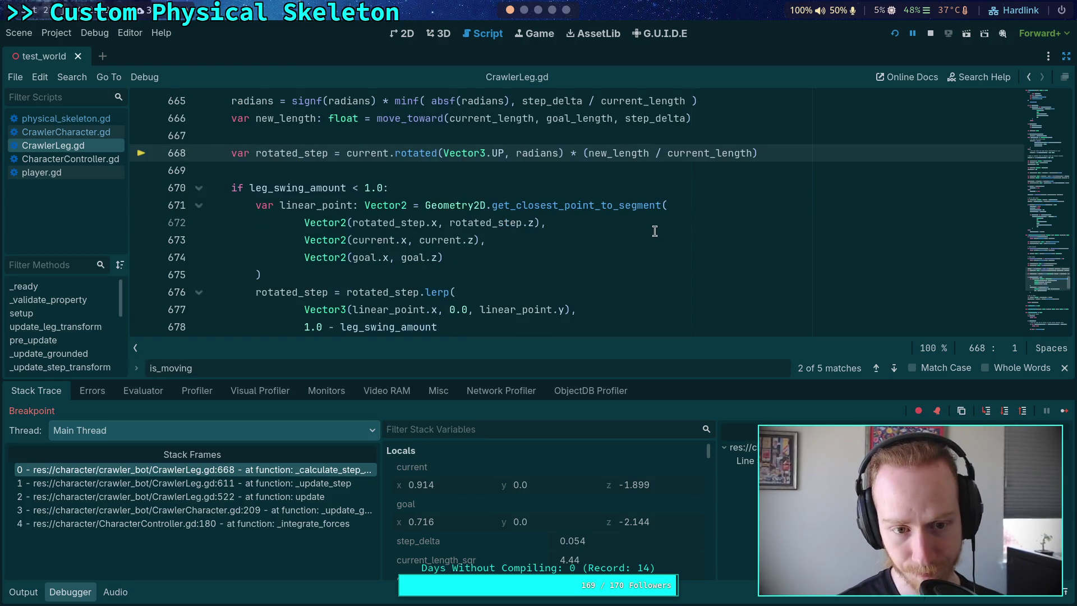
{"action": "left_click", "coordinate": [1006, 417]}
{"action": "left_click", "coordinate": [1006, 418]}
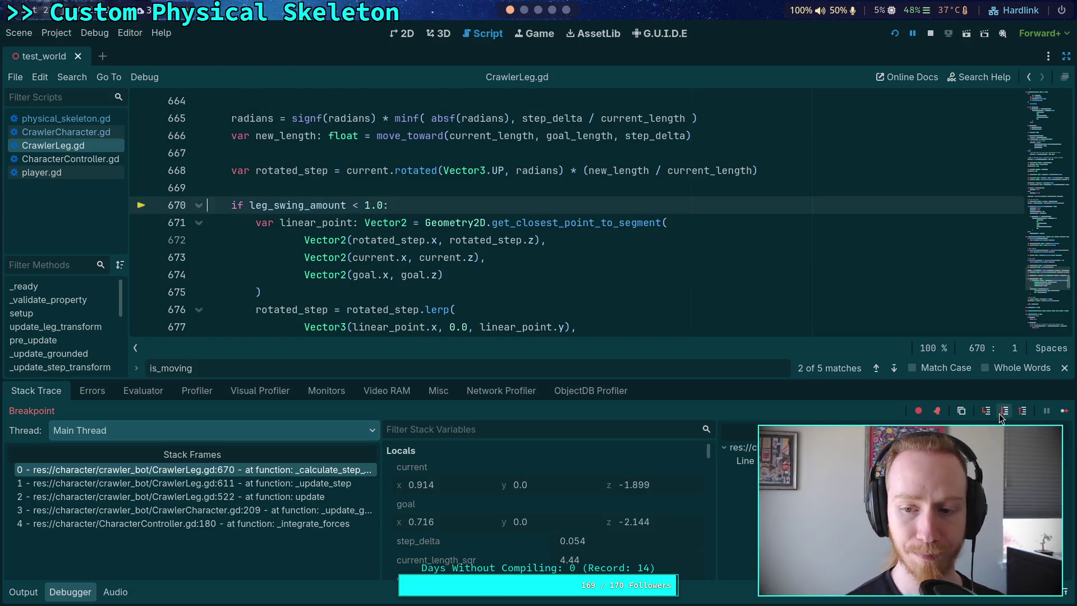
{"action": "left_click", "coordinate": [1006, 418]}
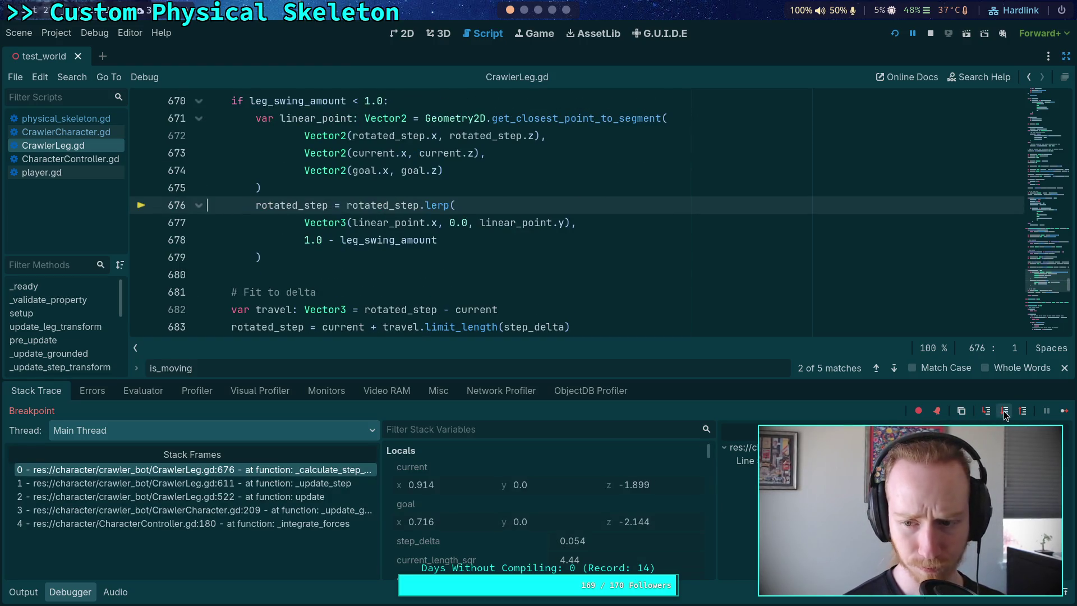
{"action": "left_click", "coordinate": [1005, 418]}
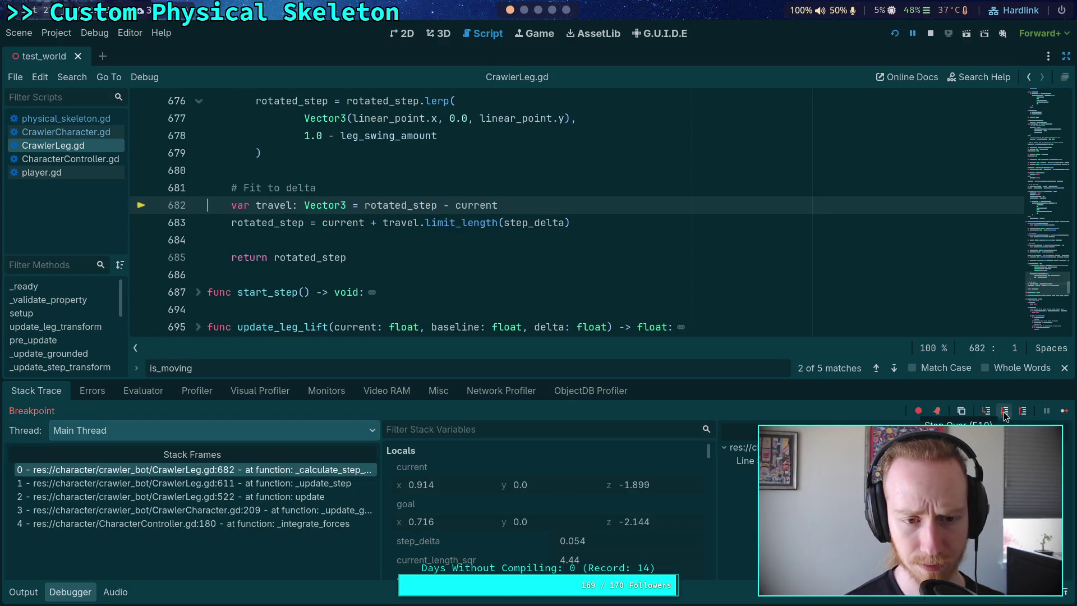
{"action": "left_click", "coordinate": [1004, 417]}
{"action": "left_click", "coordinate": [1003, 416]}
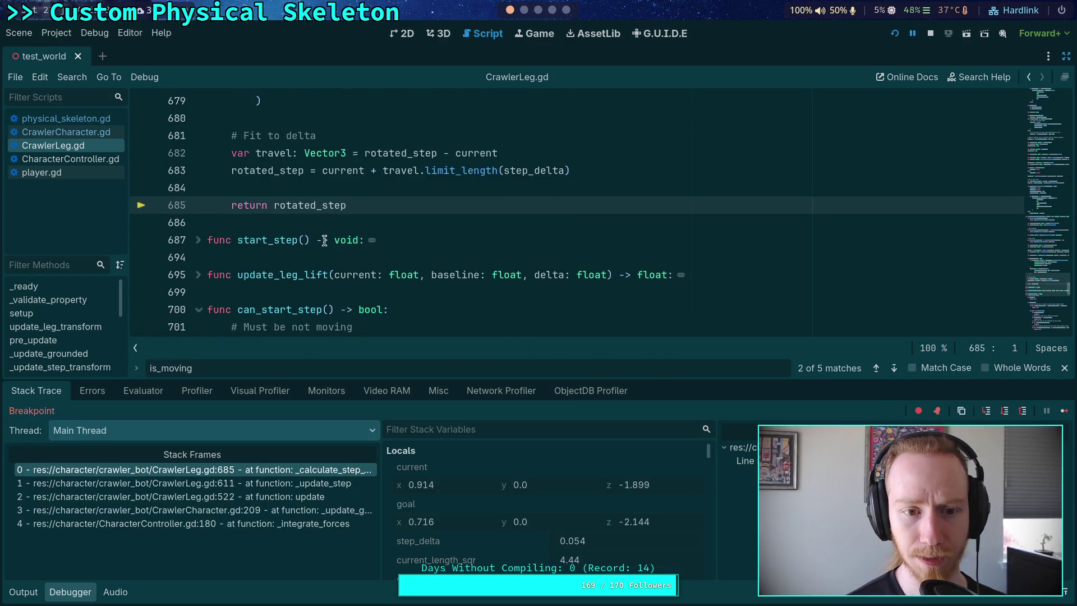
{"action": "mouse_move", "coordinate": [301, 205]}
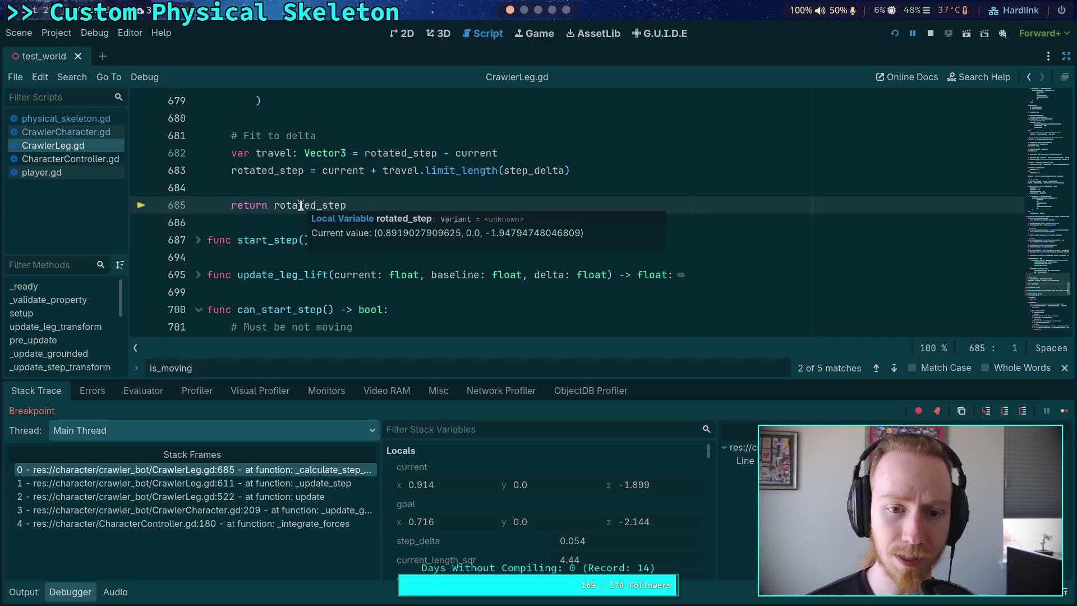
{"action": "mouse_move", "coordinate": [476, 151]}
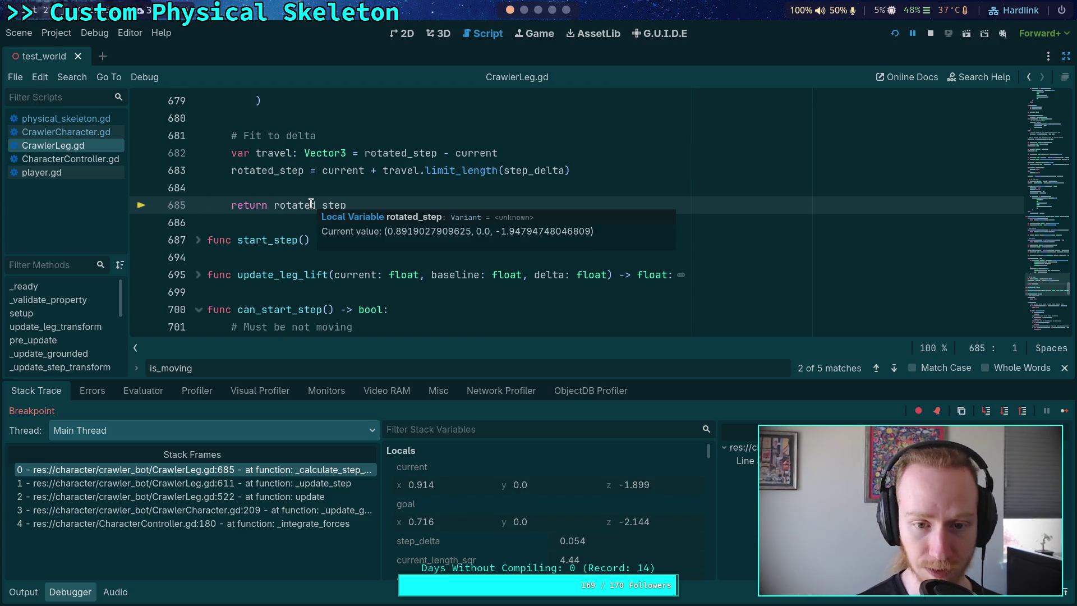
{"action": "scroll", "coordinate": [252, 199], "scroll_direction": "up", "scroll_amount": 14}
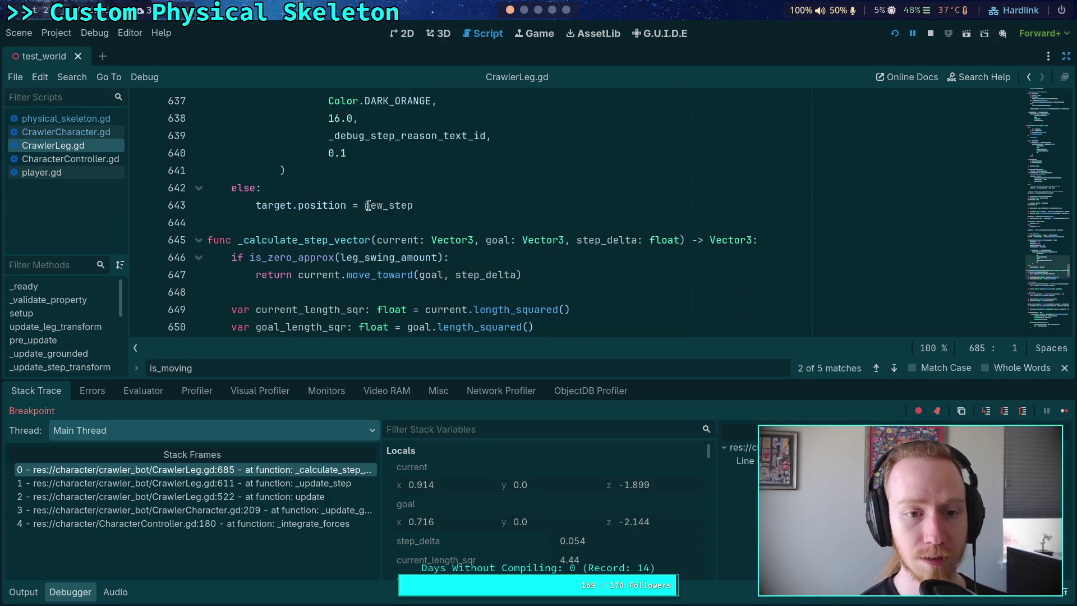
{"action": "mouse_move", "coordinate": [501, 242]}
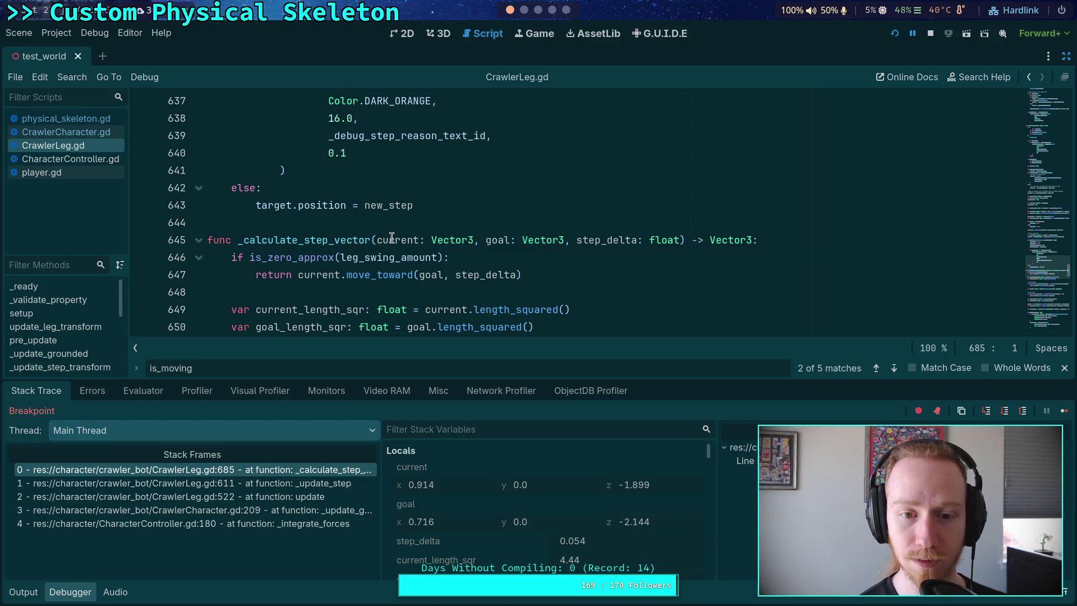
{"action": "mouse_move", "coordinate": [392, 238]}
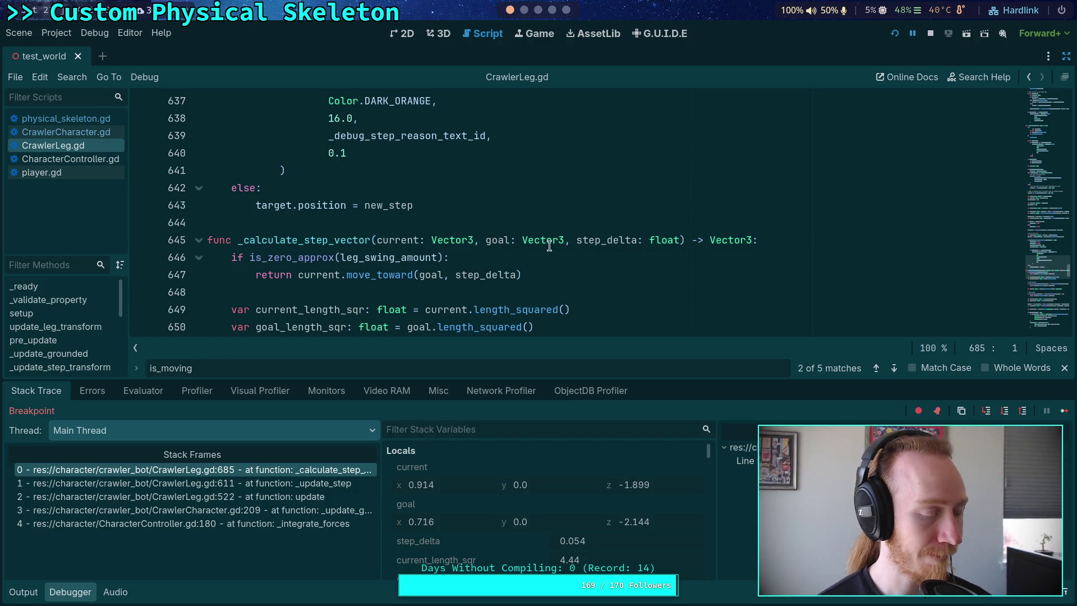
{"action": "mouse_move", "coordinate": [588, 240]}
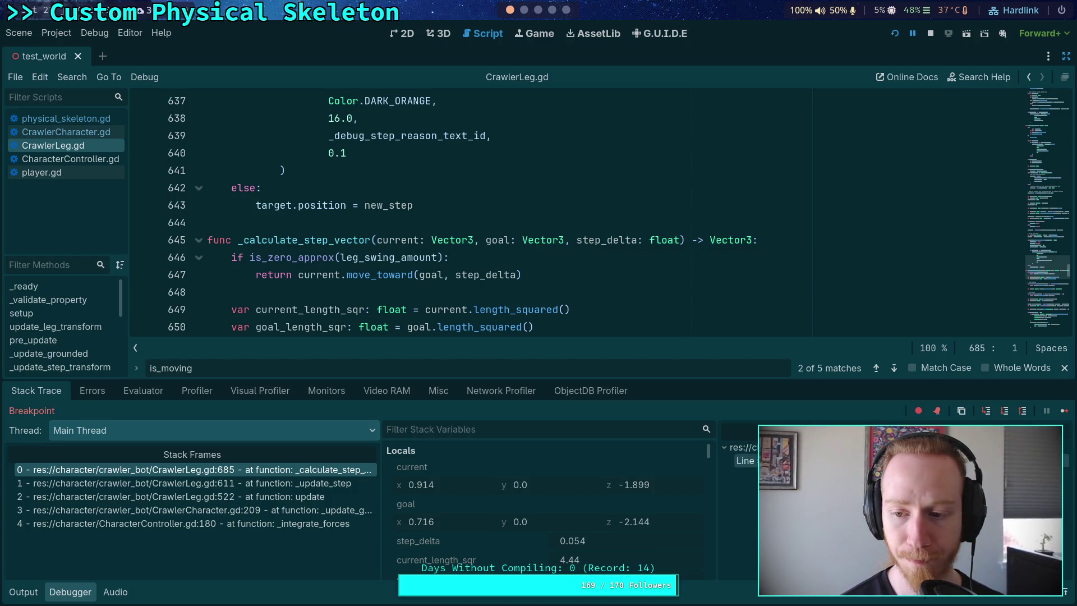
{"action": "left_click", "coordinate": [1005, 411]}
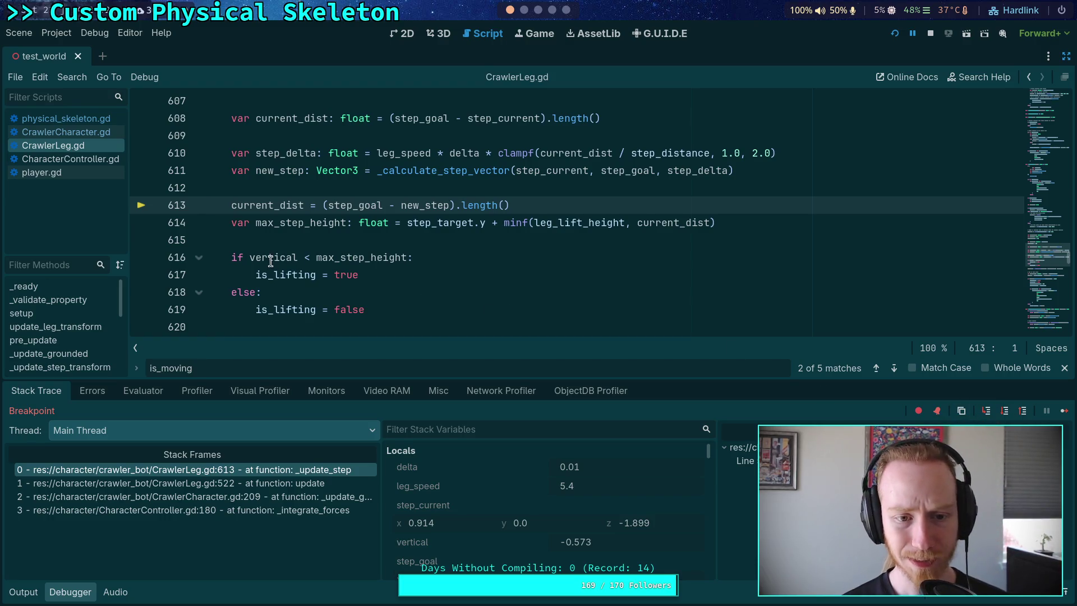
Inspect the _update_step code and step over to line 614
{"action": "mouse_move", "coordinate": [273, 257]}
{"action": "scroll", "coordinate": [273, 256], "scroll_direction": "down", "scroll_amount": 2}
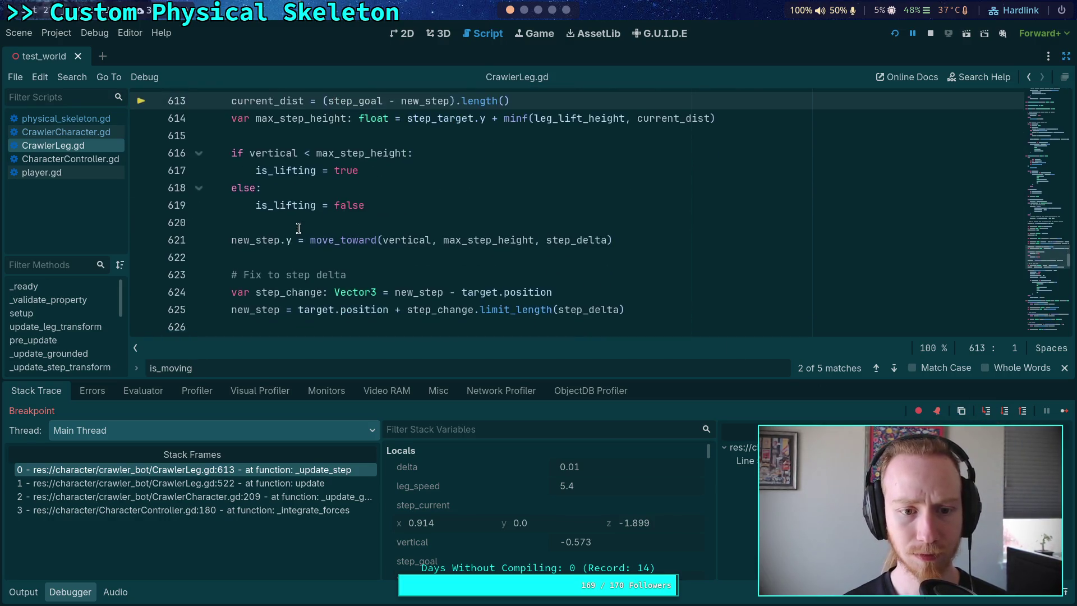
{"action": "scroll", "coordinate": [298, 250], "scroll_direction": "down", "scroll_amount": 2}
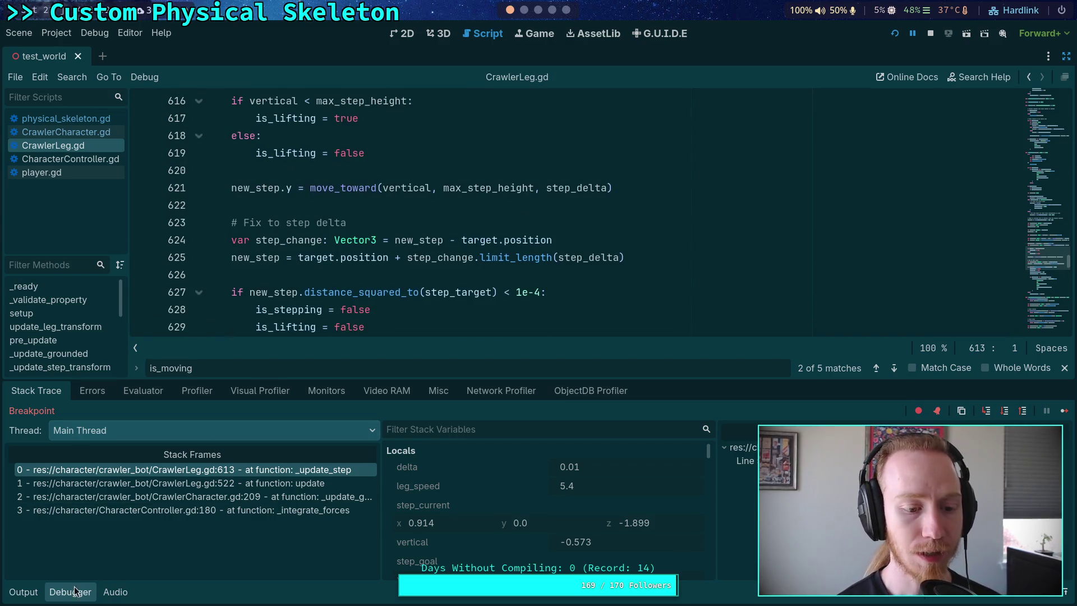
{"action": "scroll", "coordinate": [303, 320], "scroll_direction": "up", "scroll_amount": 4}
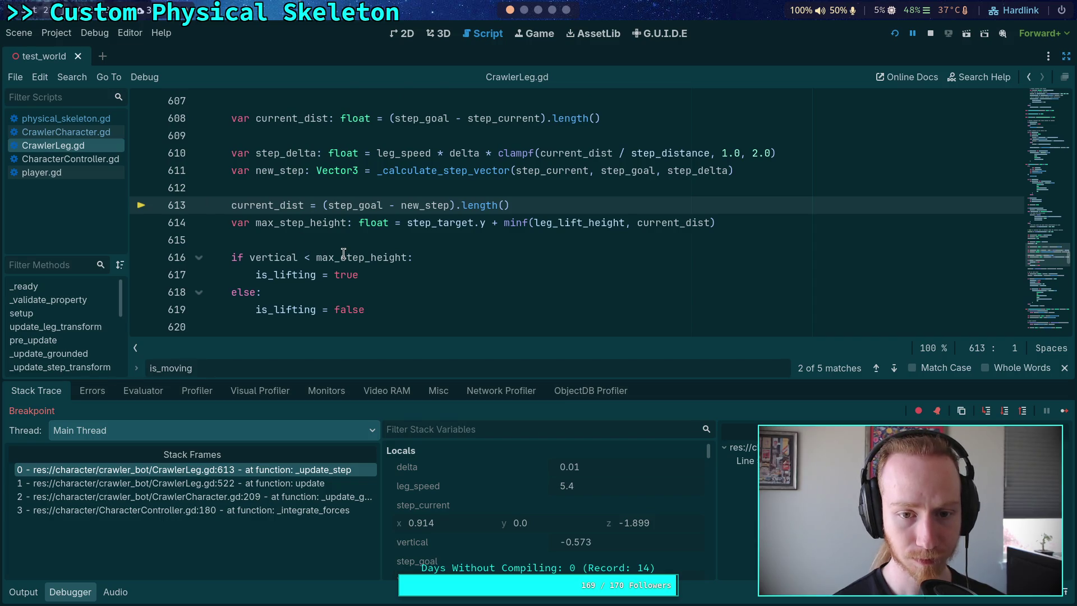
{"action": "mouse_move", "coordinate": [344, 253]}
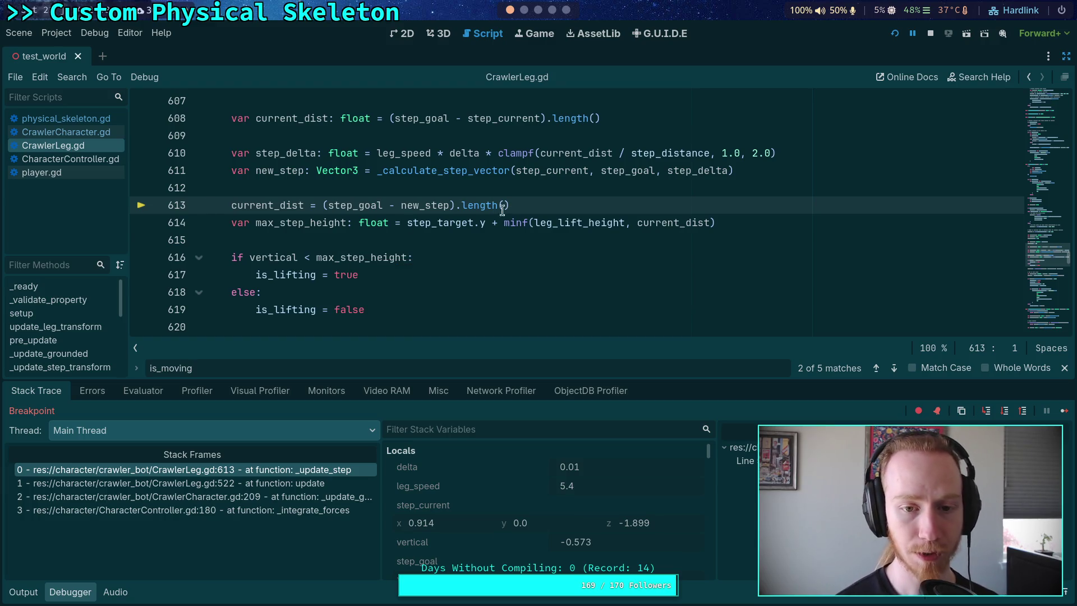
{"action": "mouse_move", "coordinate": [561, 223]}
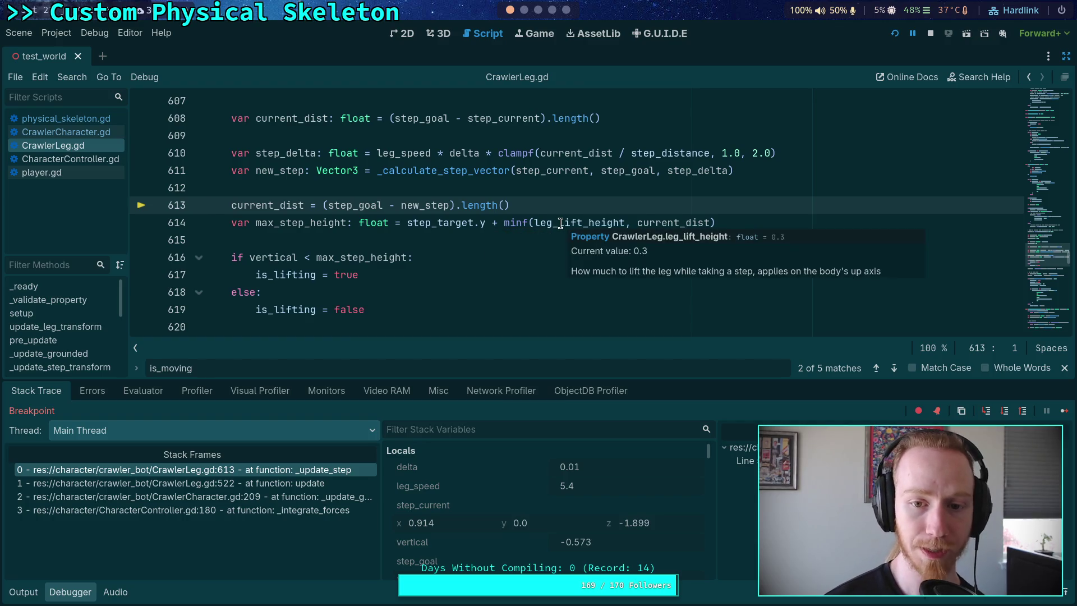
{"action": "mouse_move", "coordinate": [652, 222]}
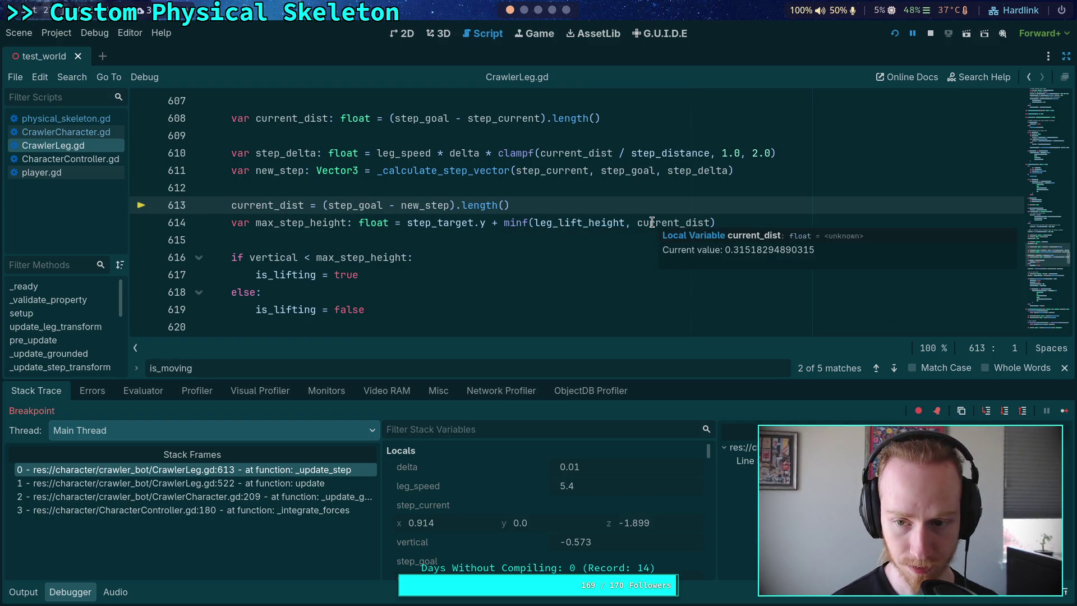
{"action": "key", "text": "F10"}
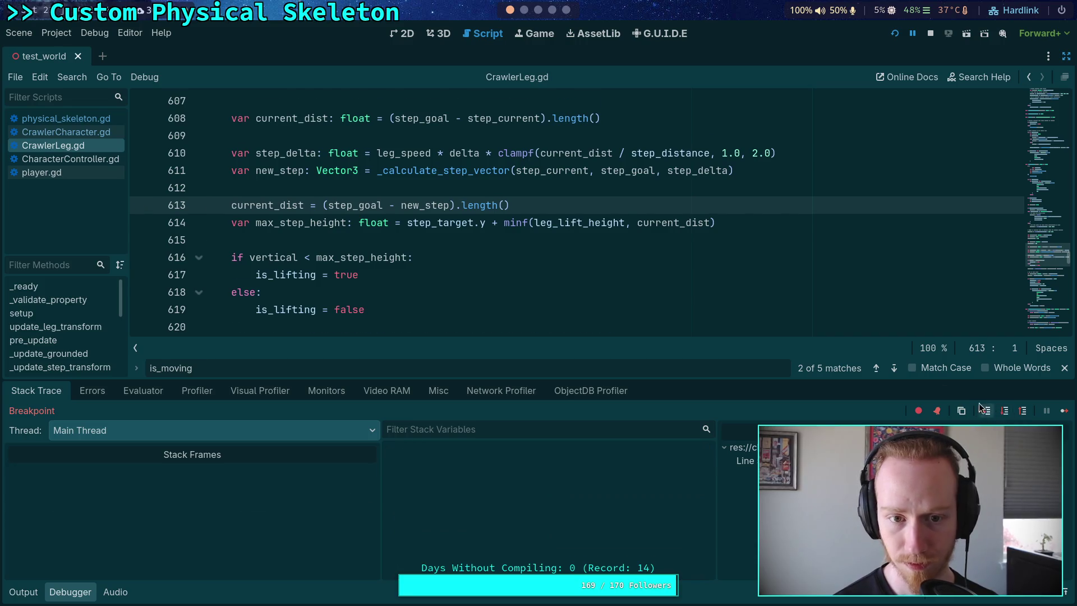
Advance execution to the lifting check against max_step_height on line 616
{"action": "mouse_move", "coordinate": [262, 188]}
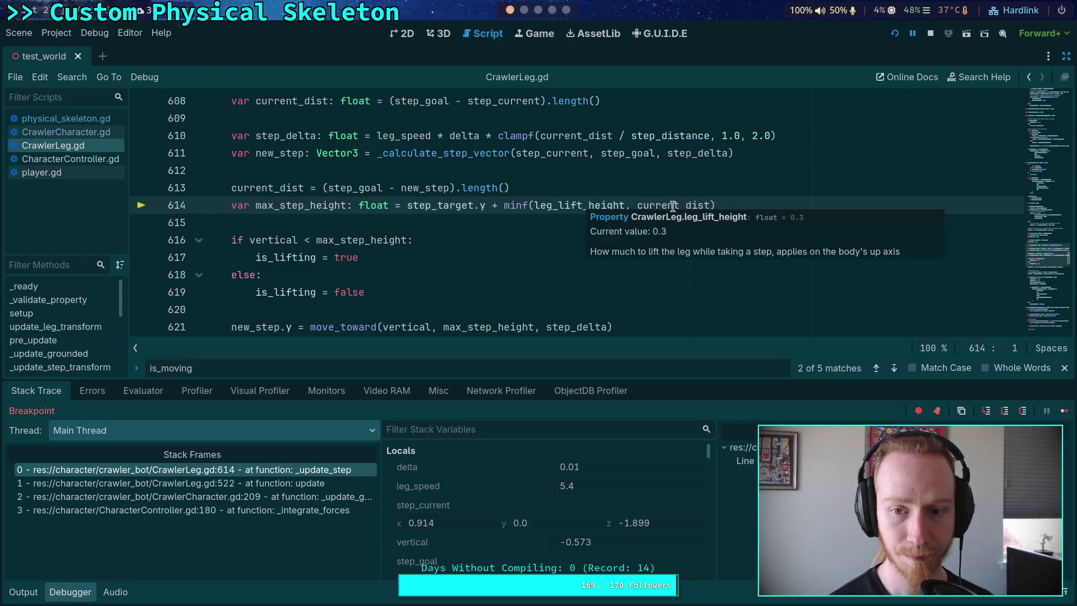
{"action": "mouse_move", "coordinate": [673, 207]}
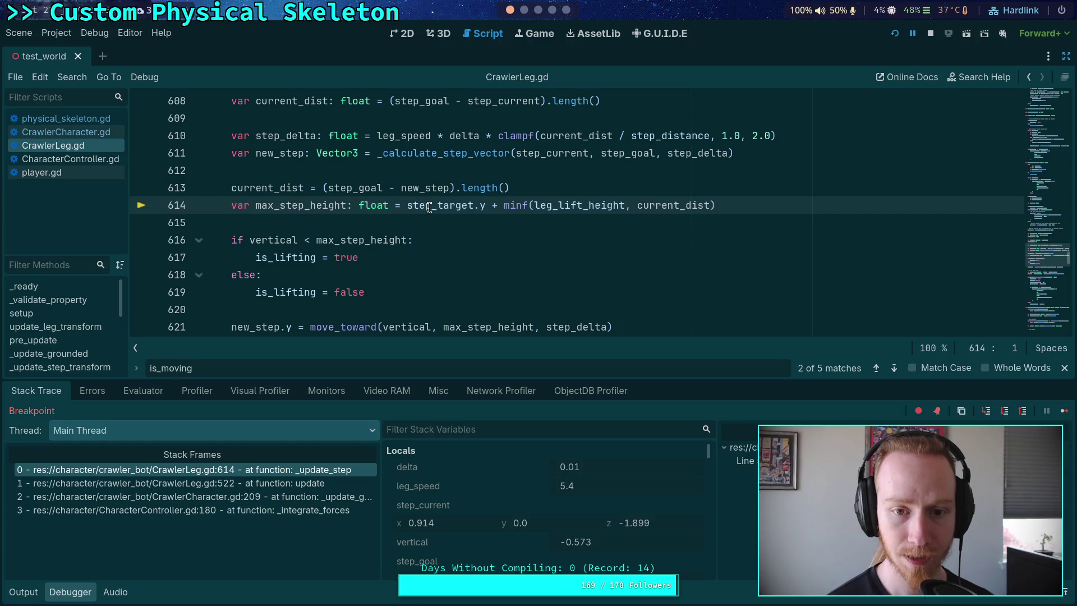
{"action": "mouse_move", "coordinate": [430, 209]}
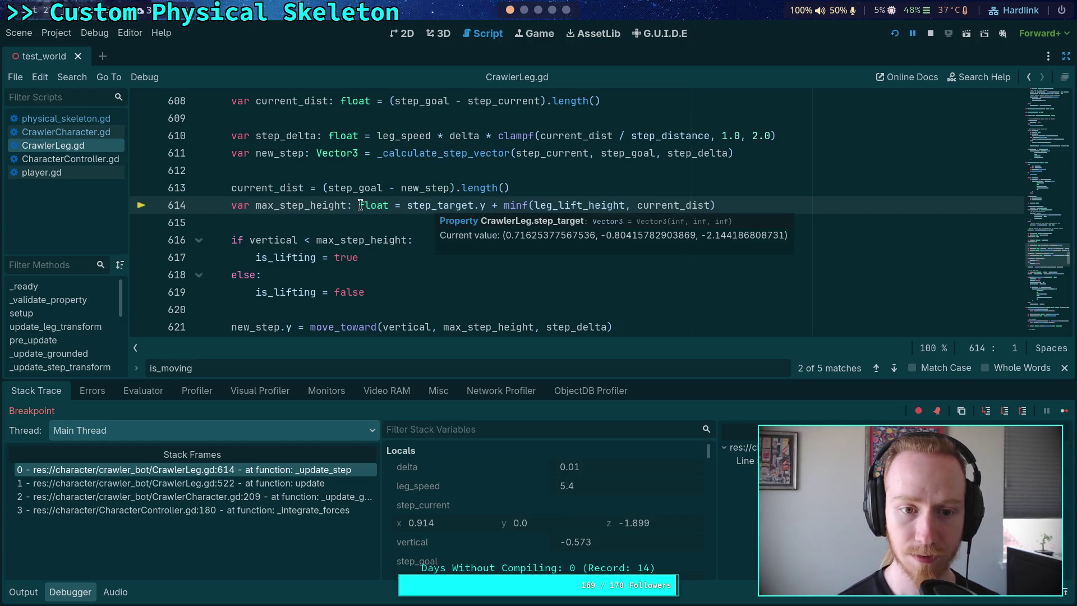
{"action": "mouse_move", "coordinate": [312, 202]}
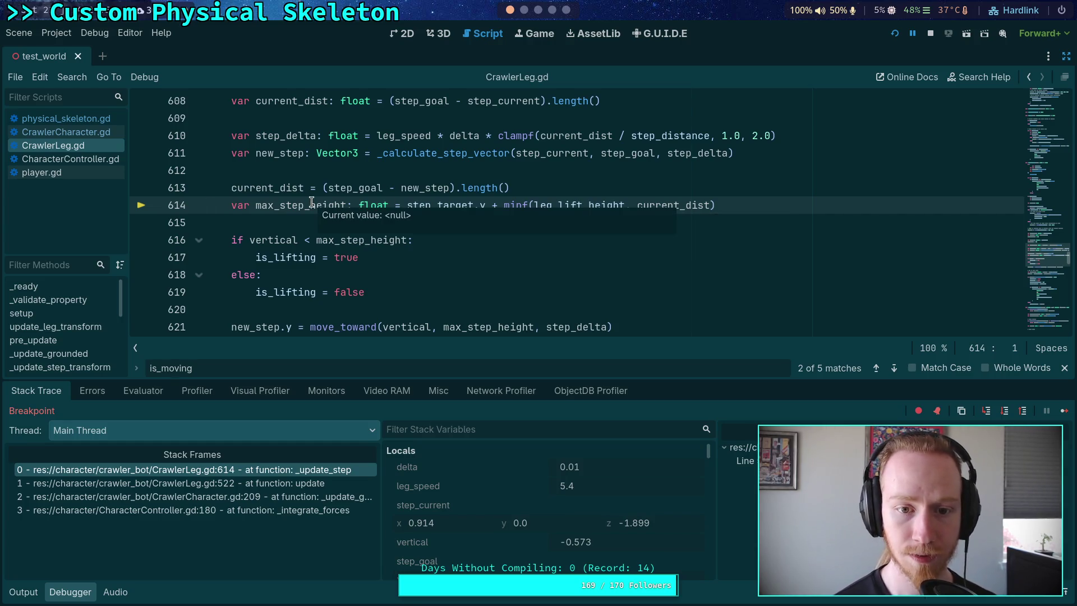
{"action": "left_click", "coordinate": [1005, 410]}
Collapse the if-block at line 627 in the script
{"action": "mouse_move", "coordinate": [276, 205]}
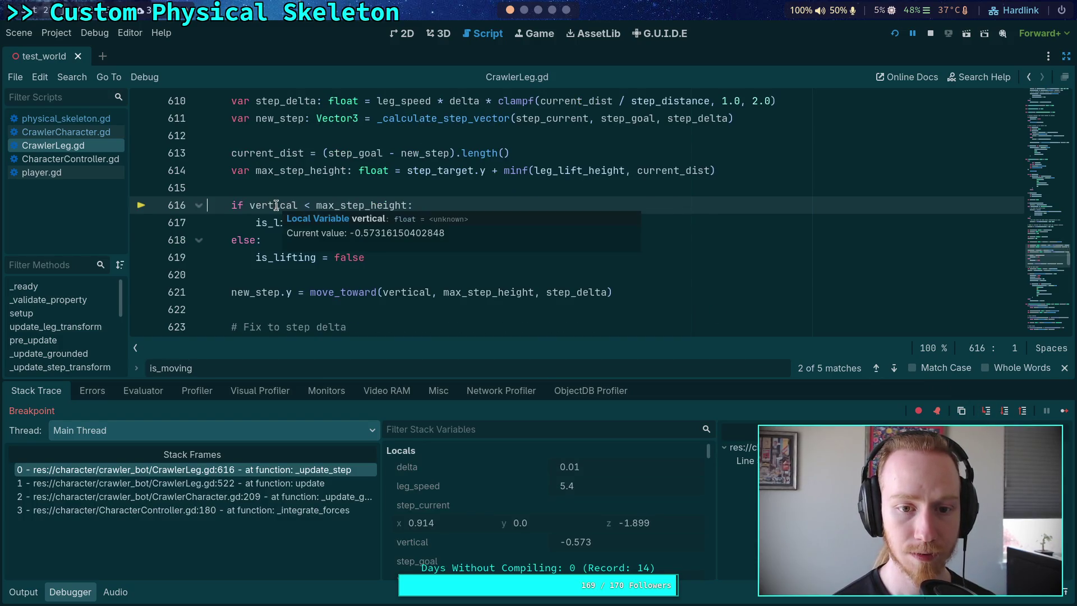
{"action": "mouse_move", "coordinate": [334, 208]}
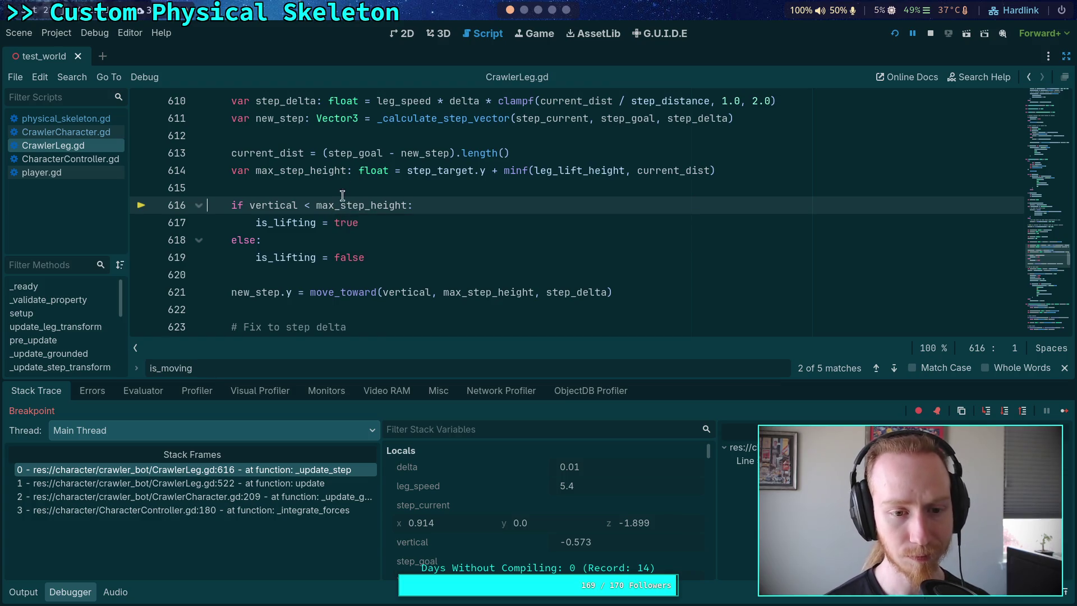
{"action": "scroll", "coordinate": [356, 188], "scroll_direction": "down", "scroll_amount": 5}
{"action": "left_click", "coordinate": [200, 136]}
{"action": "scroll", "coordinate": [202, 137], "scroll_direction": "up", "scroll_amount": 4}
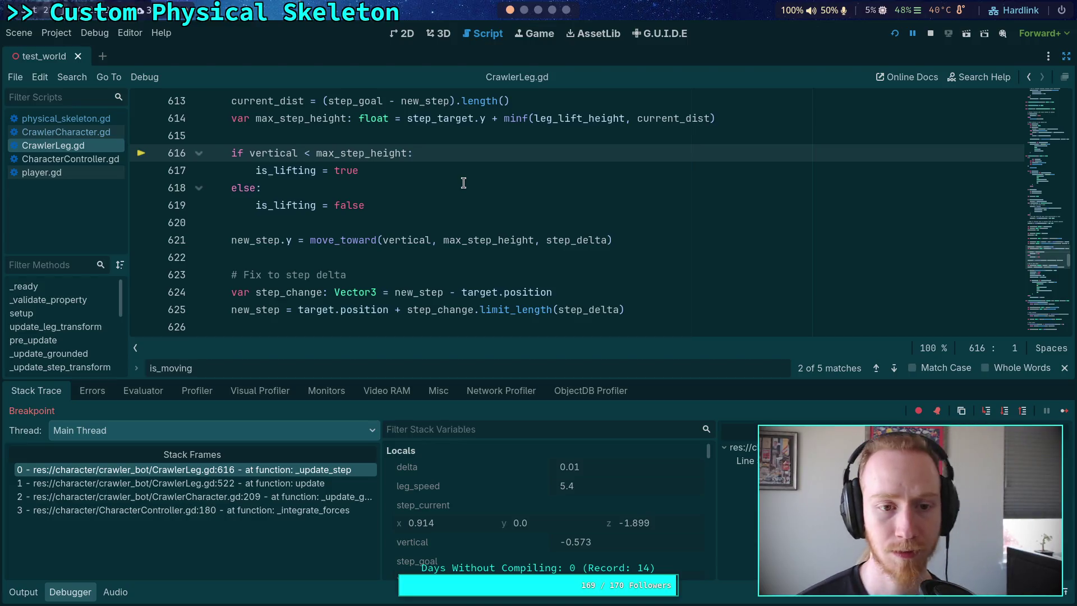
Step over through lines 617 and 621 to line 624, then stop the debug session
{"action": "mouse_move", "coordinate": [362, 151]}
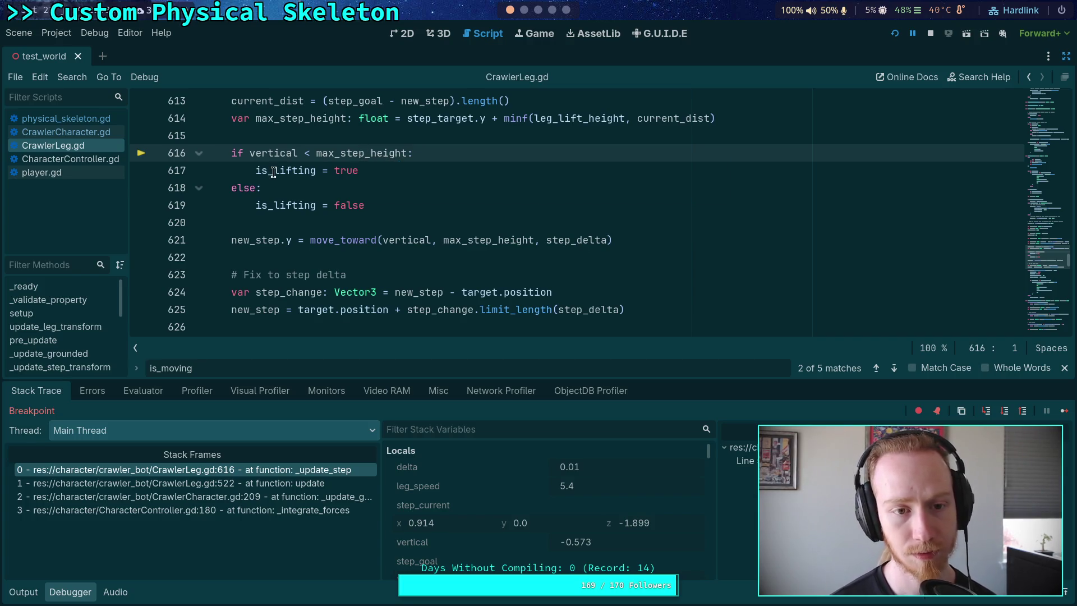
{"action": "mouse_move", "coordinate": [273, 173]}
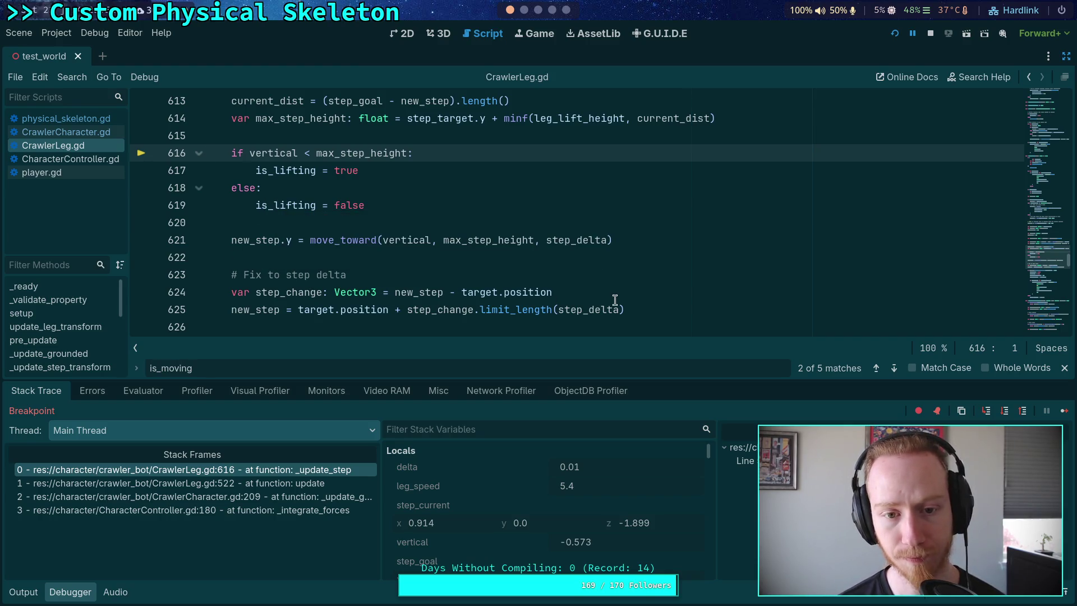
{"action": "left_click", "coordinate": [987, 411]}
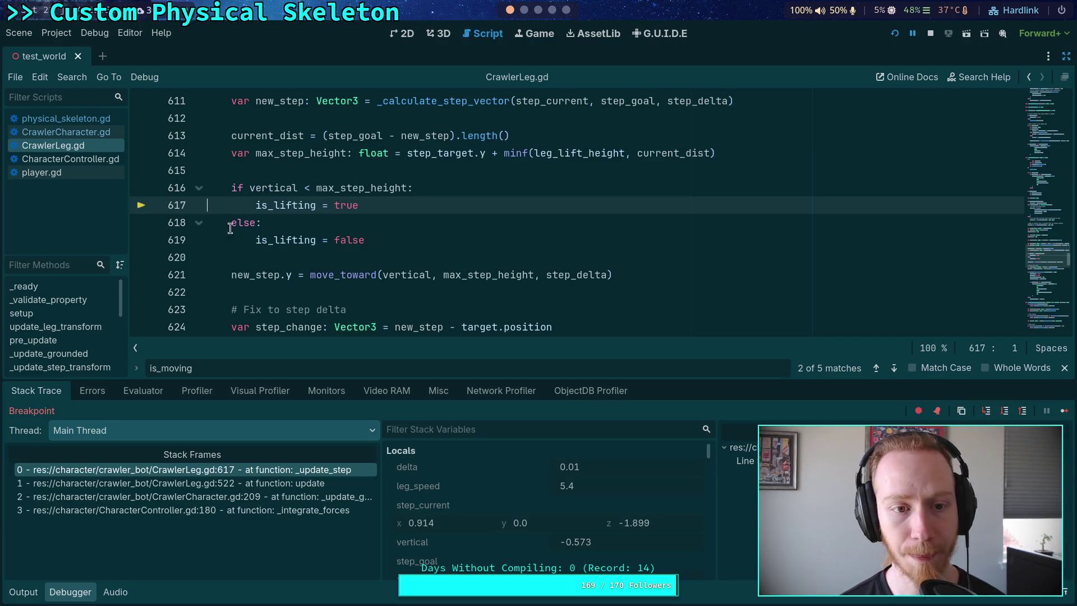
{"action": "left_click", "coordinate": [1004, 412]}
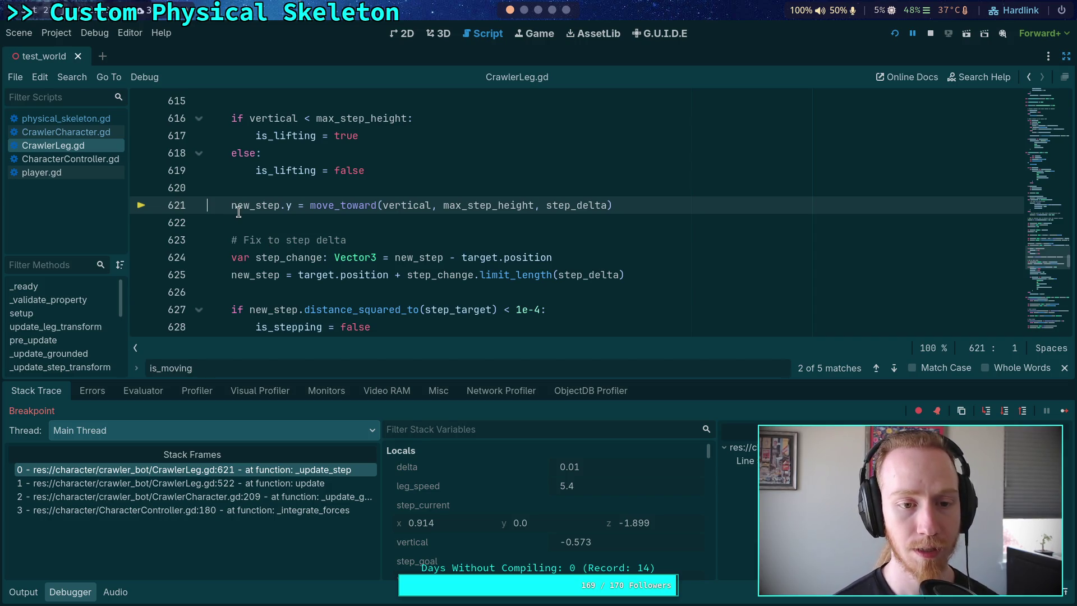
{"action": "mouse_move", "coordinate": [238, 212]}
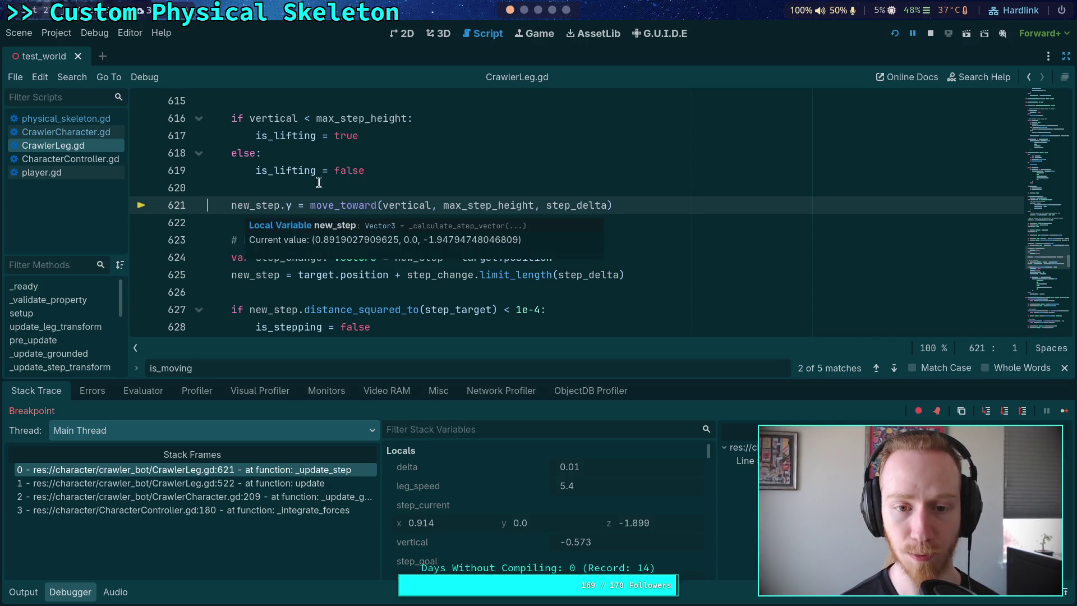
{"action": "mouse_move", "coordinate": [412, 206]}
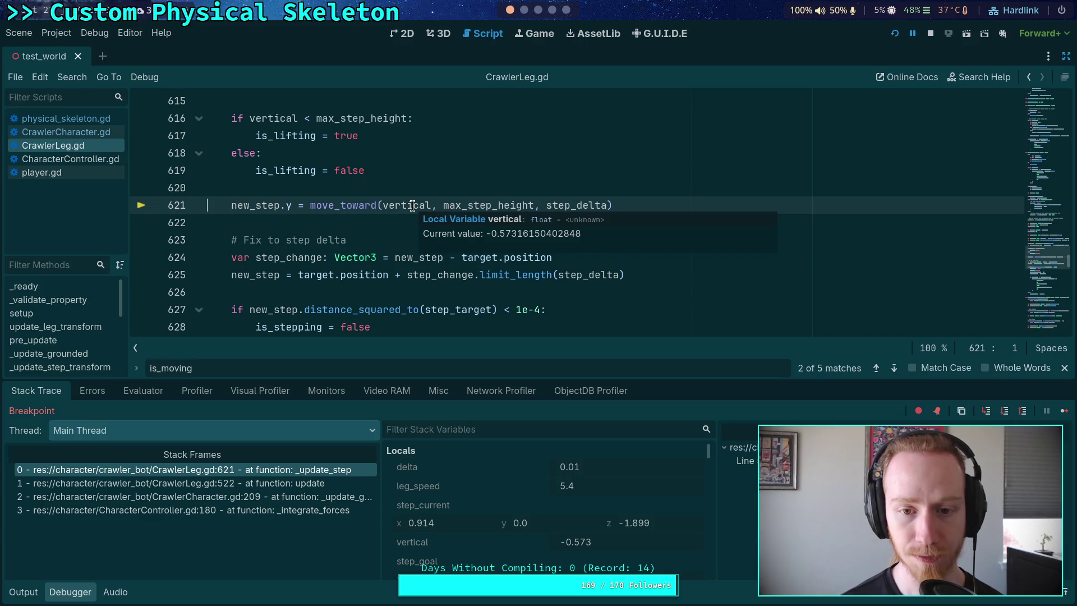
{"action": "mouse_move", "coordinate": [464, 209]}
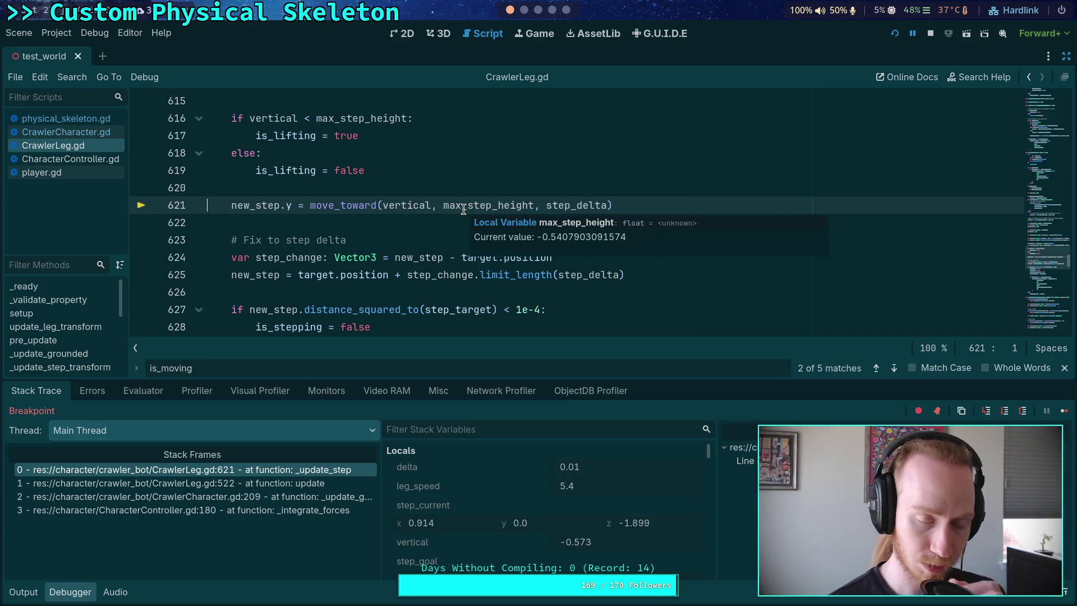
{"action": "left_click", "coordinate": [1004, 412]}
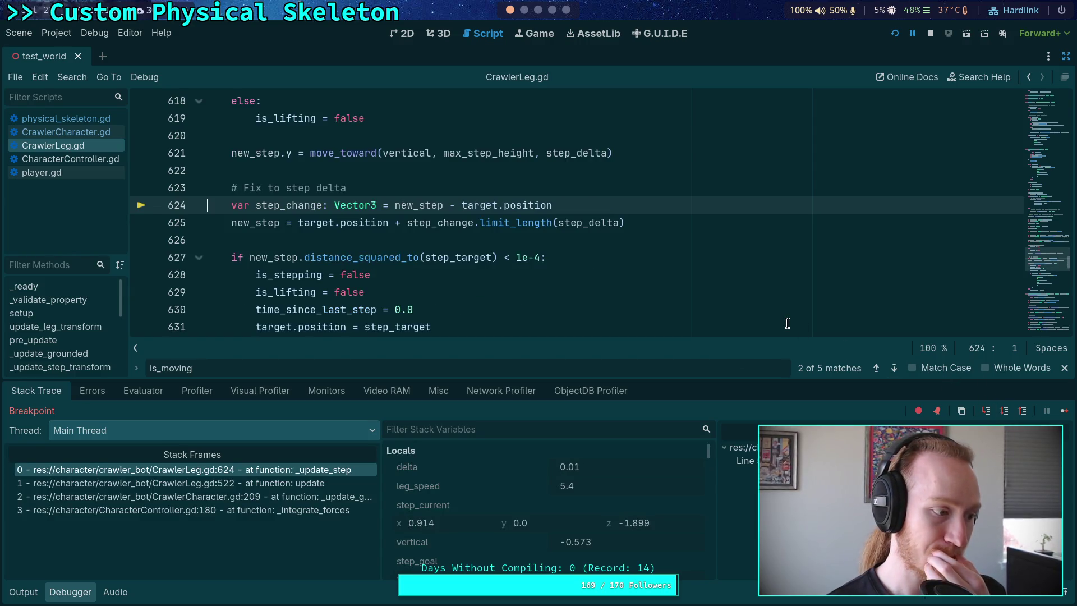
{"action": "left_click", "coordinate": [929, 37]}
Go to the planet-game terminal and review the CrawlerCharacter.gd Physical Skeleton diff
{"action": "left_click", "coordinate": [524, 10]}
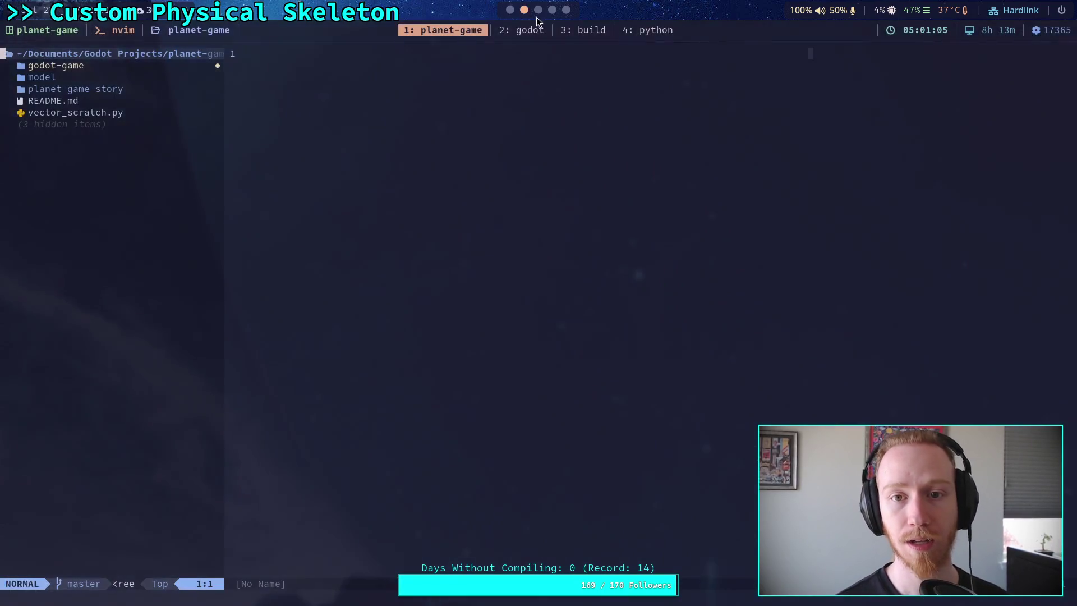
{"action": "scroll", "coordinate": [535, 17], "scroll_direction": "down", "scroll_amount": 2}
{"action": "scroll", "coordinate": [534, 17], "scroll_direction": "up", "scroll_amount": 2}
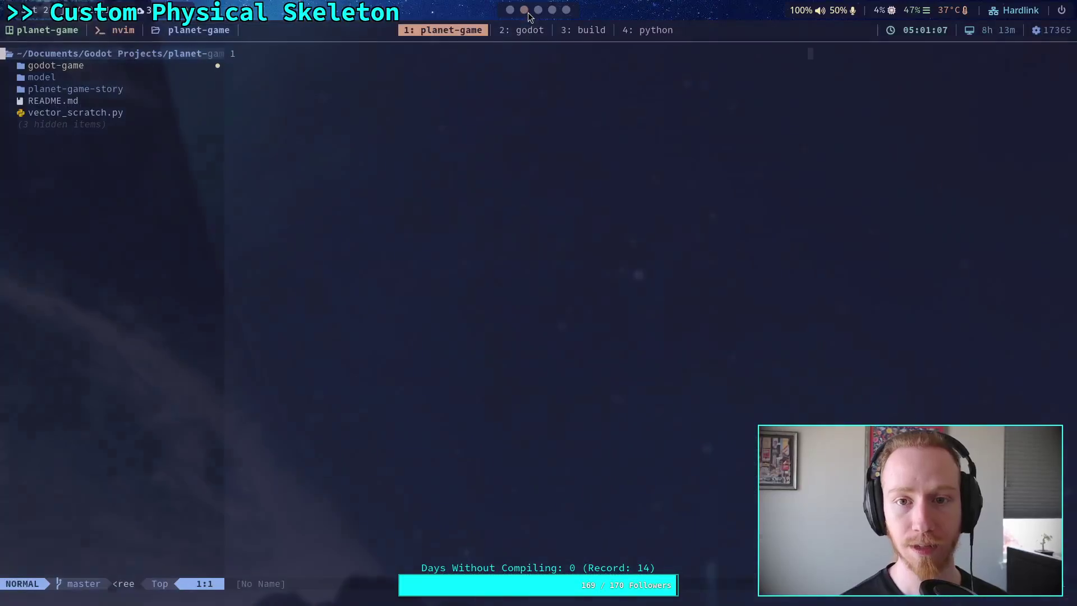
{"action": "left_click", "coordinate": [525, 34]}
{"action": "left_click", "coordinate": [474, 34]}
Quit Neovim with :q twice and switch to the browser's GitHub commit 3436ed1 page
{"action": "type", "text": ":q"}
{"action": "key", "text": "Return"}
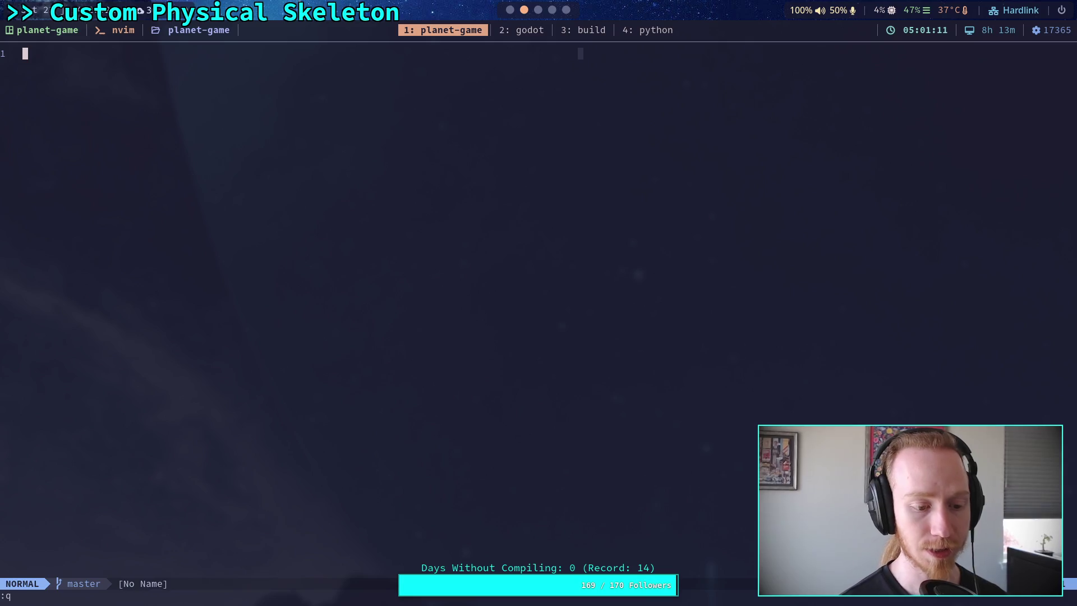
{"action": "type", "text": ":q"}
{"action": "key", "text": "Return"}
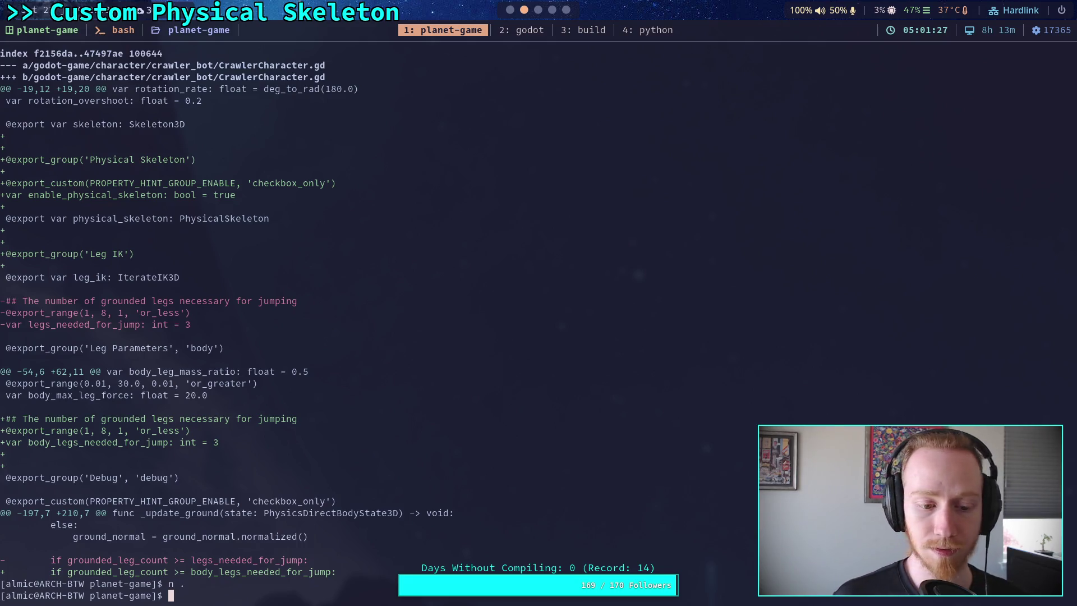
{"action": "key", "text": "super+3"}
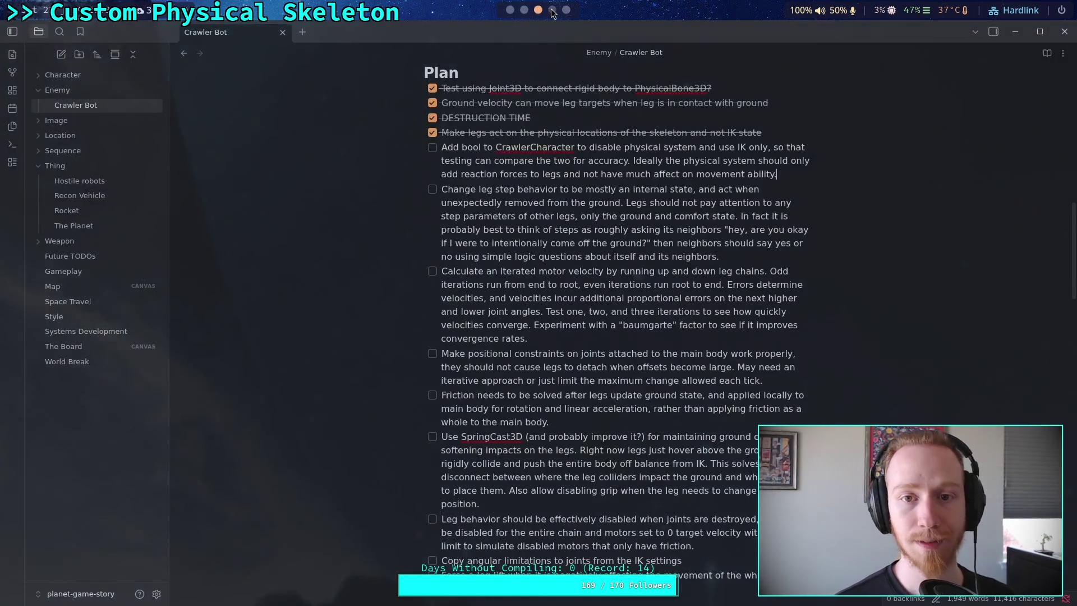
{"action": "key", "text": "super+4"}
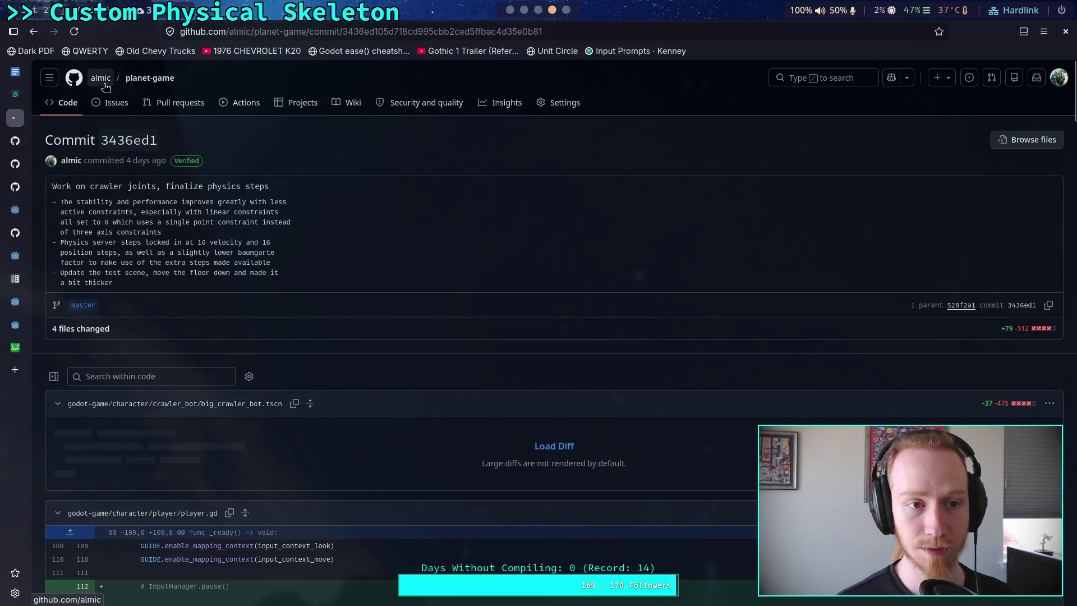
Navigate planet-game to godot-game/character/crawler_bot/big_crawler_bot.tscn and show its blame view
{"action": "left_click", "coordinate": [114, 102]}
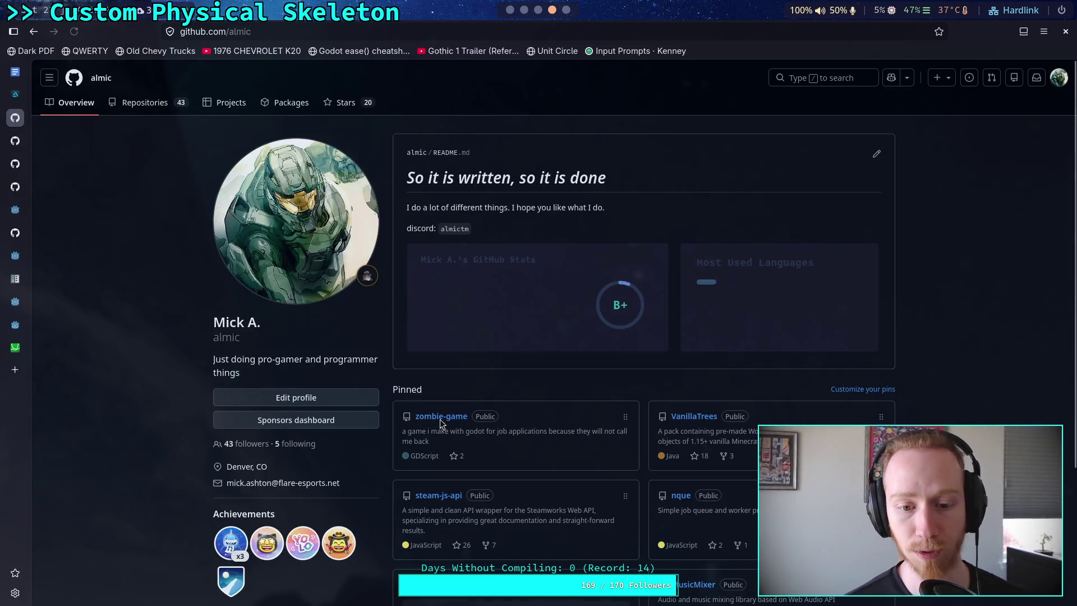
{"action": "scroll", "coordinate": [477, 470], "scroll_direction": "down", "scroll_amount": 1}
{"action": "scroll", "coordinate": [477, 470], "scroll_direction": "down", "scroll_amount": 10}
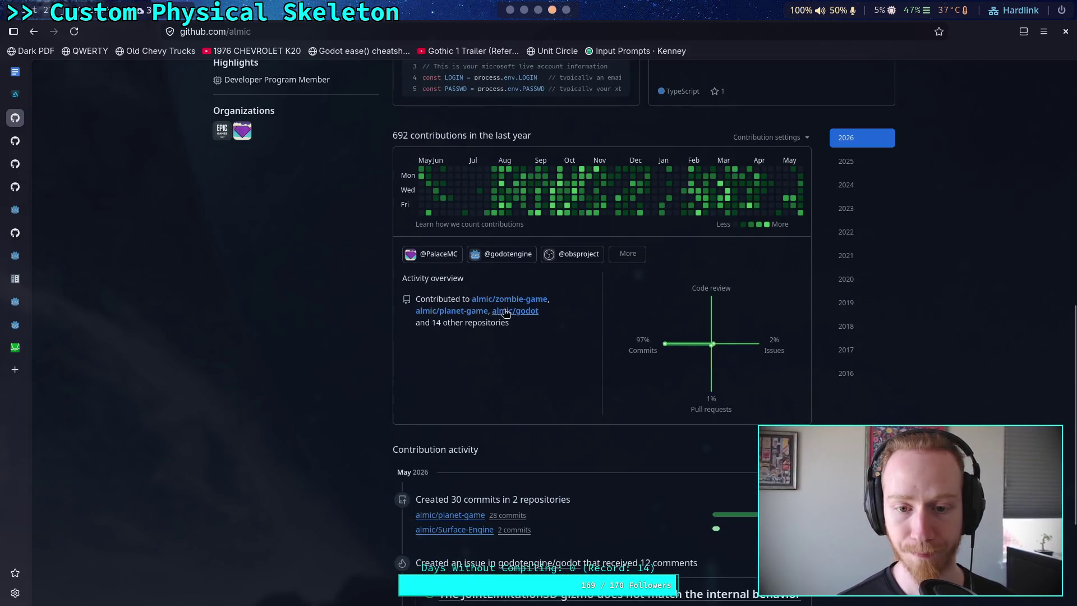
{"action": "left_click", "coordinate": [457, 315]}
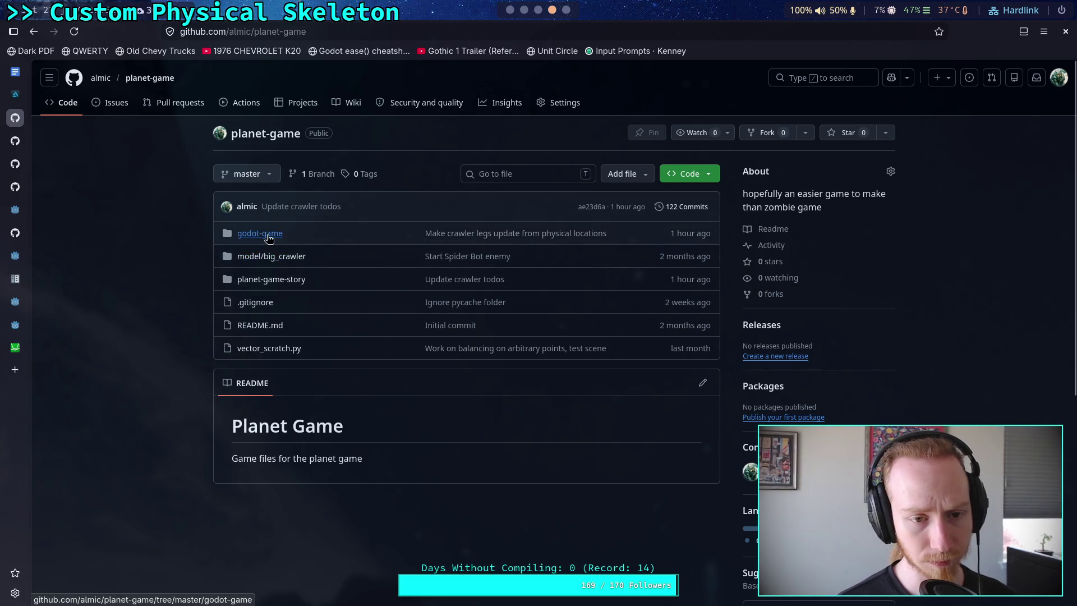
{"action": "left_click", "coordinate": [260, 234]}
{"action": "left_click", "coordinate": [81, 267]}
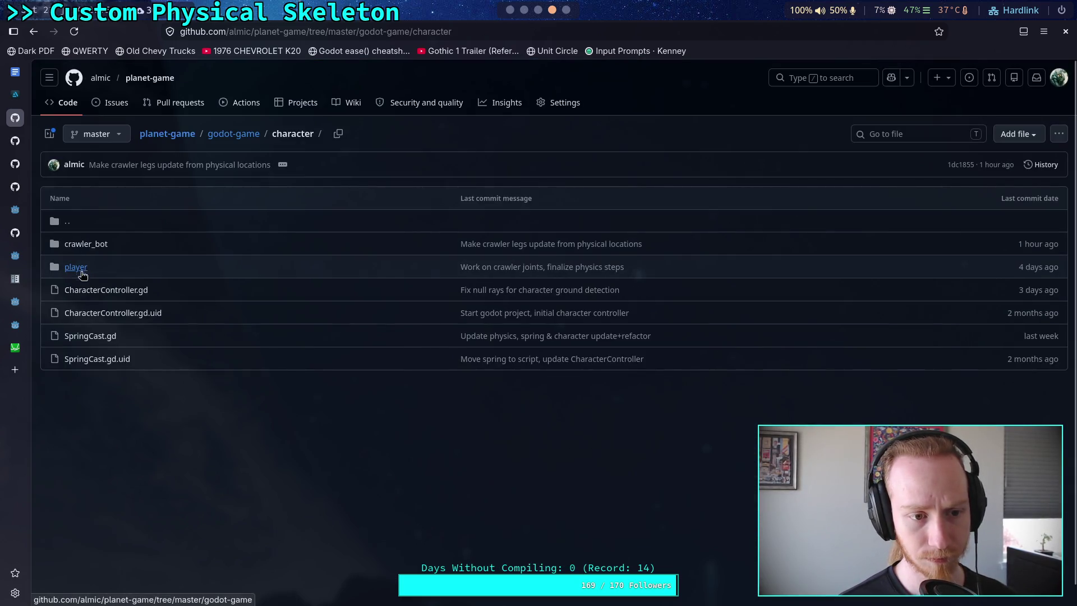
{"action": "left_click", "coordinate": [85, 245]}
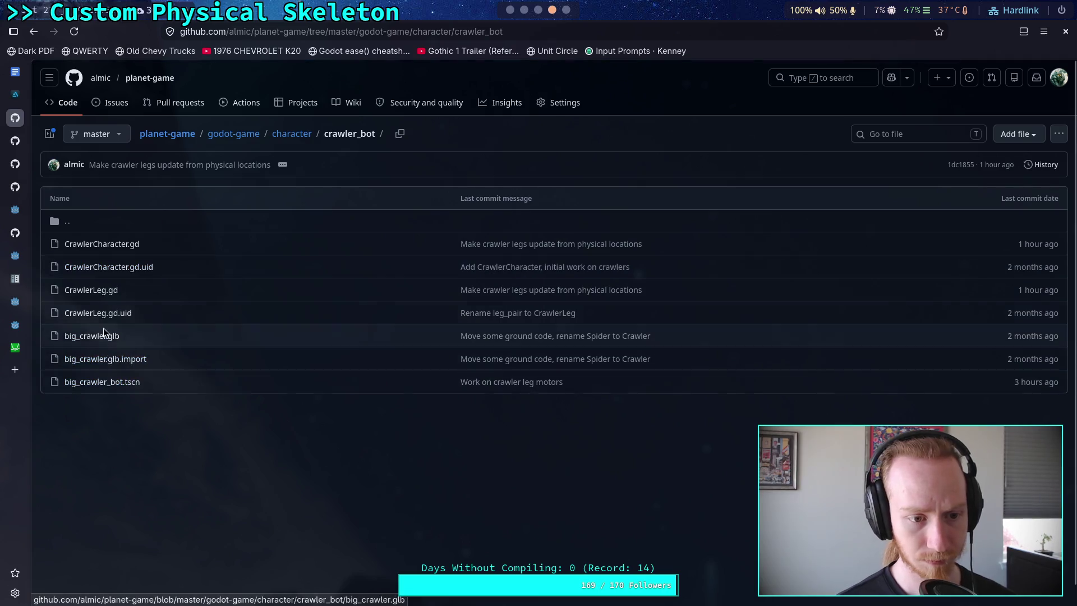
{"action": "left_click", "coordinate": [108, 382]}
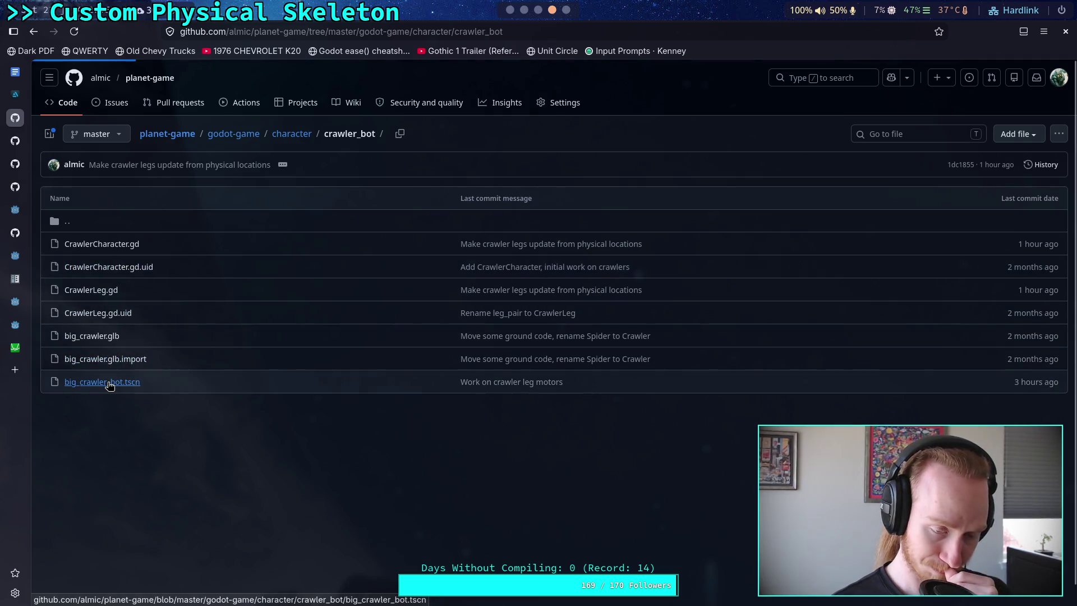
{"action": "left_click", "coordinate": [100, 199]}
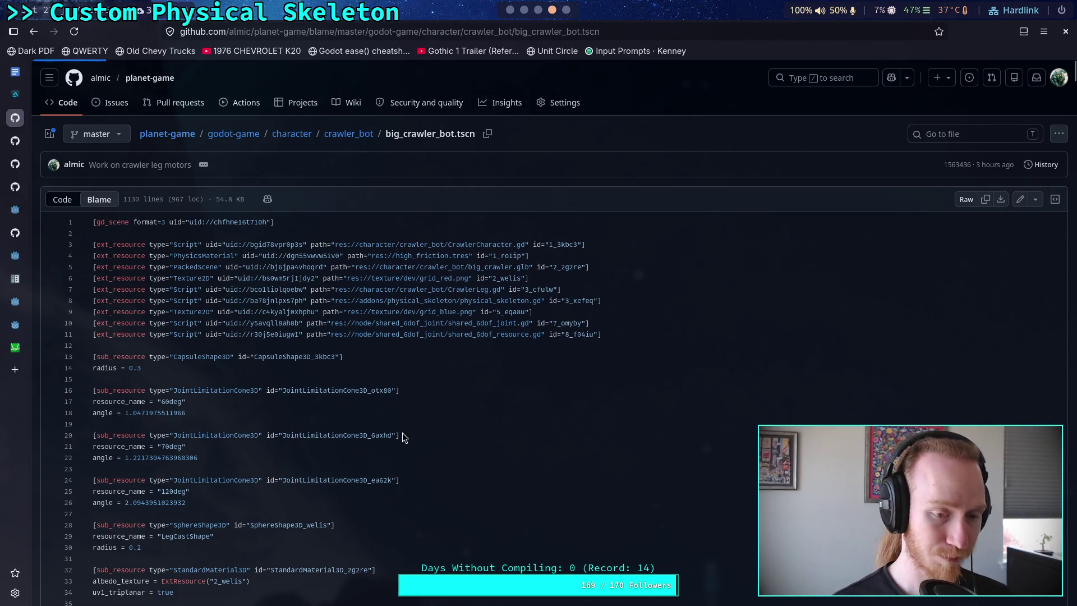
Scroll the blame to the LegIKModifier joint limitation and rotation_offset lines, then return to Godot
{"action": "scroll", "coordinate": [424, 415], "scroll_direction": "down", "scroll_amount": 5}
{"action": "scroll", "coordinate": [426, 405], "scroll_direction": "down", "scroll_amount": 8}
{"action": "scroll", "coordinate": [425, 405], "scroll_direction": "down", "scroll_amount": 8}
{"action": "scroll", "coordinate": [426, 405], "scroll_direction": "down", "scroll_amount": 10}
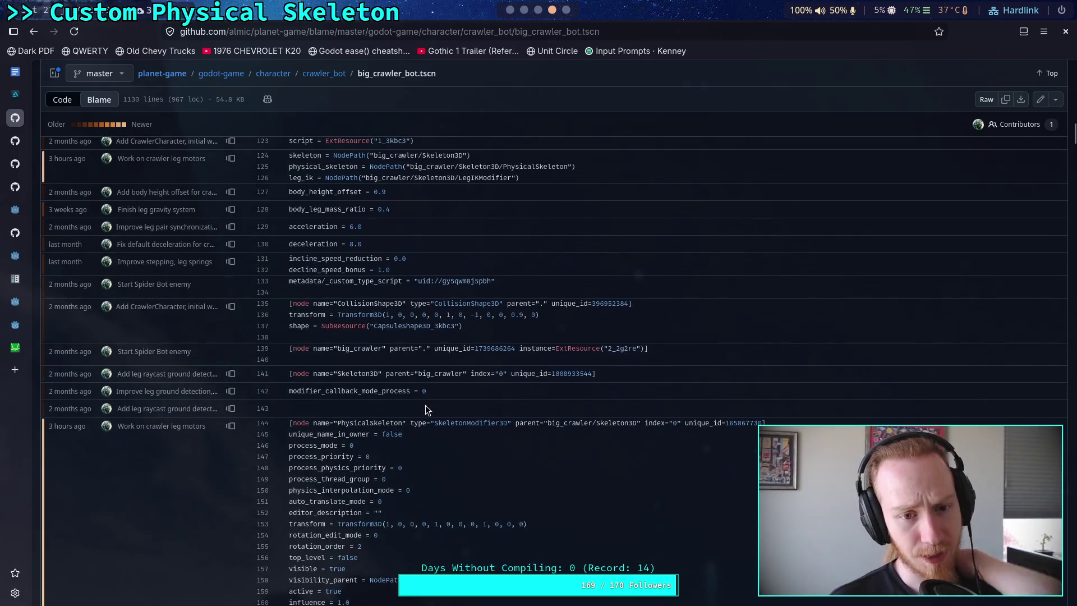
{"action": "scroll", "coordinate": [426, 405], "scroll_direction": "down", "scroll_amount": 5}
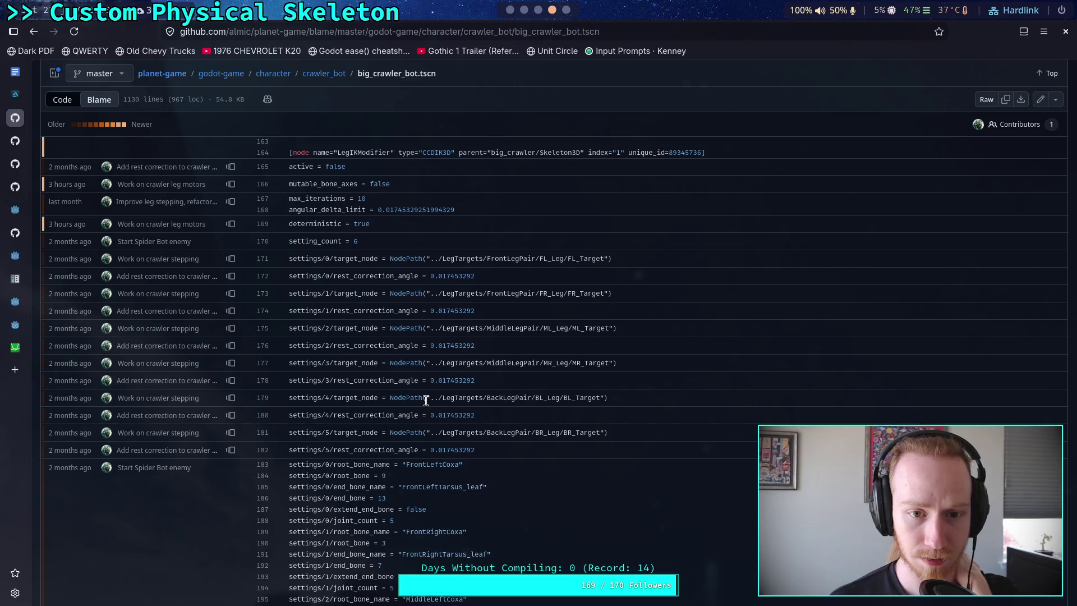
{"action": "scroll", "coordinate": [426, 400], "scroll_direction": "up", "scroll_amount": 3}
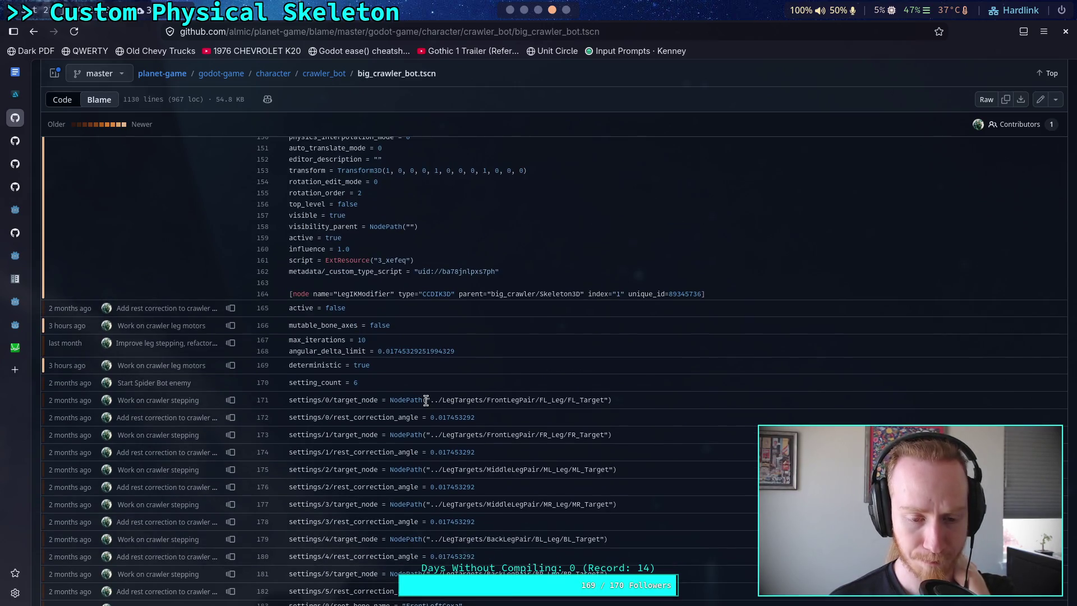
{"action": "scroll", "coordinate": [426, 400], "scroll_direction": "down", "scroll_amount": 3}
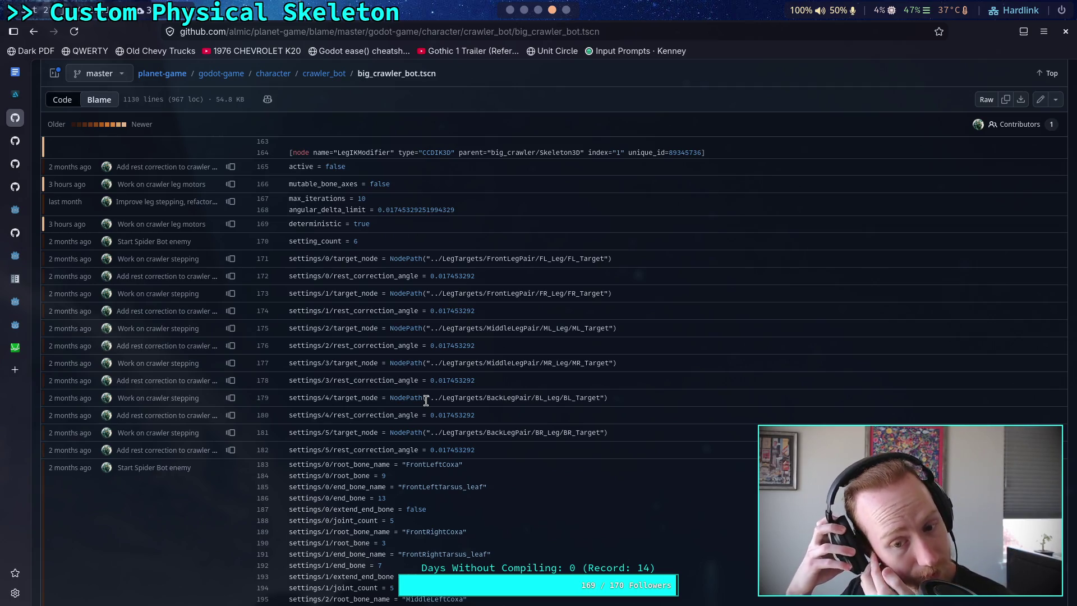
{"action": "scroll", "coordinate": [426, 400], "scroll_direction": "down", "scroll_amount": 5}
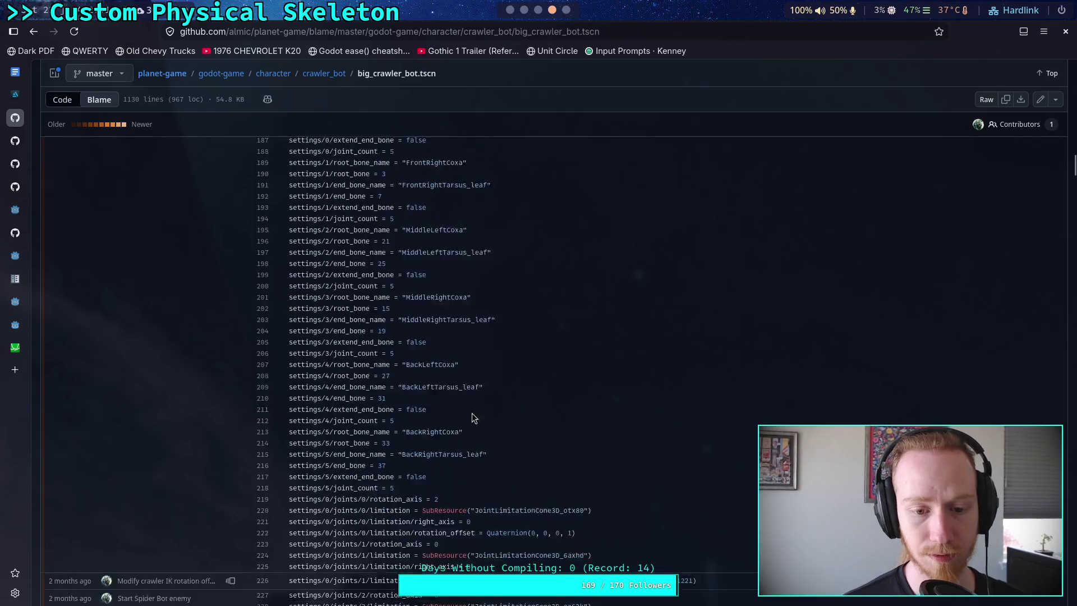
{"action": "scroll", "coordinate": [472, 418], "scroll_direction": "down", "scroll_amount": 4}
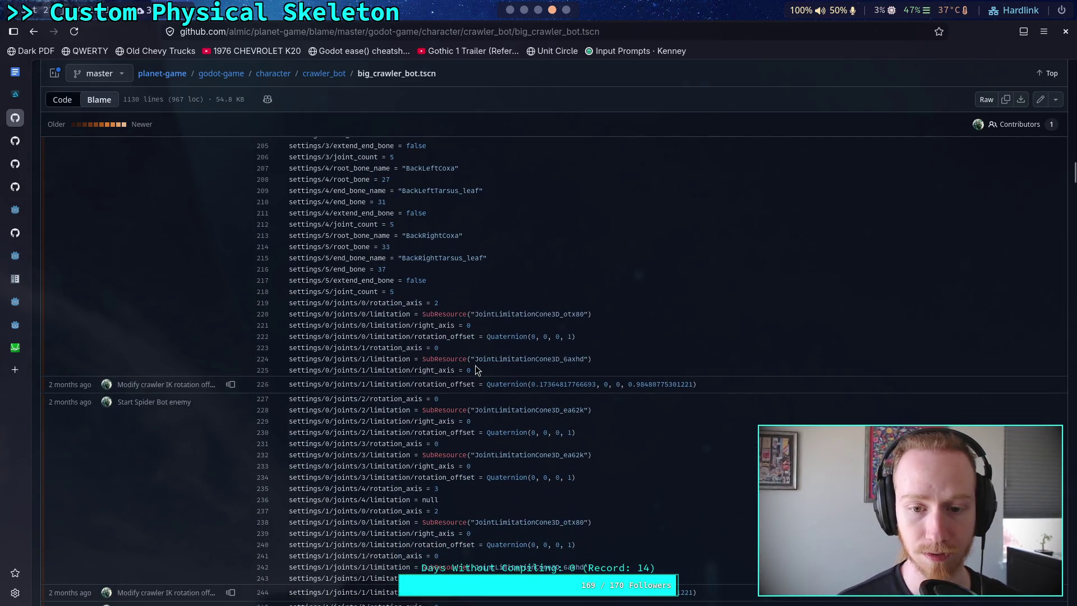
{"action": "scroll", "coordinate": [476, 367], "scroll_direction": "down", "scroll_amount": 3}
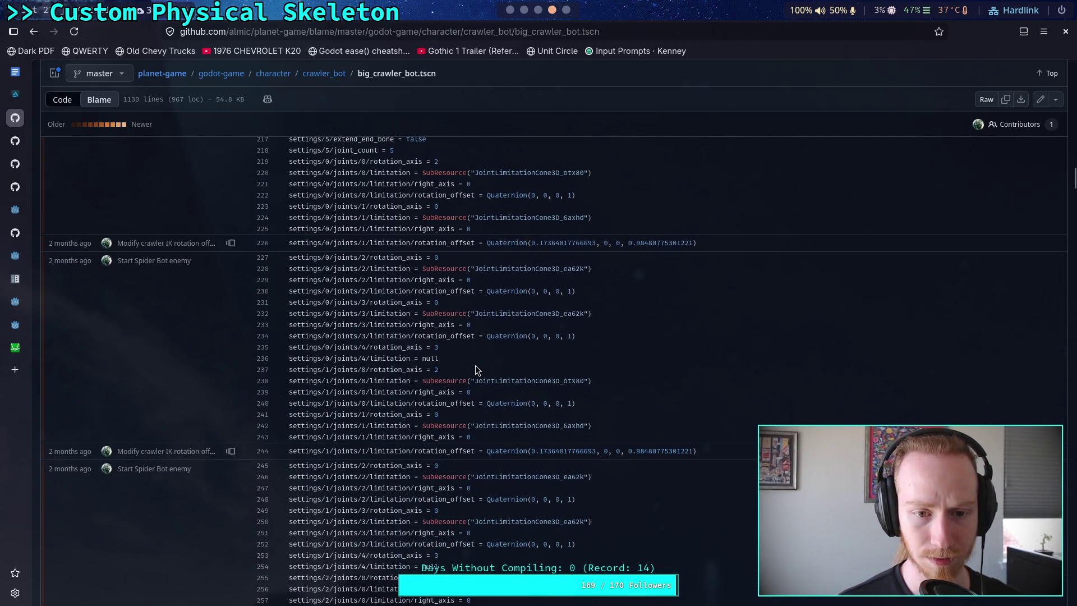
{"action": "scroll", "coordinate": [476, 370], "scroll_direction": "up", "scroll_amount": 2}
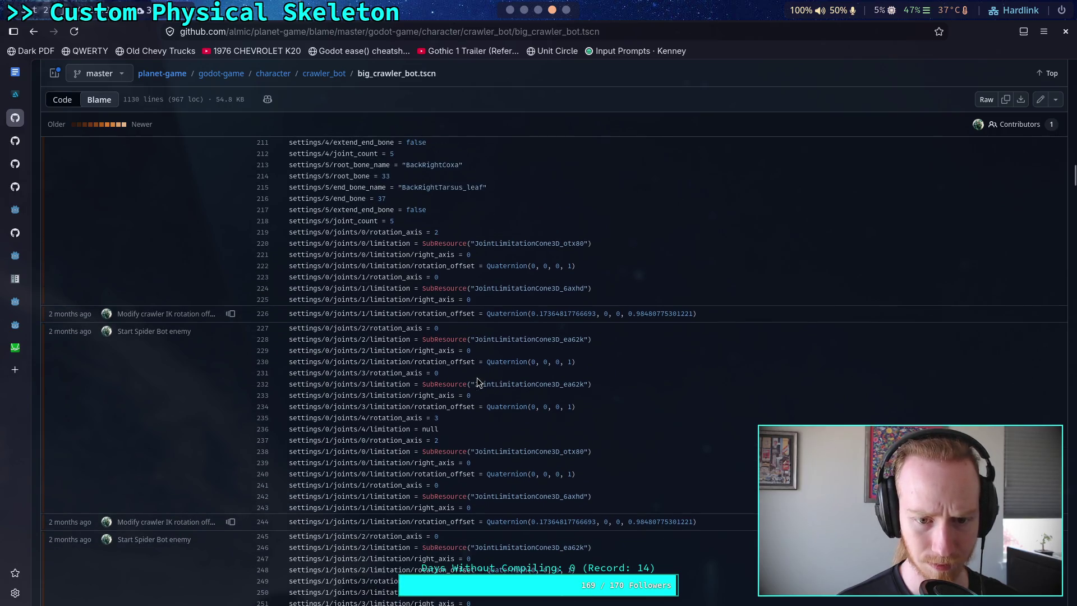
{"action": "scroll", "coordinate": [477, 382], "scroll_direction": "down", "scroll_amount": 2}
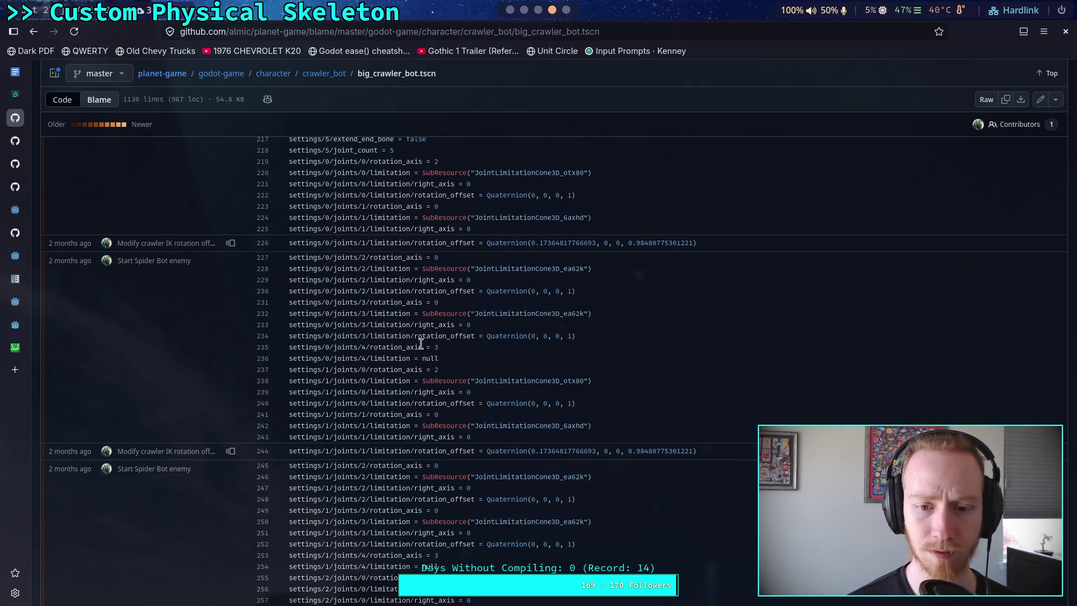
{"action": "left_click", "coordinate": [509, 9]}
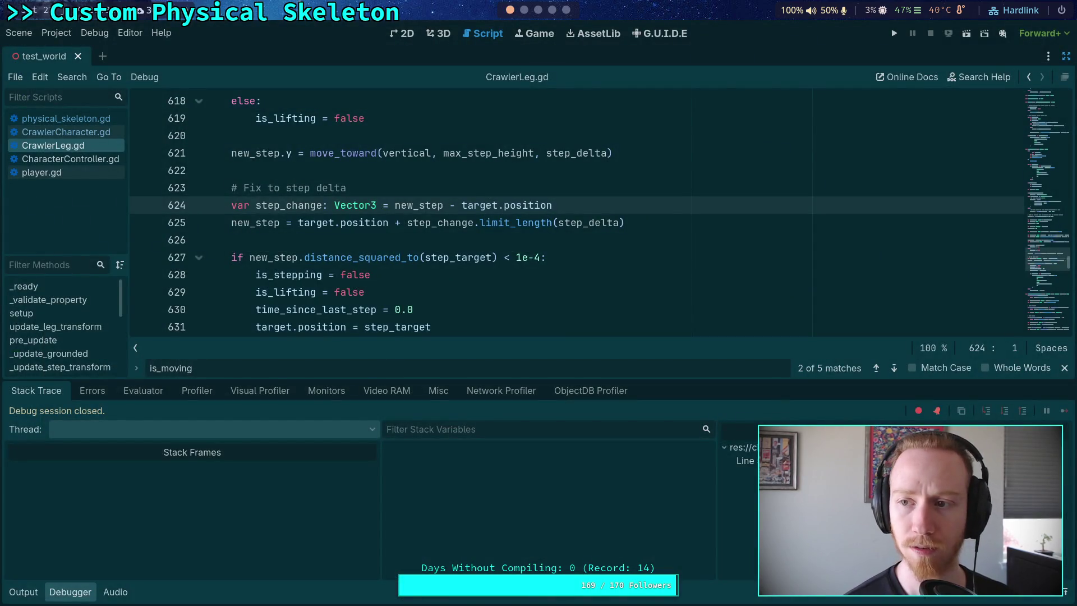
Open the CrawlerBot scene from the Player node and show LegIKModifier's properties
{"action": "left_click", "coordinate": [1066, 56]}
{"action": "left_click", "coordinate": [988, 56]}
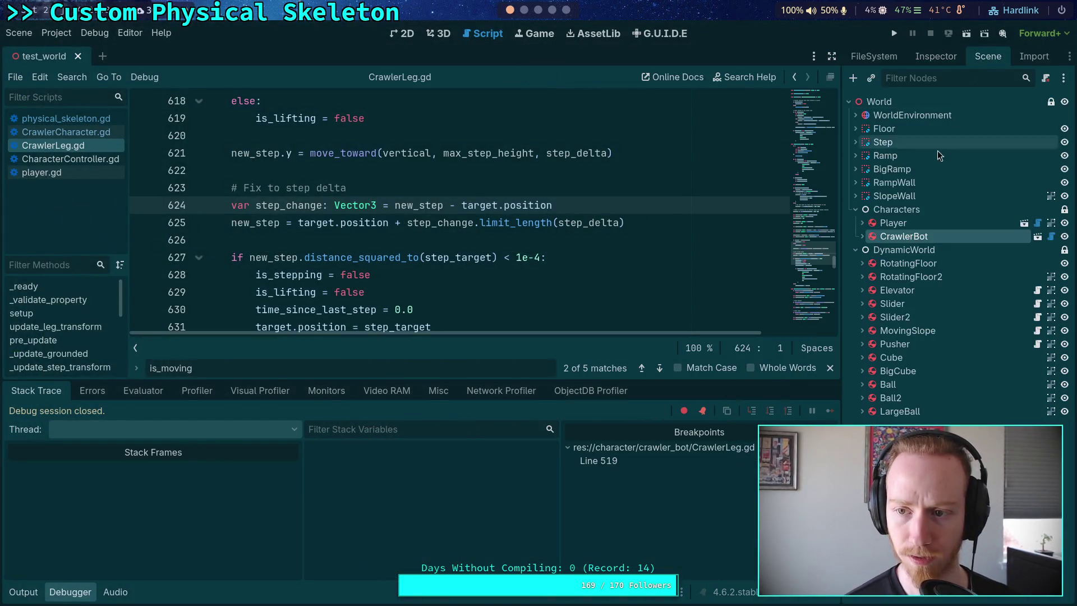
{"action": "left_click", "coordinate": [943, 226]}
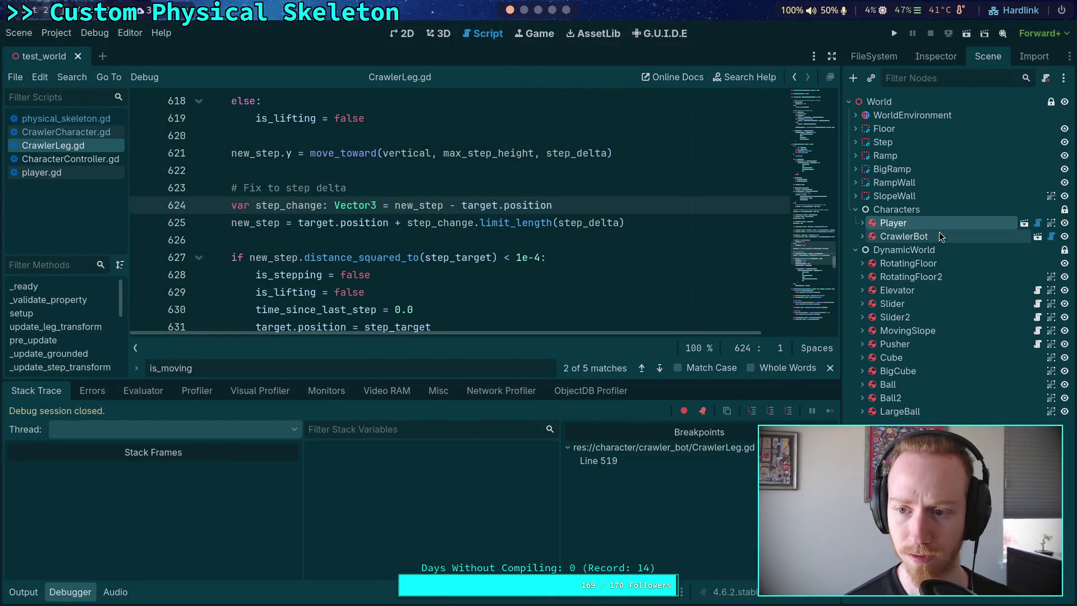
{"action": "left_click", "coordinate": [1036, 240]}
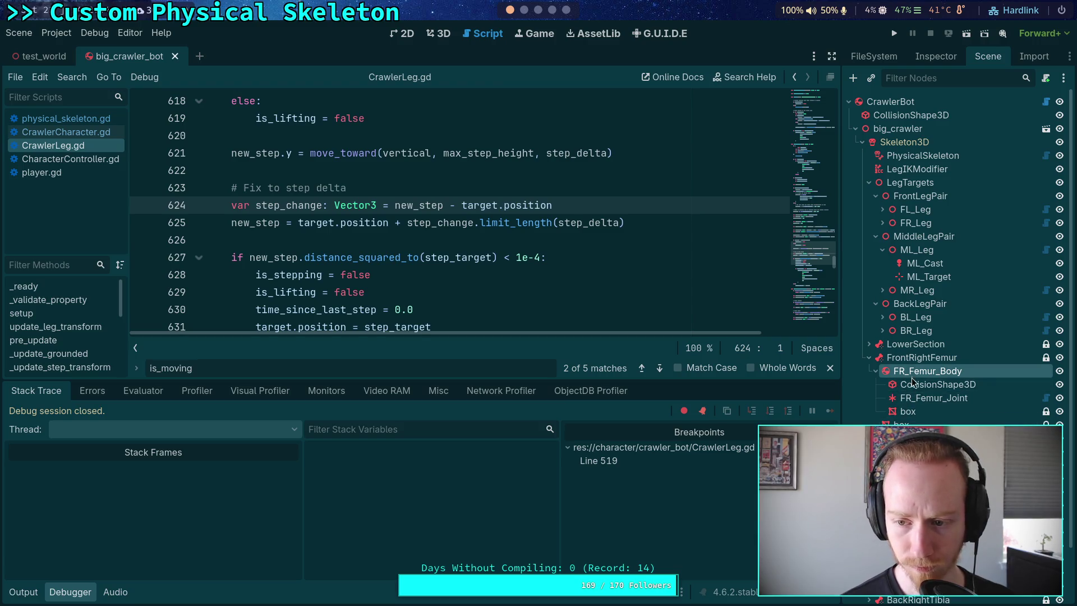
{"action": "left_click", "coordinate": [917, 169]}
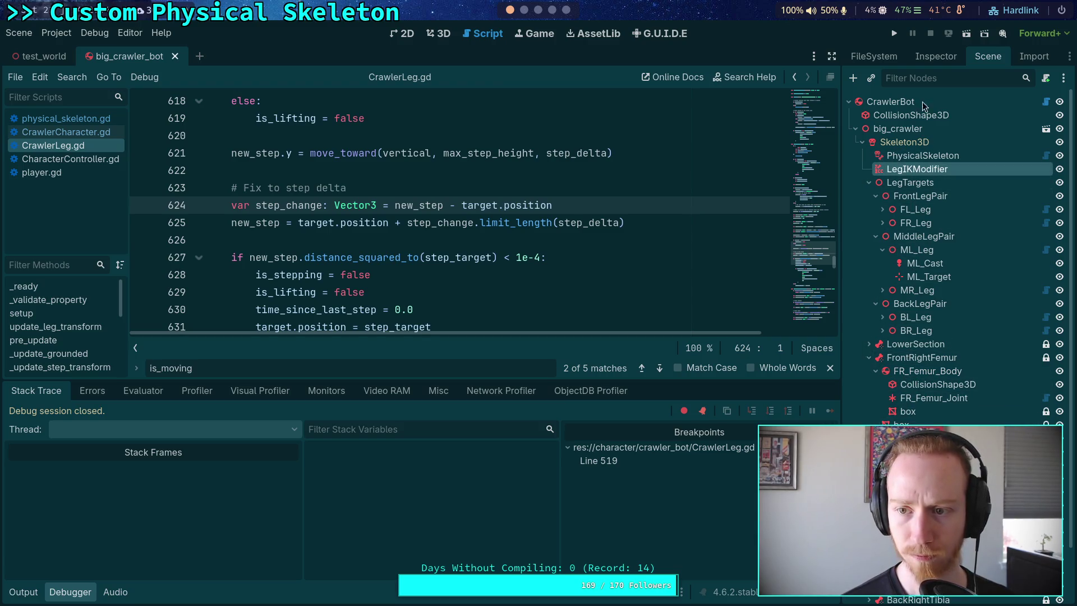
{"action": "left_click", "coordinate": [935, 57]}
Widen the Inspector and expand the first leg's joints to check the 60deg limitation
{"action": "left_click", "coordinate": [925, 236]}
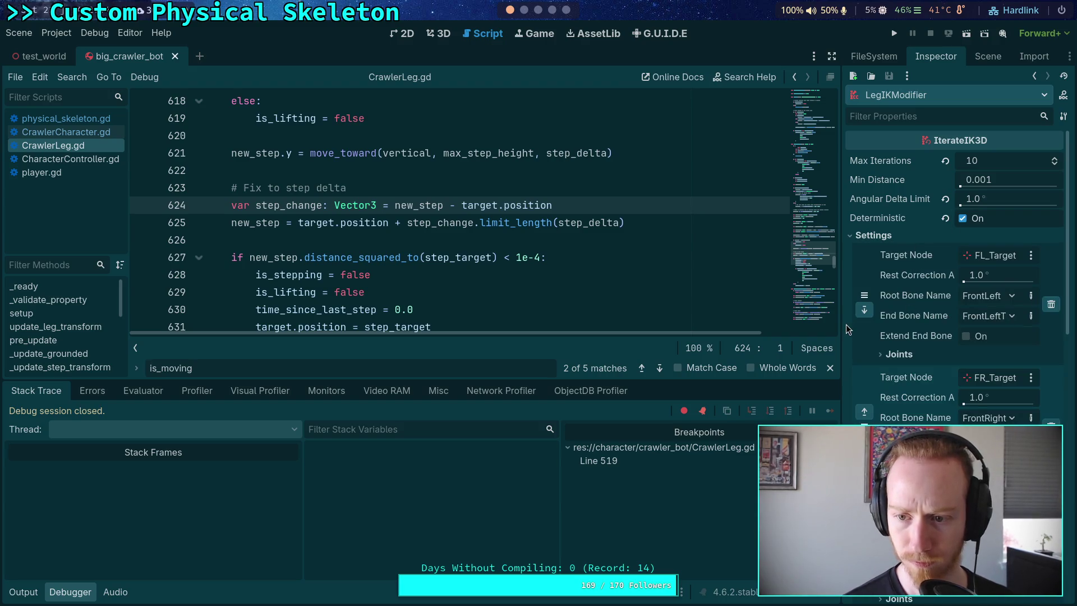
{"action": "left_click_drag", "start_coordinate": [846, 329], "coordinate": [663, 331]}
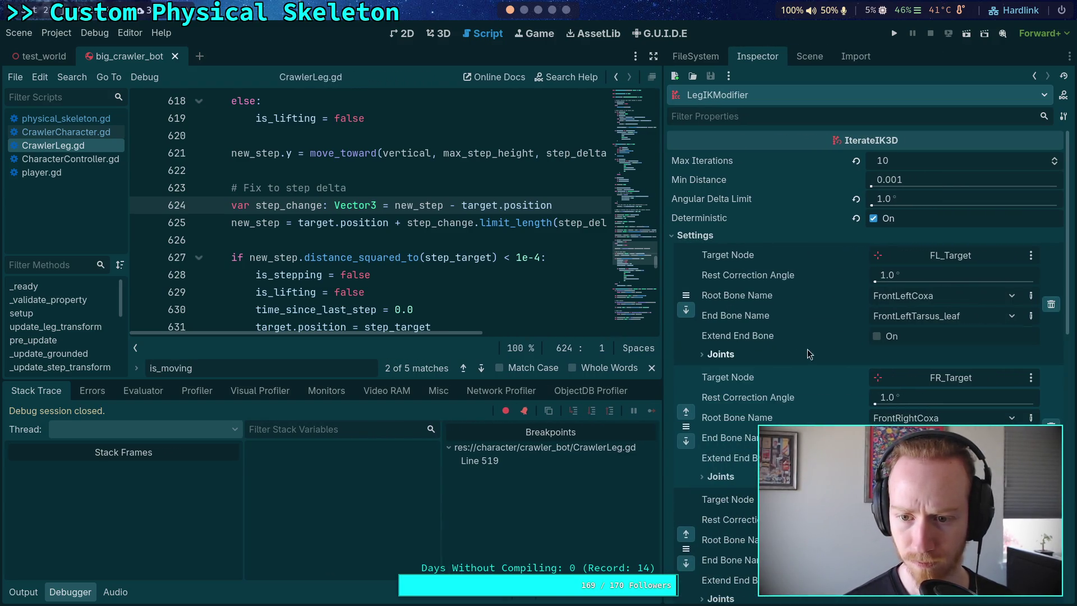
{"action": "left_click", "coordinate": [721, 354]}
{"action": "scroll", "coordinate": [785, 359], "scroll_direction": "down", "scroll_amount": 2}
{"action": "left_click", "coordinate": [926, 356]}
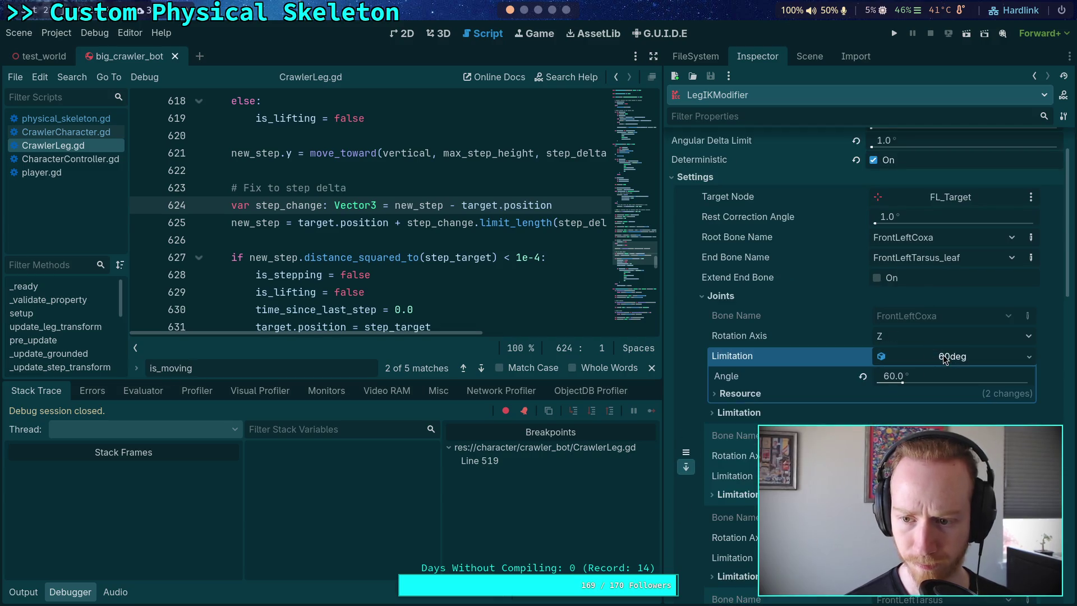
{"action": "left_click", "coordinate": [953, 357]}
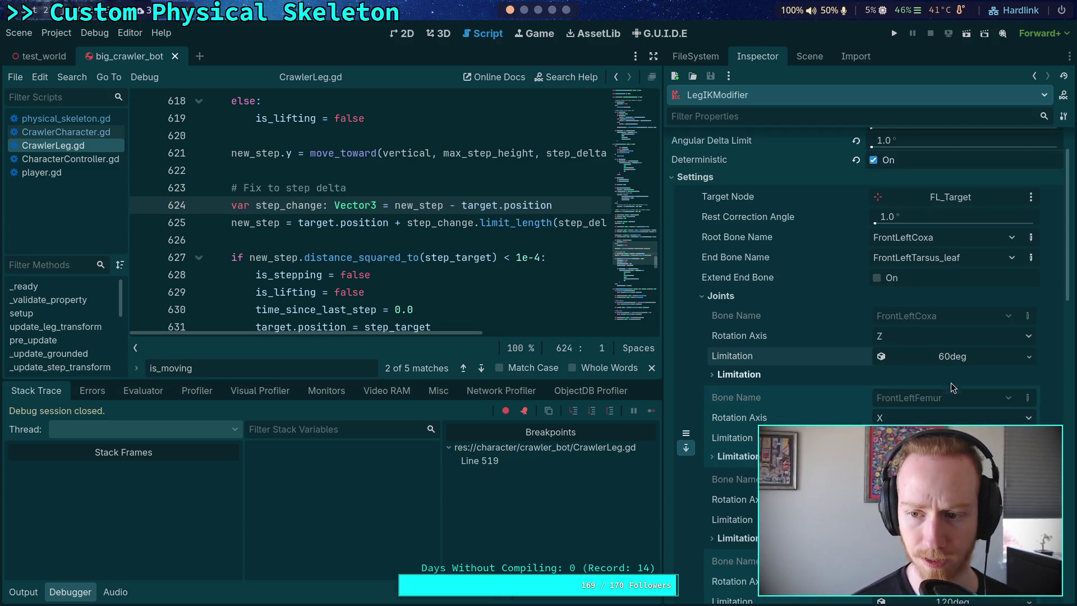
{"action": "left_click", "coordinate": [953, 438]}
Check the second joint's limitation, refold the 60deg one, and switch to the notes workspace
{"action": "scroll", "coordinate": [953, 438], "scroll_direction": "down", "scroll_amount": 3}
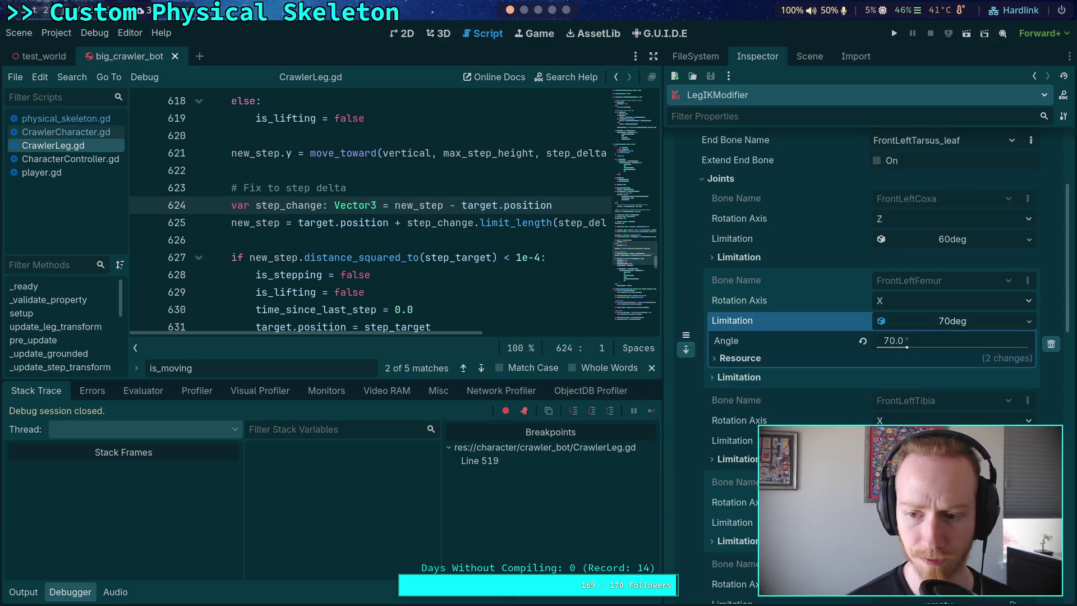
{"action": "left_click_drag", "start_coordinate": [892, 343], "coordinate": [927, 343]}
{"action": "left_click", "coordinate": [948, 320]}
{"action": "scroll", "coordinate": [948, 320], "scroll_direction": "up", "scroll_amount": 3}
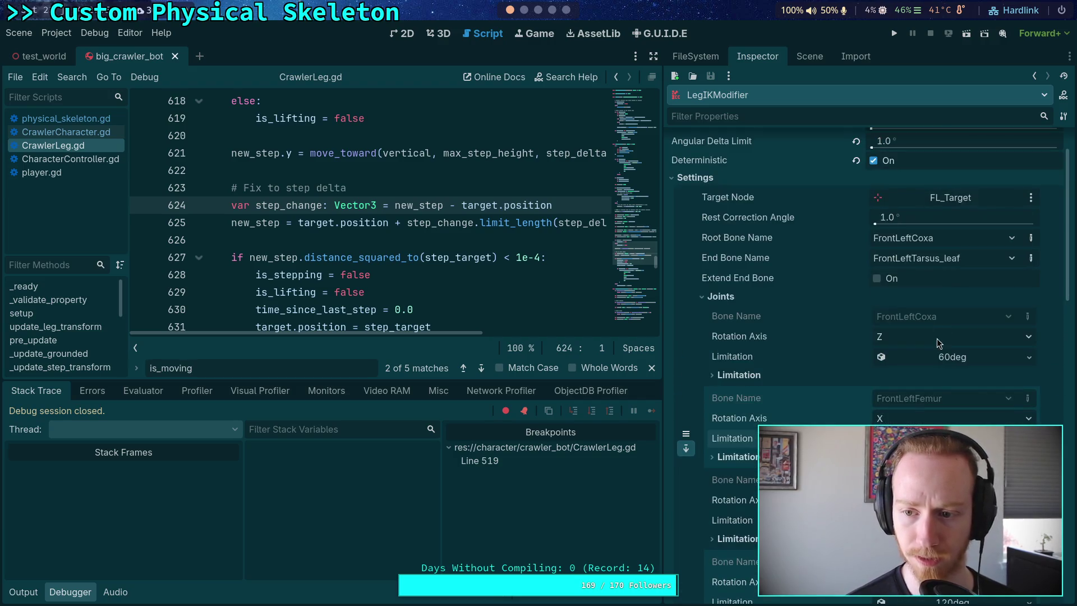
{"action": "left_click", "coordinate": [952, 357]}
{"action": "left_click", "coordinate": [972, 359]}
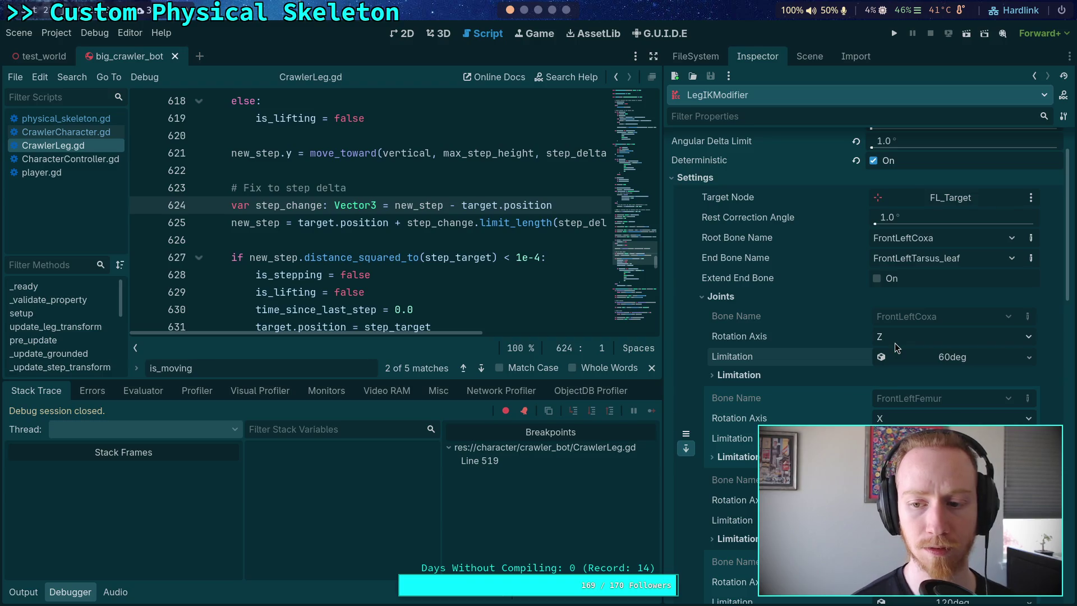
{"action": "left_click", "coordinate": [538, 12]}
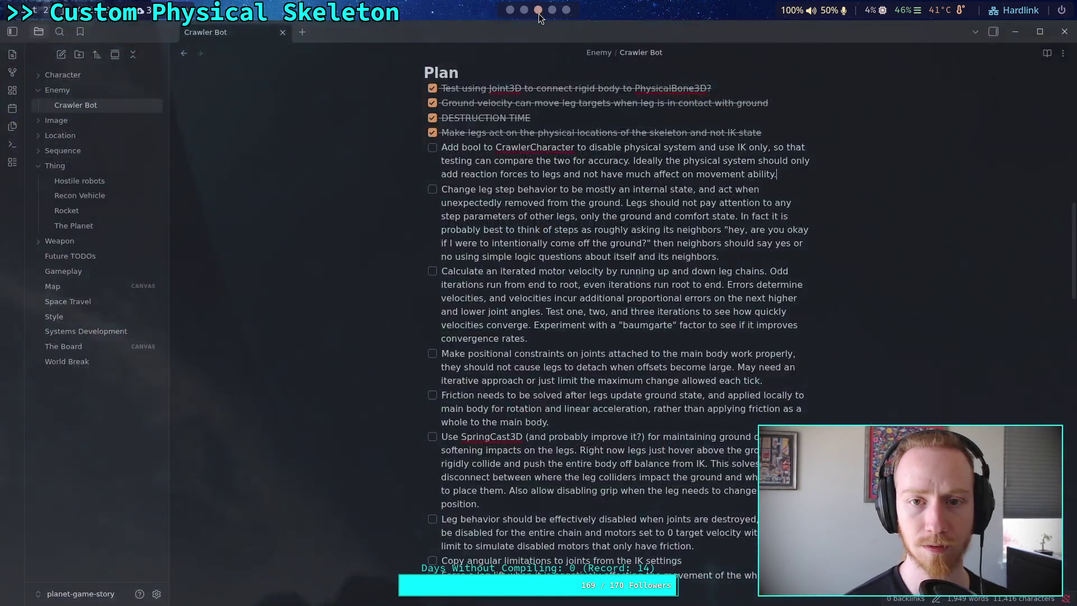
Rerun 'n .' in the planet-game shell to open the notes, then switch to the GitHub blame
{"action": "left_click", "coordinate": [523, 11]}
{"action": "left_click", "coordinate": [521, 35]}
{"action": "left_click", "coordinate": [451, 35]}
{"action": "key", "text": "Up"}
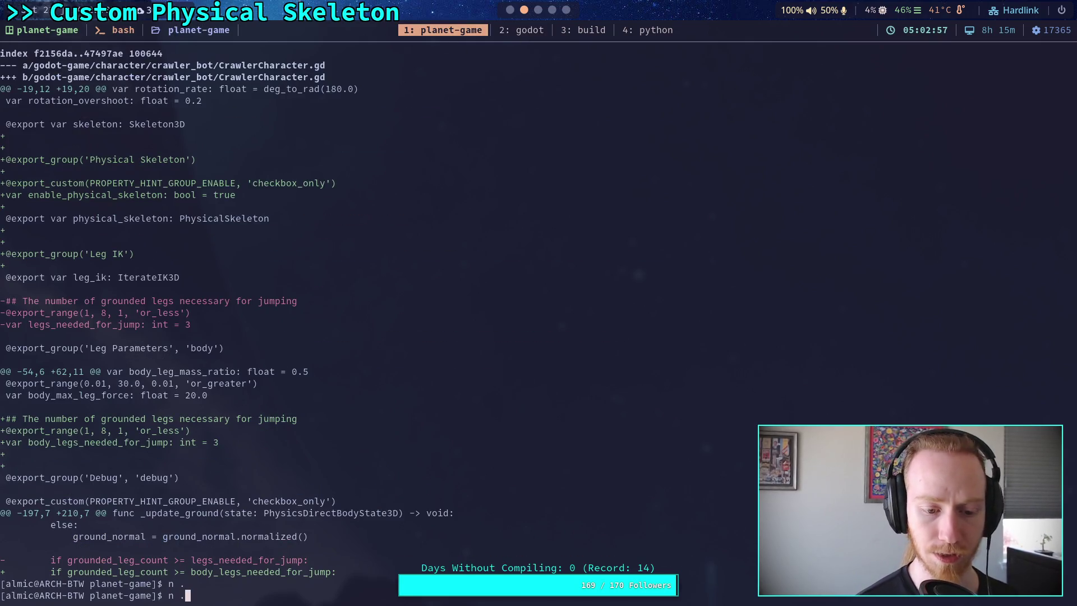
{"action": "key", "text": "Return"}
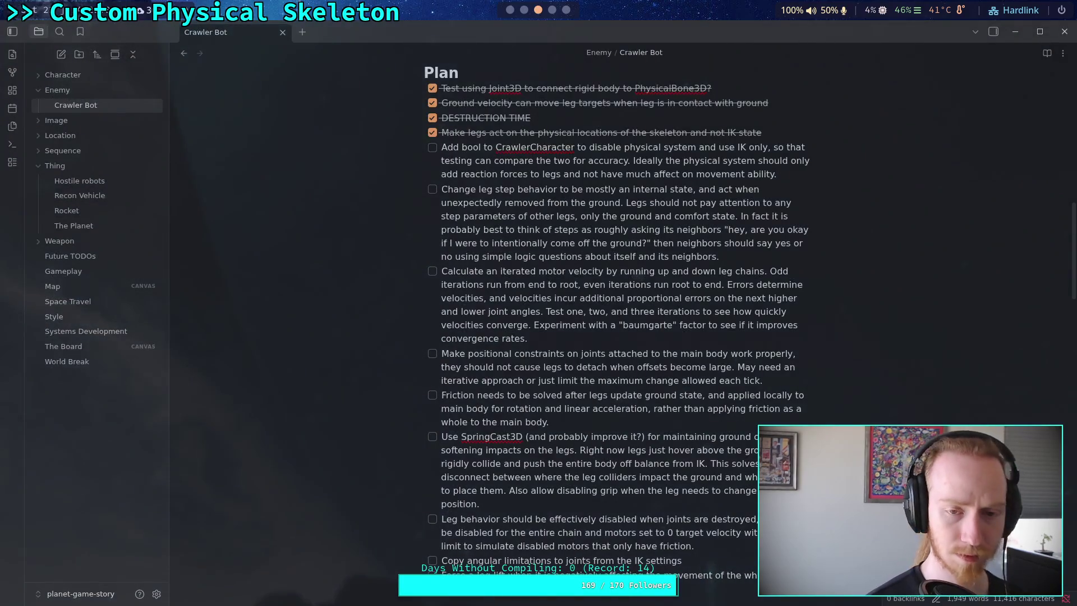
{"action": "key", "text": "super+4"}
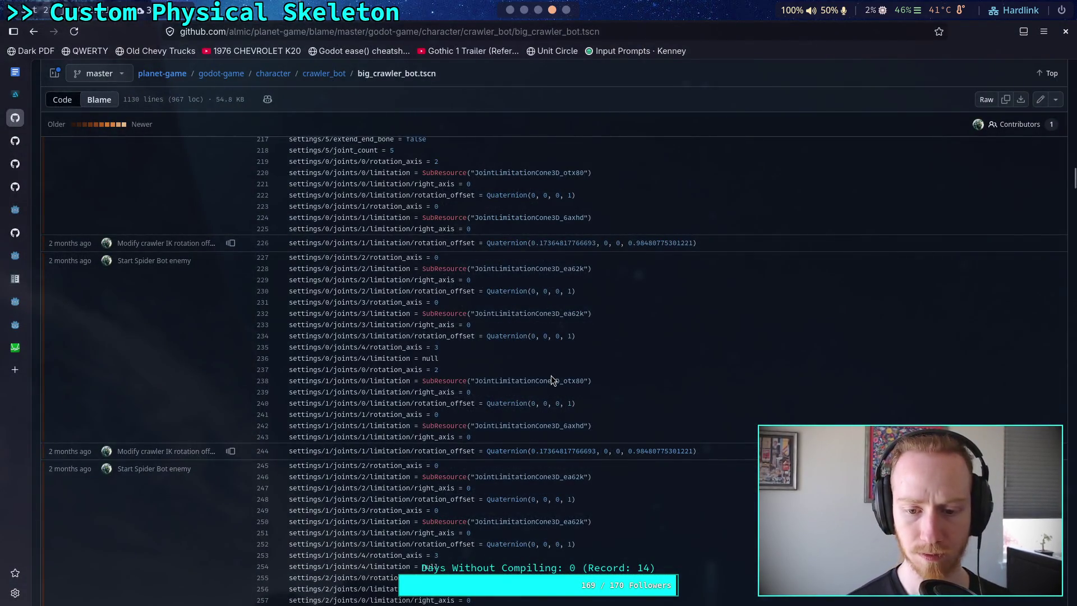
Scroll the big_crawler_bot.tscn blame up to its first lines, then go back to the Godot editor
{"action": "scroll", "coordinate": [551, 375], "scroll_direction": "up", "scroll_amount": 15}
{"action": "scroll", "coordinate": [553, 378], "scroll_direction": "up", "scroll_amount": 7}
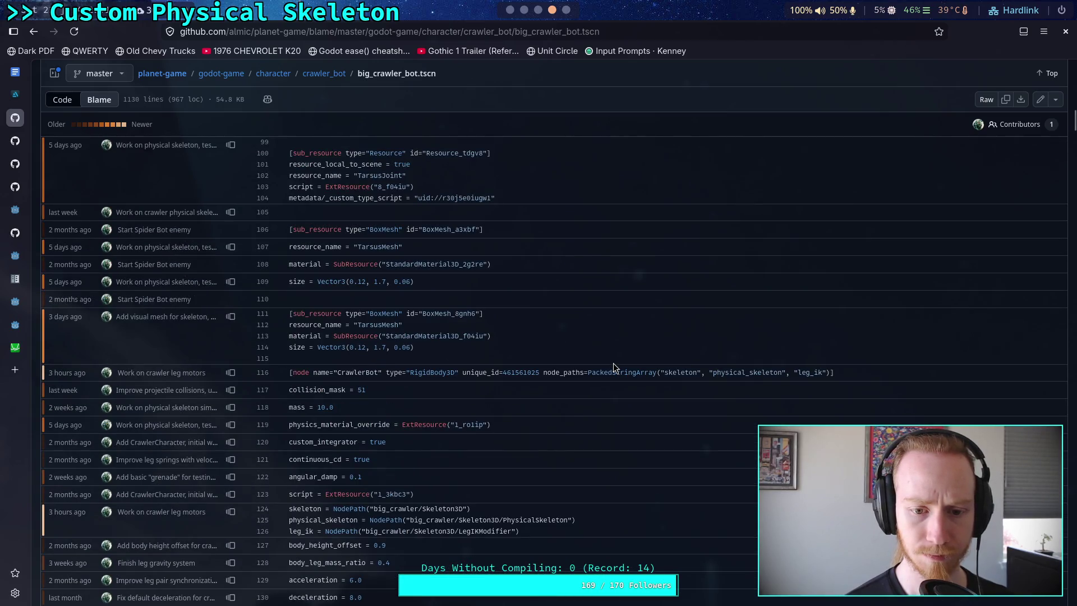
{"action": "scroll", "coordinate": [614, 364], "scroll_direction": "up", "scroll_amount": 15}
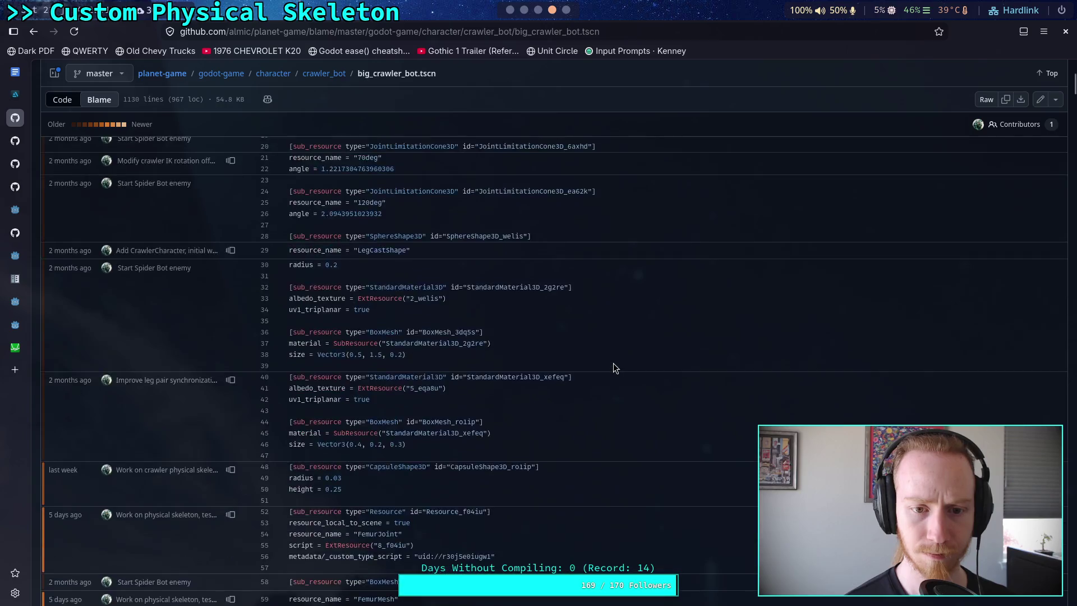
{"action": "scroll", "coordinate": [614, 368], "scroll_direction": "up", "scroll_amount": 10}
{"action": "scroll", "coordinate": [613, 368], "scroll_direction": "down", "scroll_amount": 2}
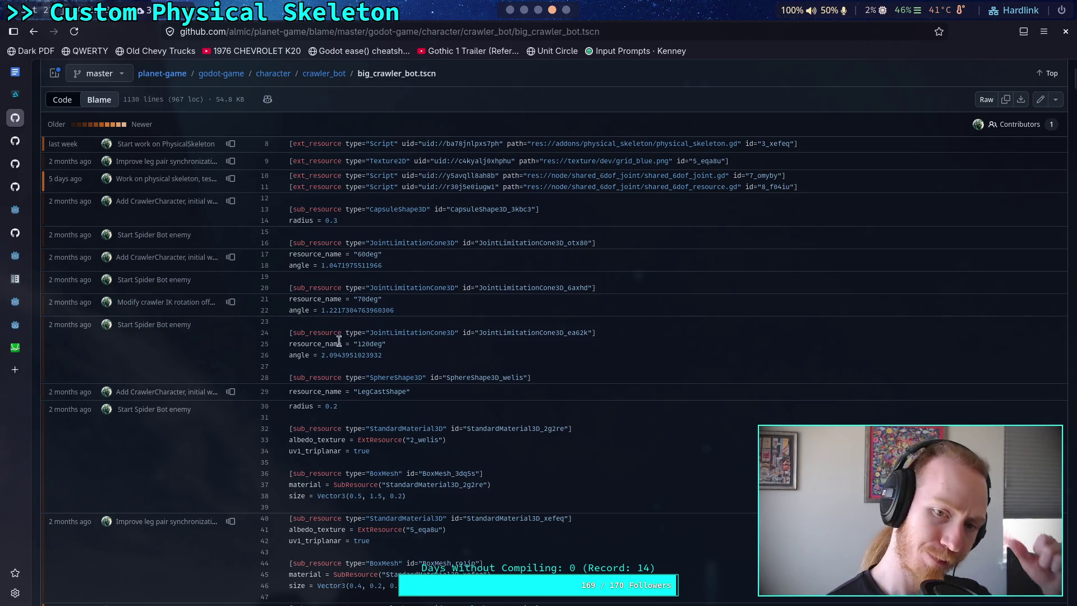
{"action": "left_click", "coordinate": [510, 10]}
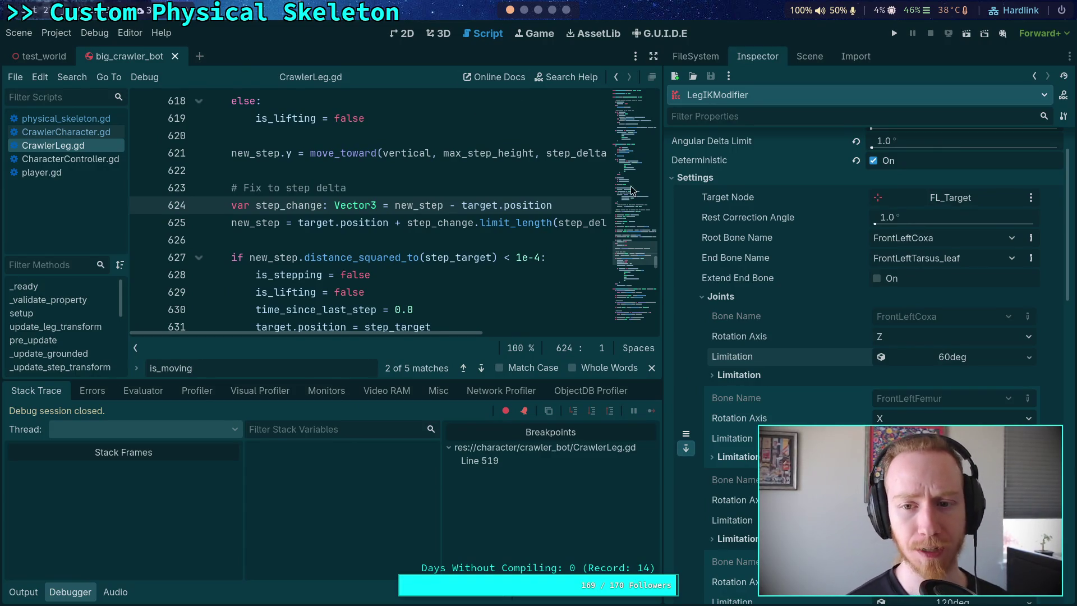
Widen the inspector panel, close the search bar and hide the debugger for more editing room
{"action": "left_click_drag", "start_coordinate": [662, 209], "coordinate": [746, 214]}
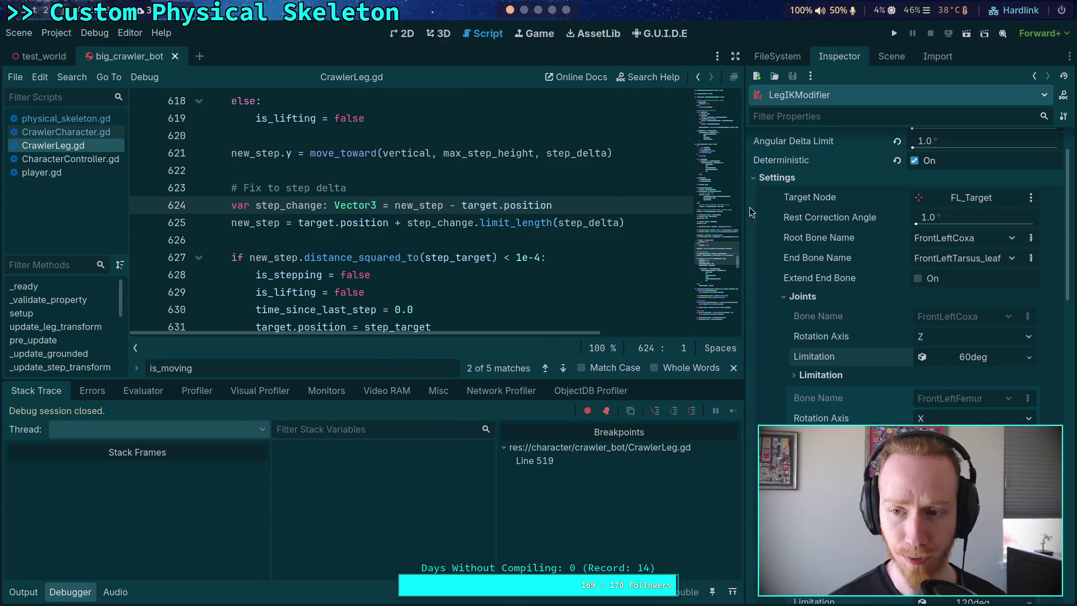
{"action": "scroll", "coordinate": [815, 305], "scroll_direction": "up", "scroll_amount": 2}
{"action": "left_click_drag", "start_coordinate": [745, 254], "coordinate": [728, 257]}
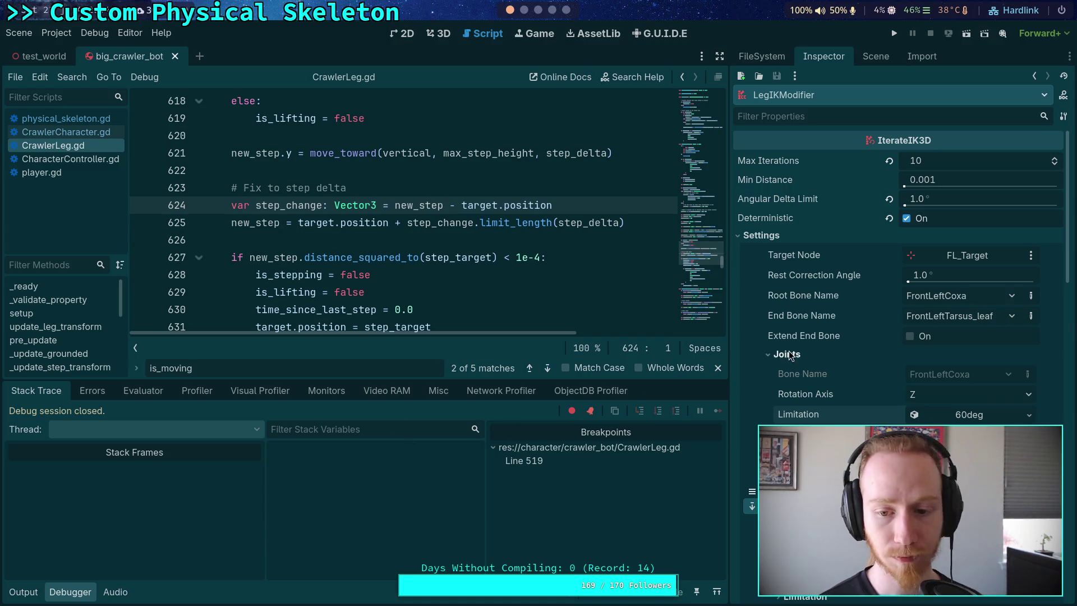
{"action": "left_click", "coordinate": [718, 368]}
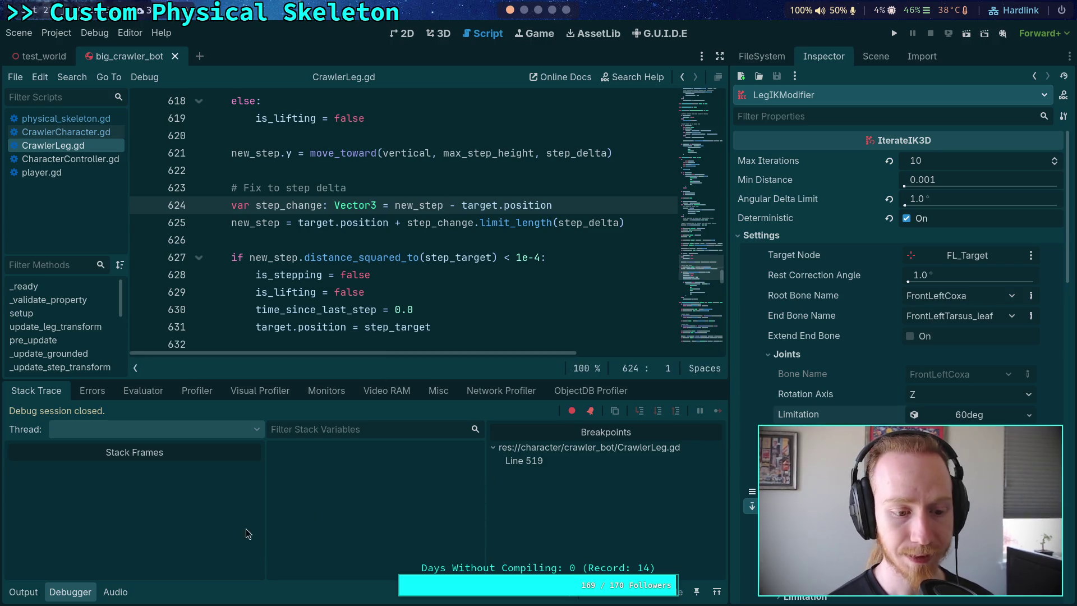
{"action": "left_click", "coordinate": [71, 592]}
In CrawlerCharacter.gd, add leg_ik.deterministic = true in the if branch and = false in else, save, and run
{"action": "left_click", "coordinate": [81, 131]}
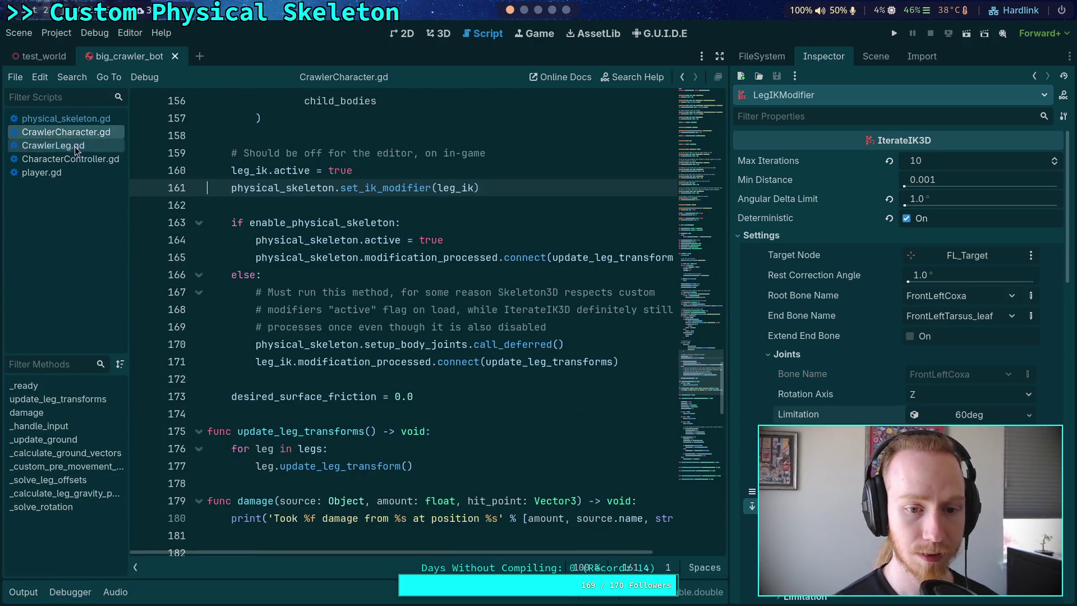
{"action": "left_click", "coordinate": [496, 257]}
{"action": "key", "text": "End"}
{"action": "key", "text": "Return"}
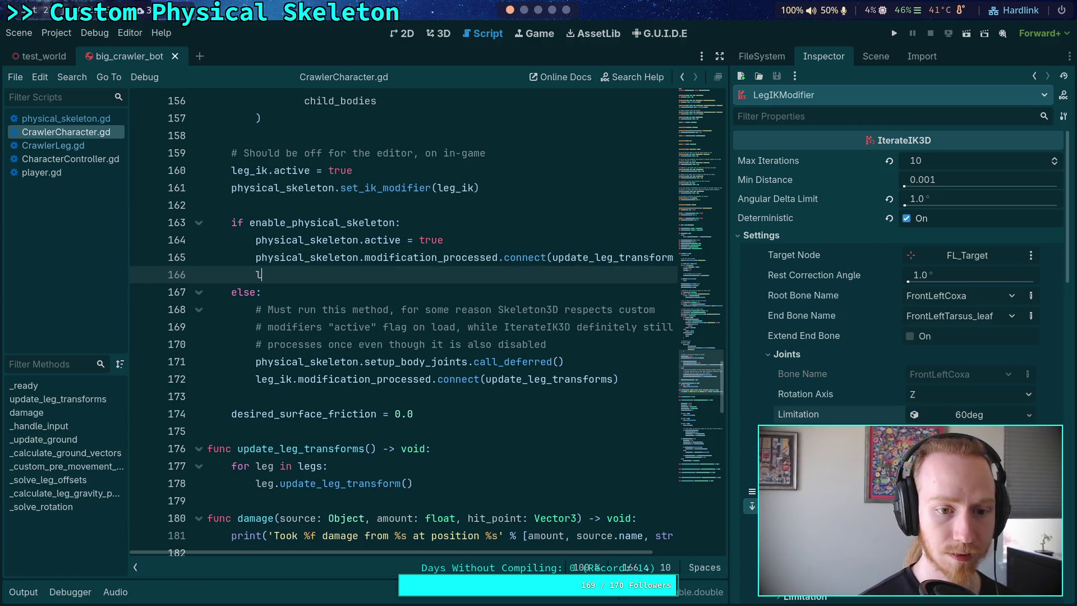
{"action": "type", "text": "eg_ix"}
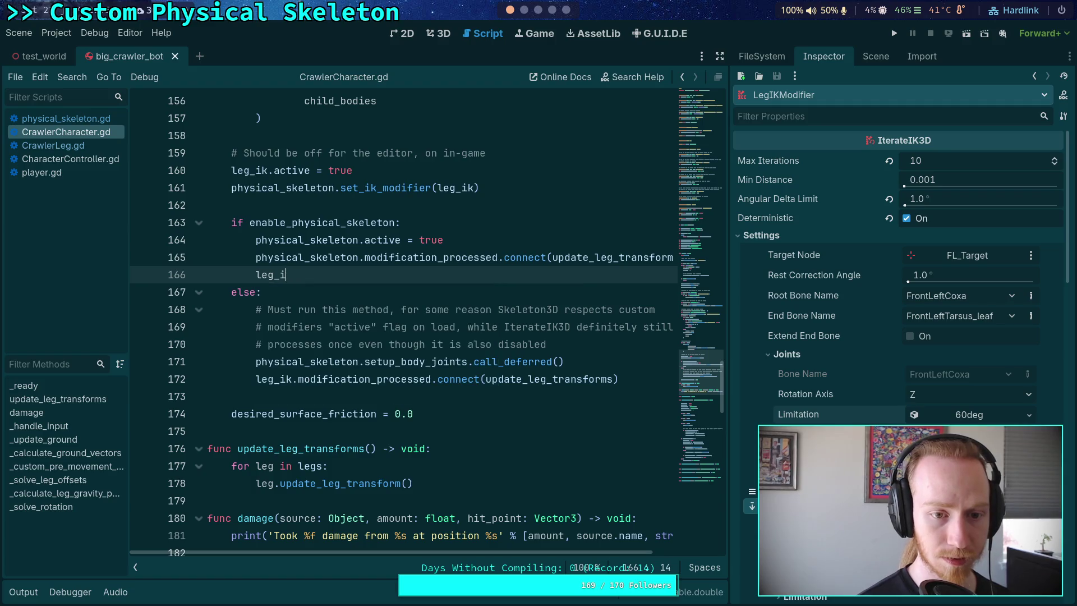
{"action": "type", "text": "deterministic = true"}
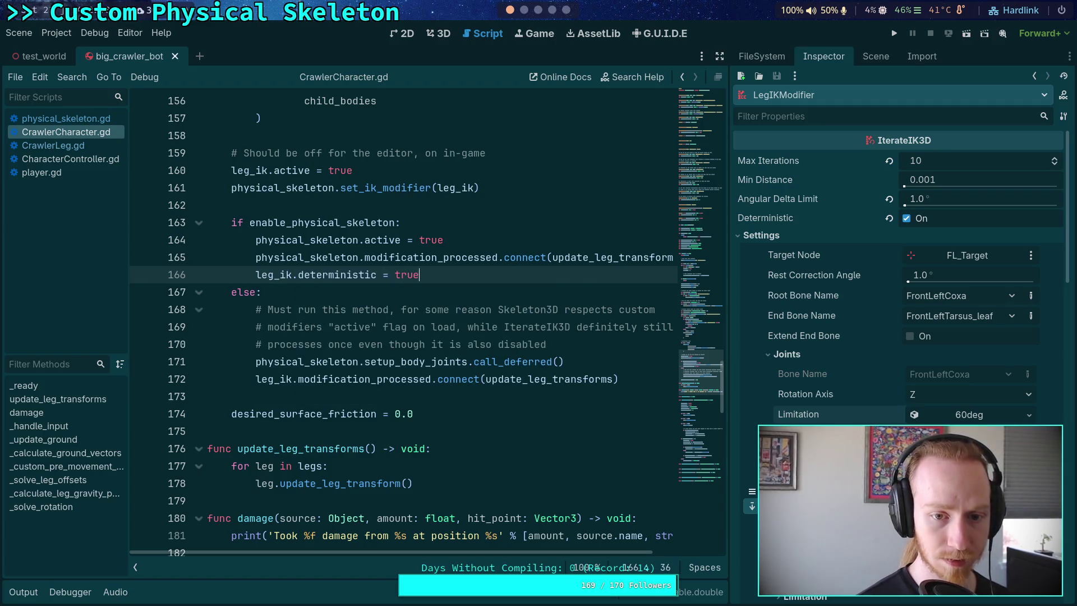
{"action": "left_click", "coordinate": [644, 383]}
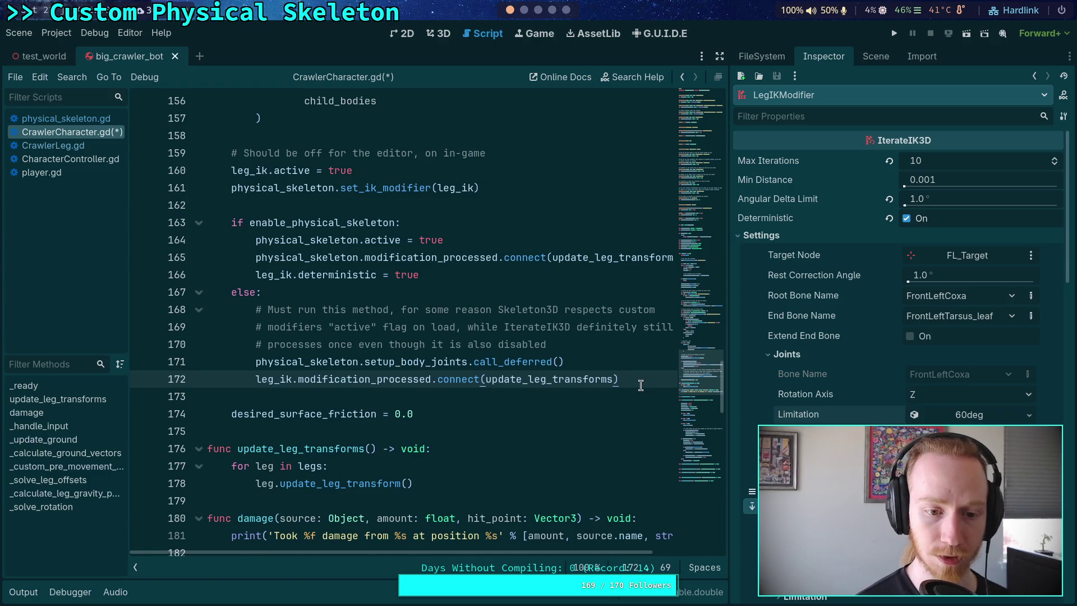
{"action": "key", "text": "Return"}
{"action": "type", "text": "leg_ik"}
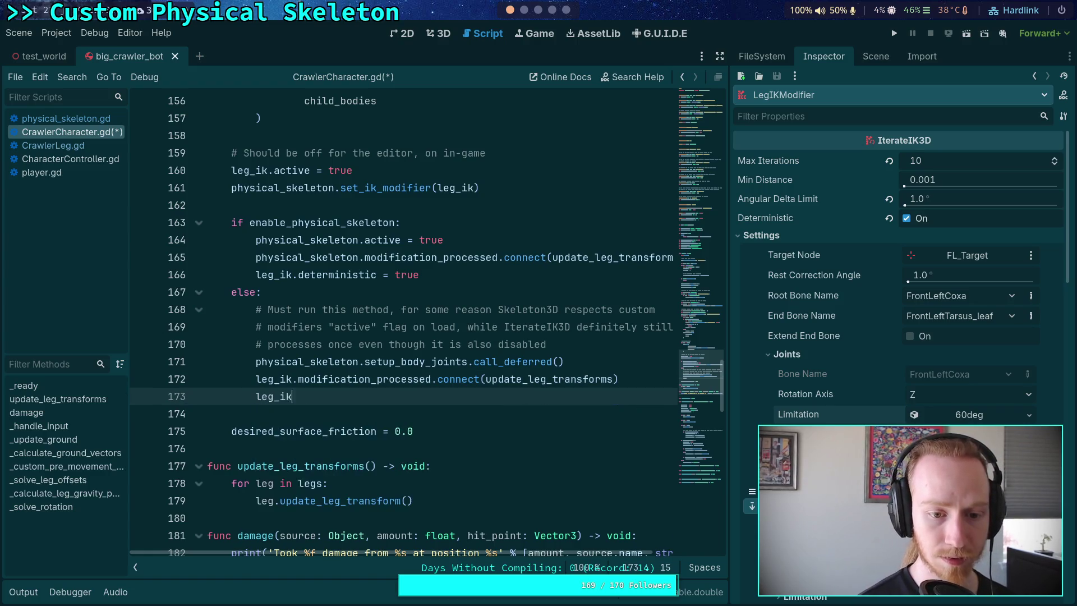
{"action": "type", "text": ".det"}
{"action": "key", "text": "Return"}
{"action": "type", "text": "= fa"}
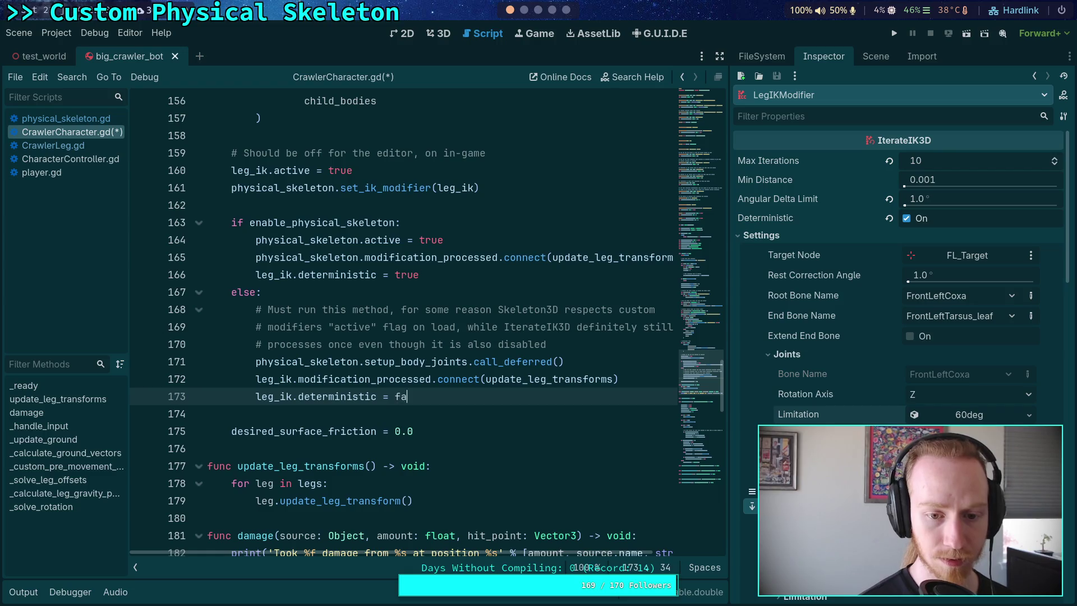
{"action": "key", "text": "ctrl+s"}
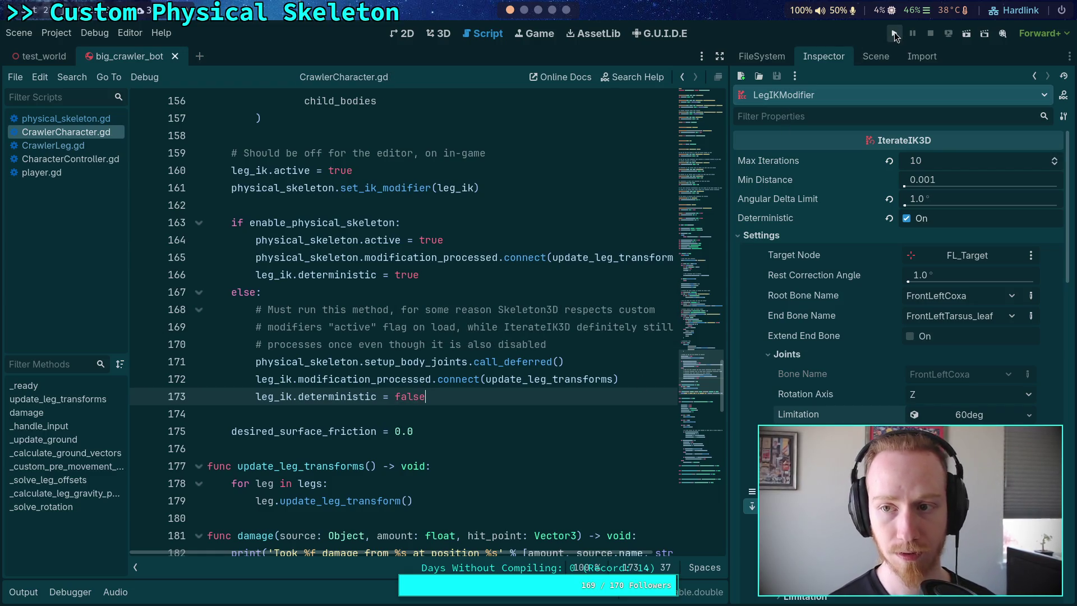
{"action": "left_click", "coordinate": [894, 32]}
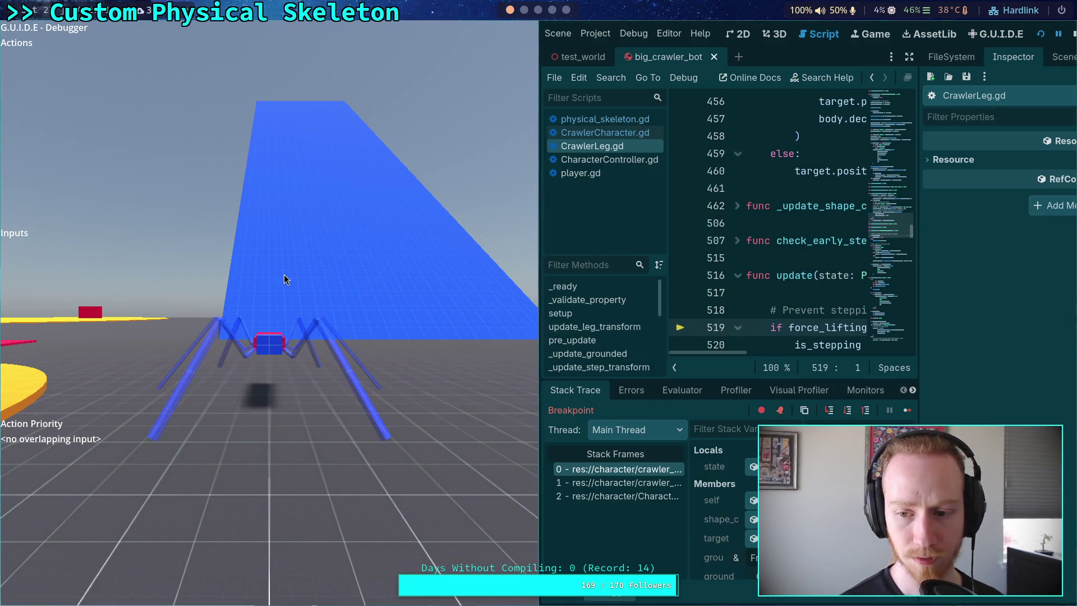
Resume the crawler bot from its breakpoint, stop the game, hide the debugger and return to the terminal
{"action": "key", "text": "F12"}
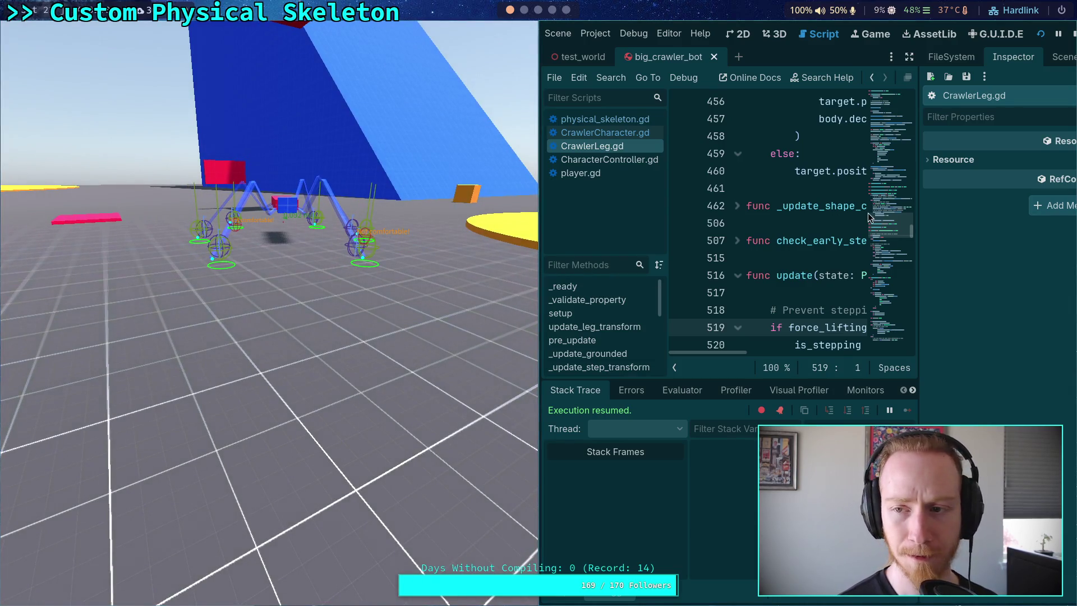
{"action": "left_click", "coordinate": [1073, 34]}
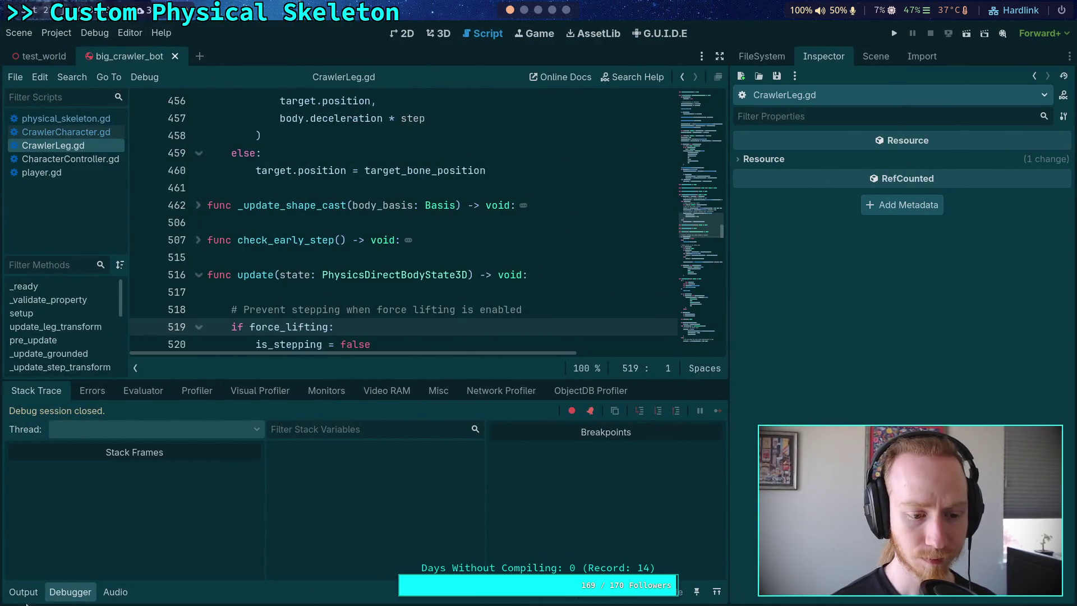
{"action": "left_click", "coordinate": [71, 596]}
{"action": "scroll", "coordinate": [689, 343], "scroll_direction": "down", "scroll_amount": 3}
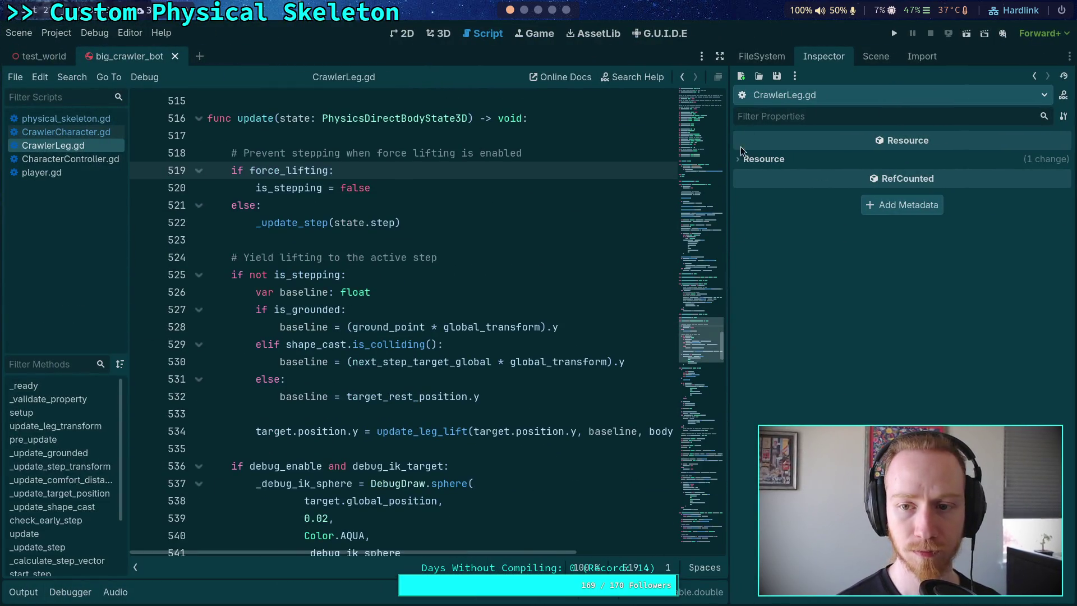
{"action": "left_click_drag", "start_coordinate": [727, 170], "coordinate": [820, 170]}
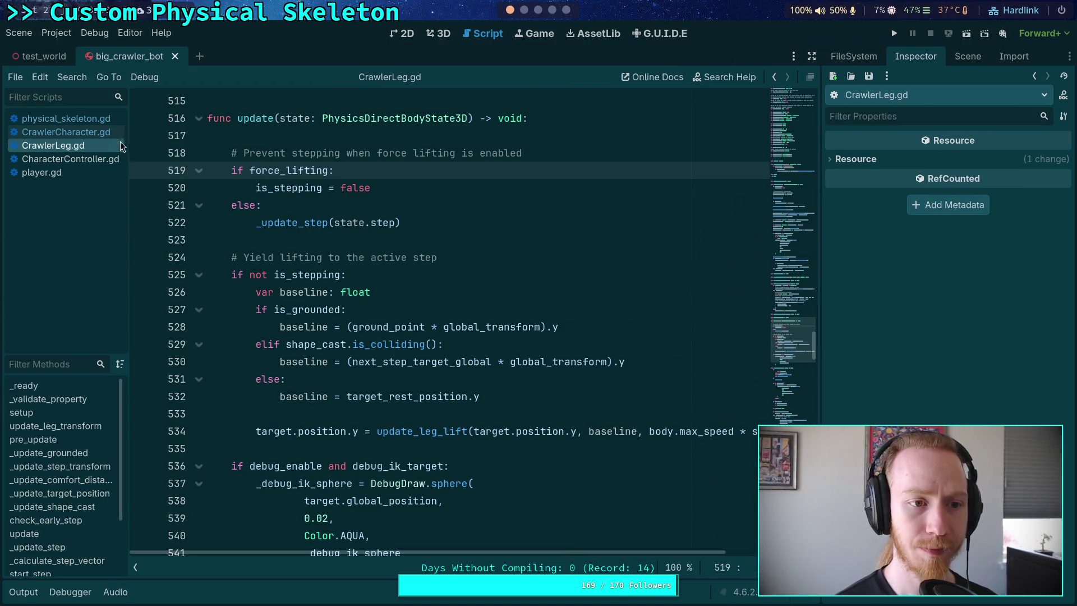
{"action": "left_click", "coordinate": [524, 9]}
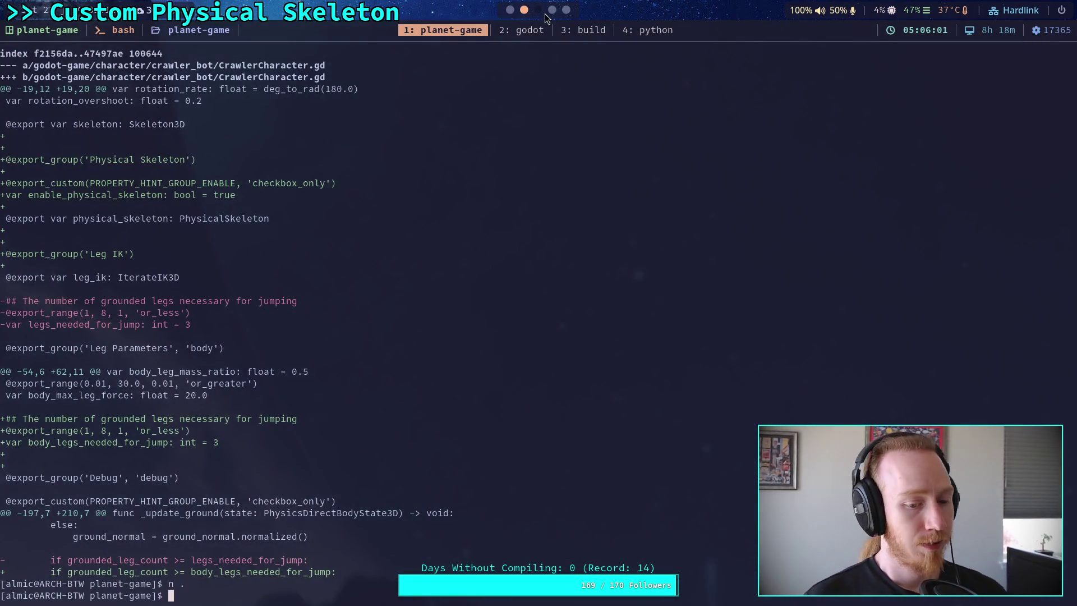
Go back to the planet-game terminal tab and run git status
{"action": "left_click", "coordinate": [519, 33]}
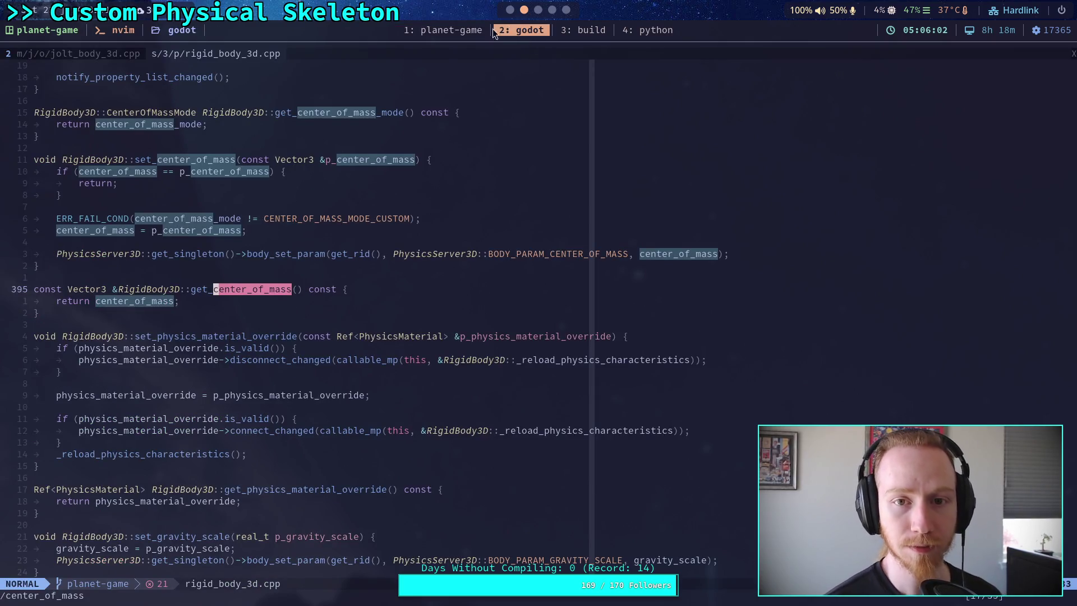
{"action": "left_click", "coordinate": [447, 34]}
{"action": "type", "text": "git statu"}
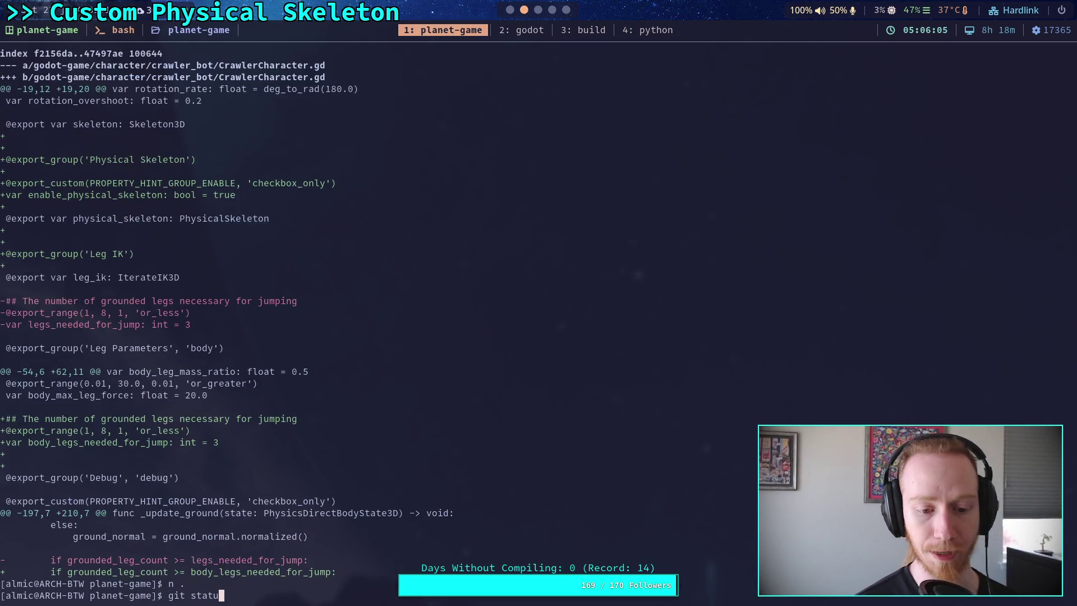
{"action": "type", "text": "s"}
{"action": "key", "text": "Return"}
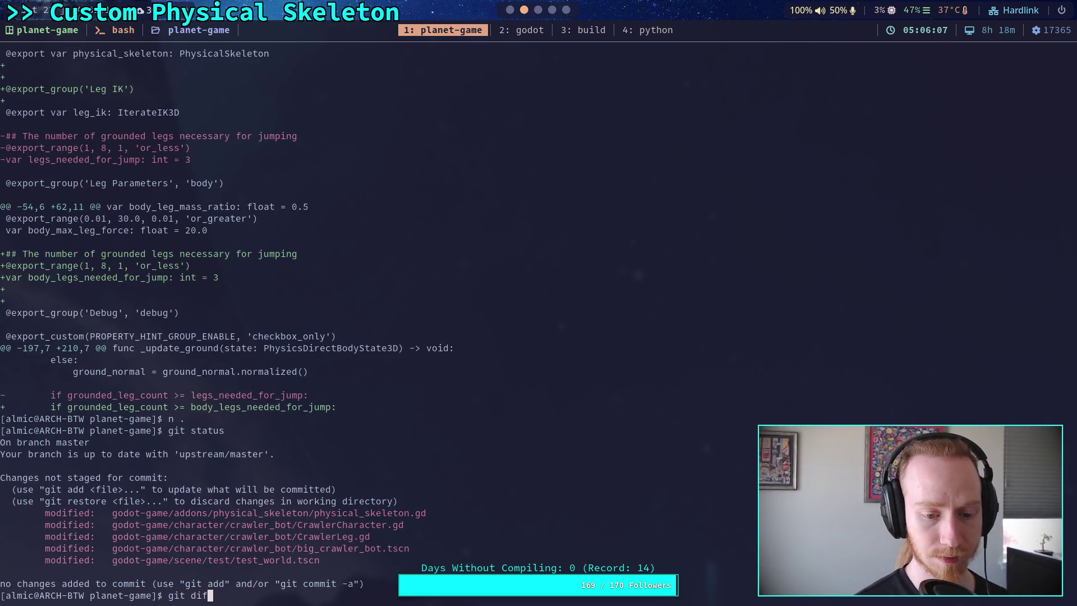
Run git diff and scroll through the physical_skeleton.gd and CrawlerCharacter.gd changes
{"action": "type", "text": "f"}
{"action": "key", "text": "Return"}
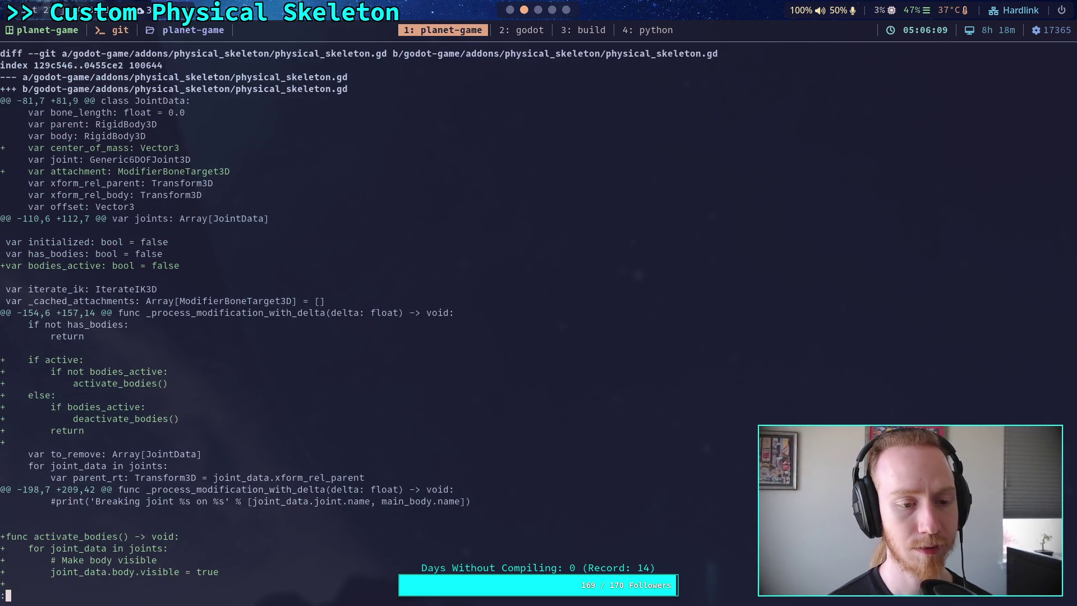
{"action": "scroll", "coordinate": [474, 314], "scroll_direction": "down", "scroll_amount": 9}
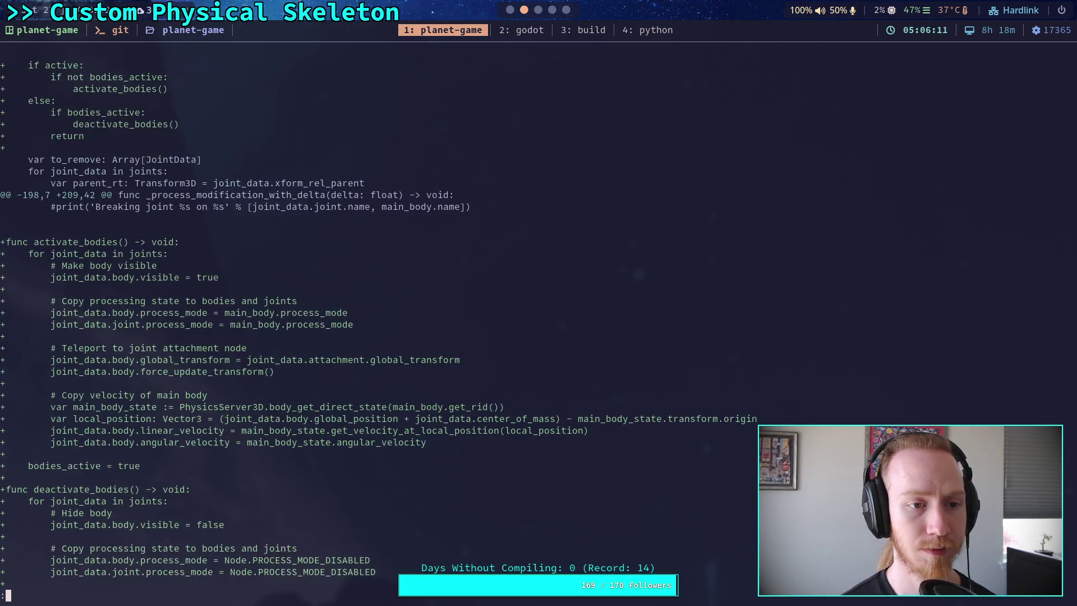
{"action": "scroll", "coordinate": [378, 319], "scroll_direction": "down", "scroll_amount": 11}
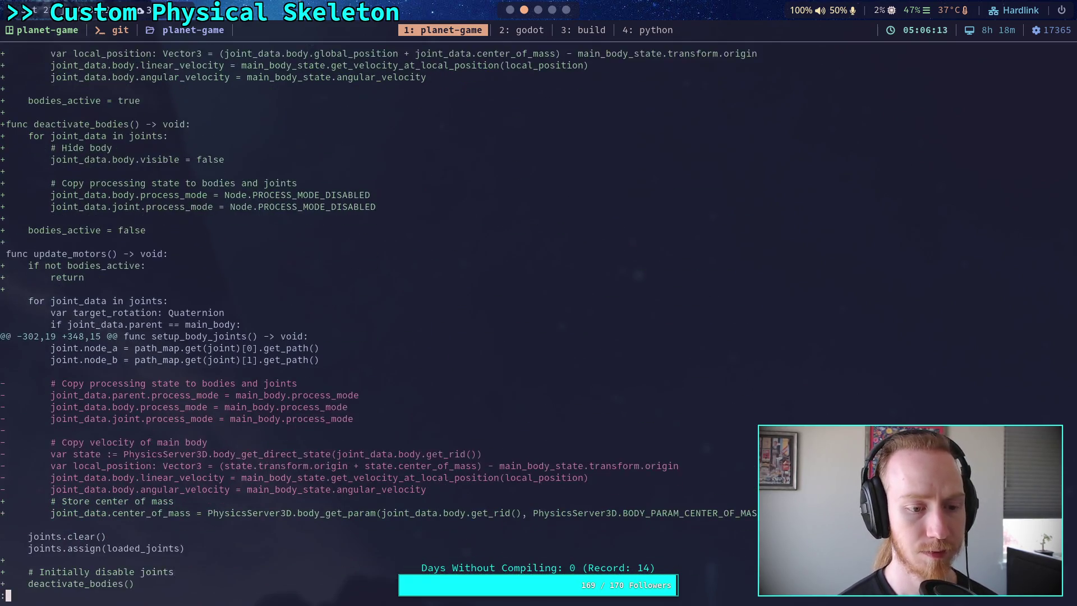
{"action": "scroll", "coordinate": [379, 319], "scroll_direction": "down", "scroll_amount": 12}
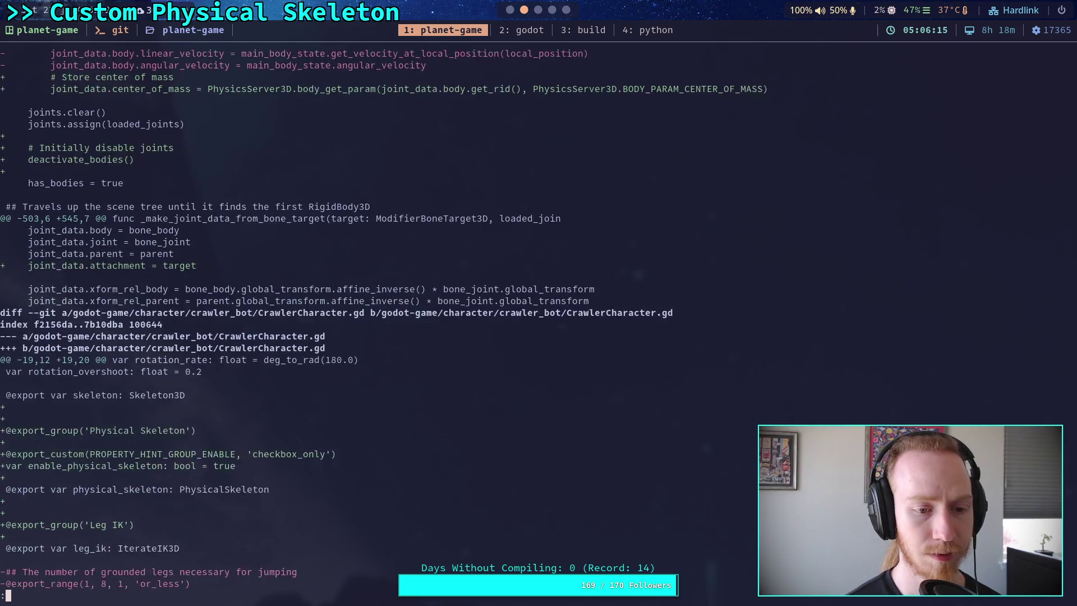
{"action": "scroll", "coordinate": [379, 319], "scroll_direction": "down", "scroll_amount": 10}
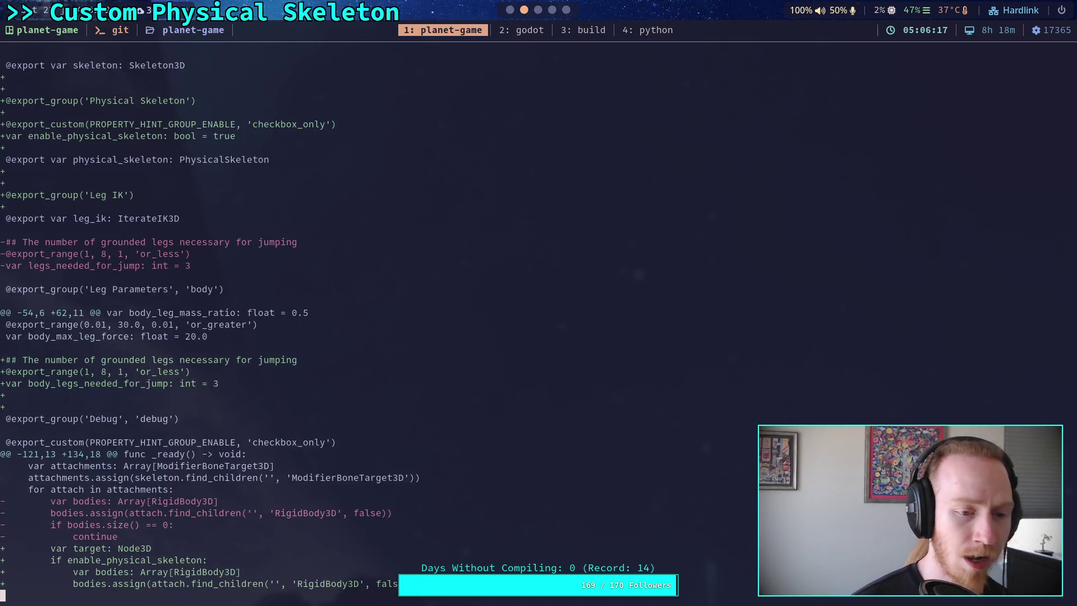
{"action": "scroll", "coordinate": [379, 318], "scroll_direction": "down", "scroll_amount": 10}
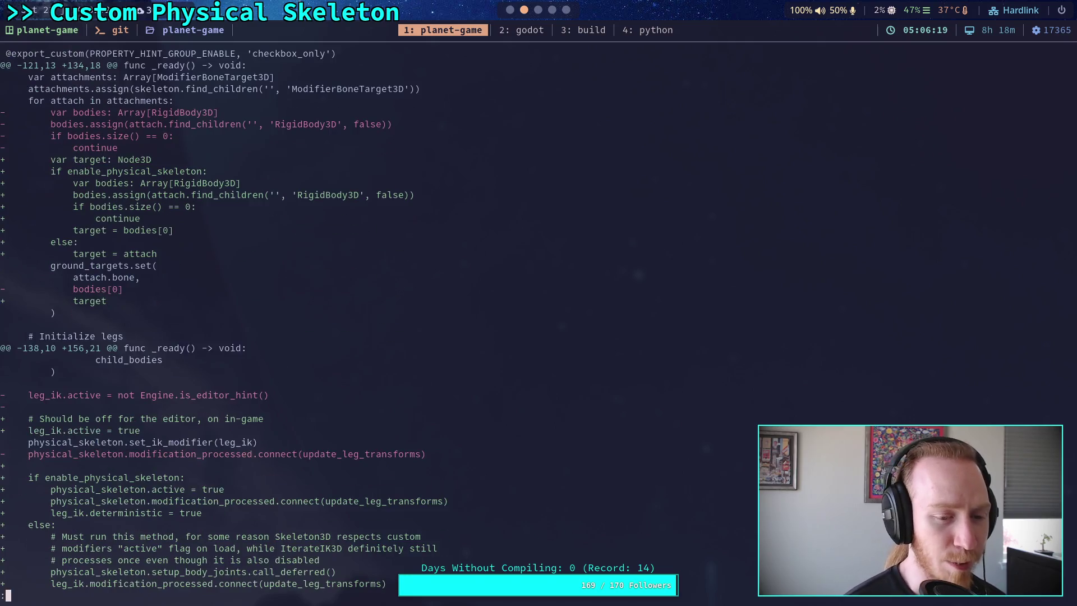
{"action": "scroll", "coordinate": [379, 318], "scroll_direction": "down", "scroll_amount": 3}
{"action": "scroll", "coordinate": [378, 319], "scroll_direction": "down", "scroll_amount": 3}
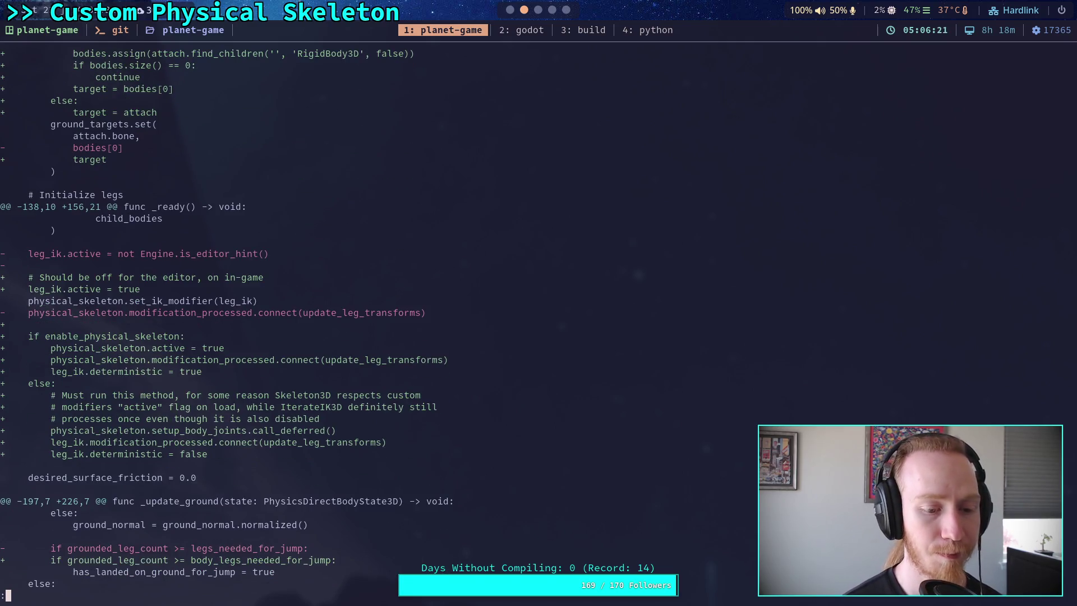
{"action": "scroll", "coordinate": [378, 319], "scroll_direction": "up", "scroll_amount": 4}
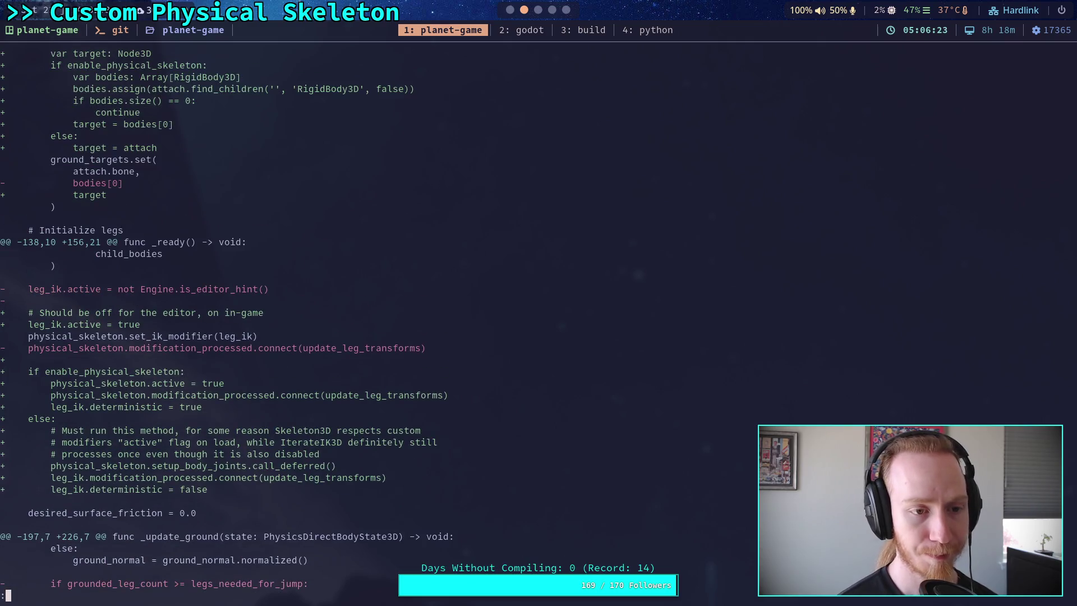
{"action": "scroll", "coordinate": [378, 319], "scroll_direction": "up", "scroll_amount": 11}
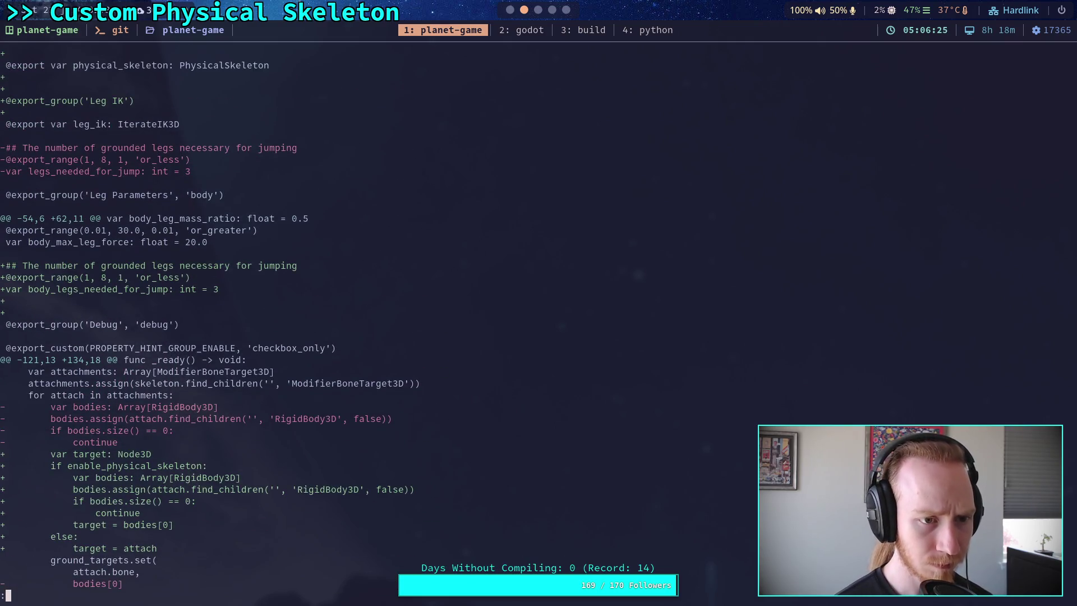
{"action": "scroll", "coordinate": [379, 319], "scroll_direction": "up", "scroll_amount": 1}
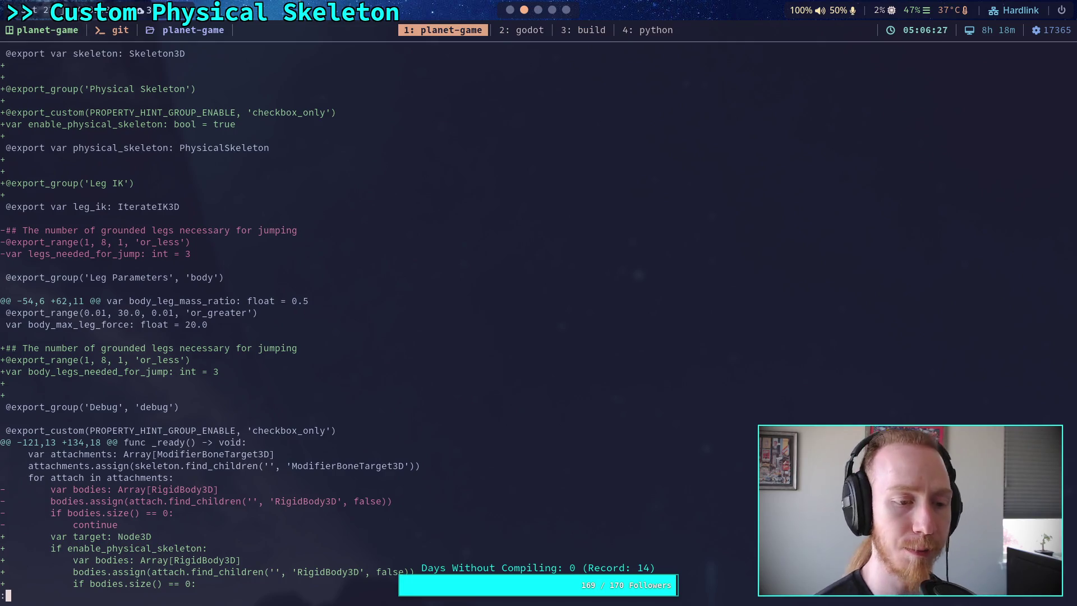
Check git status and start interactive patch staging for CrawlerCharacter.gd with git add -i
{"action": "type", "text": "git status"}
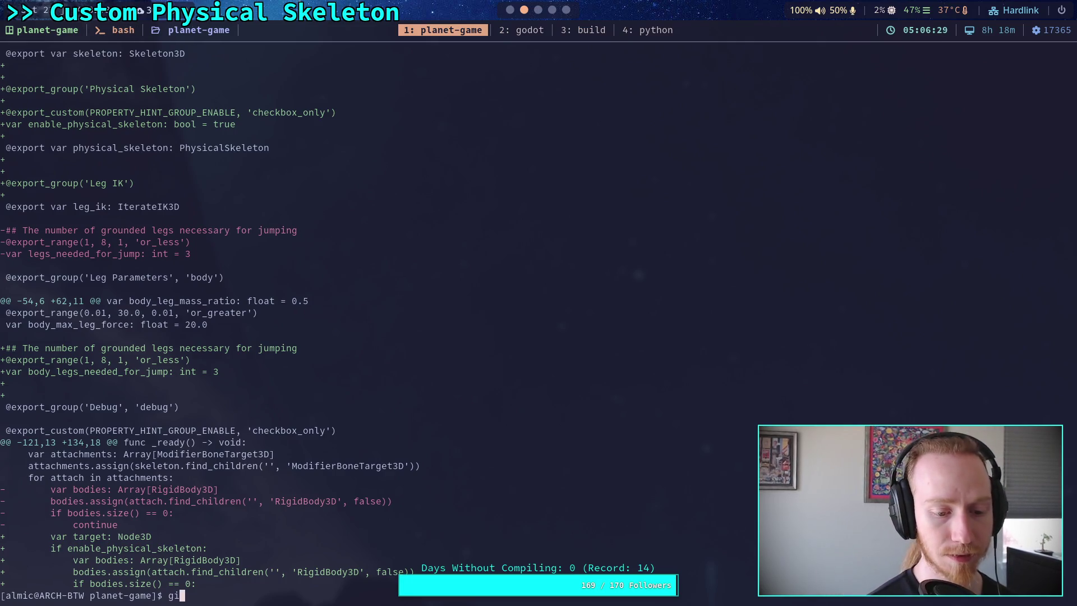
{"action": "key", "text": "Return"}
{"action": "type", "text": "git add "}
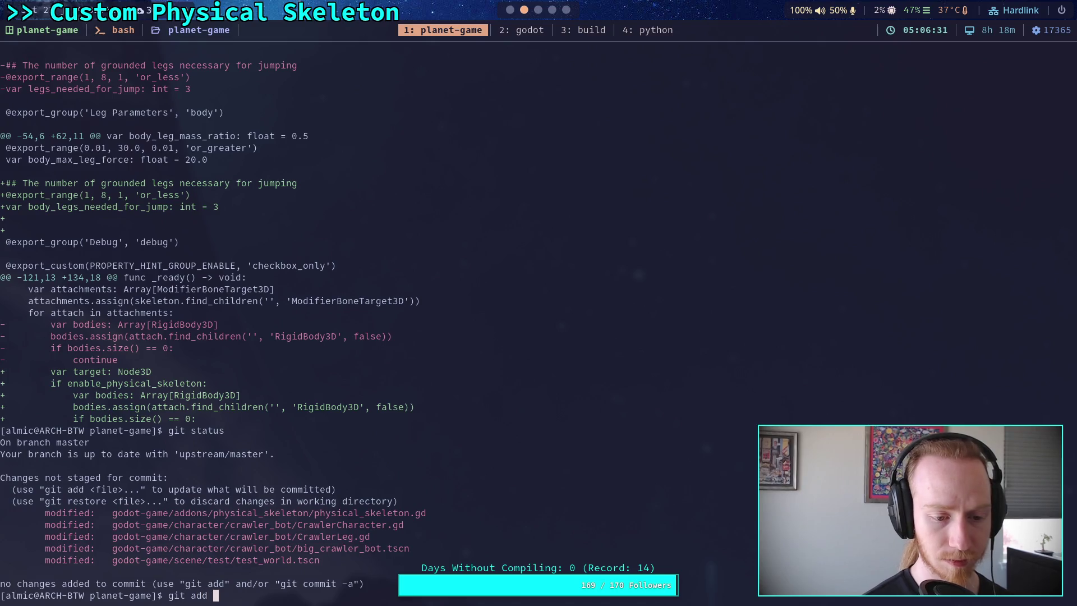
{"action": "type", "text": "-i godot-game/ch"}
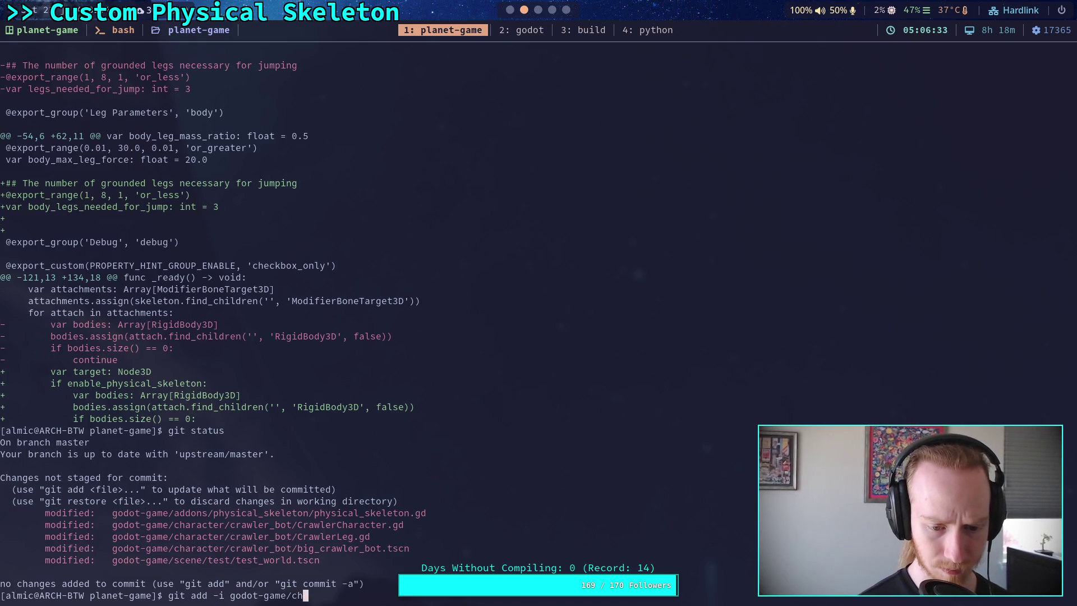
{"action": "type", "text": "aracter/crawler_bot/CrawlerCharacter.gd"}
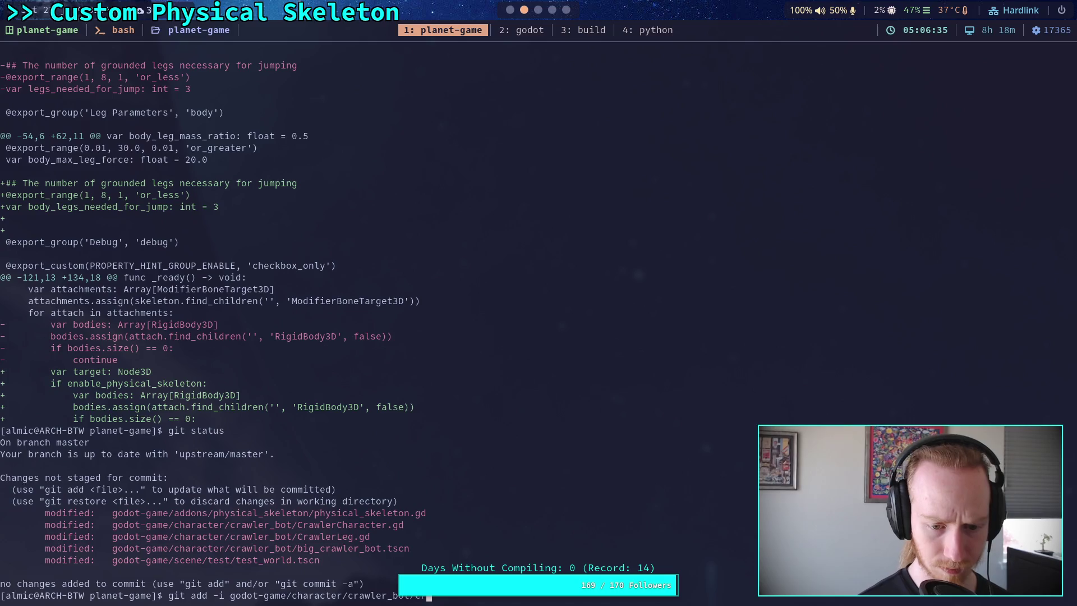
{"action": "key", "text": "Return"}
{"action": "type", "text": "5"}
{"action": "key", "text": "Return"}
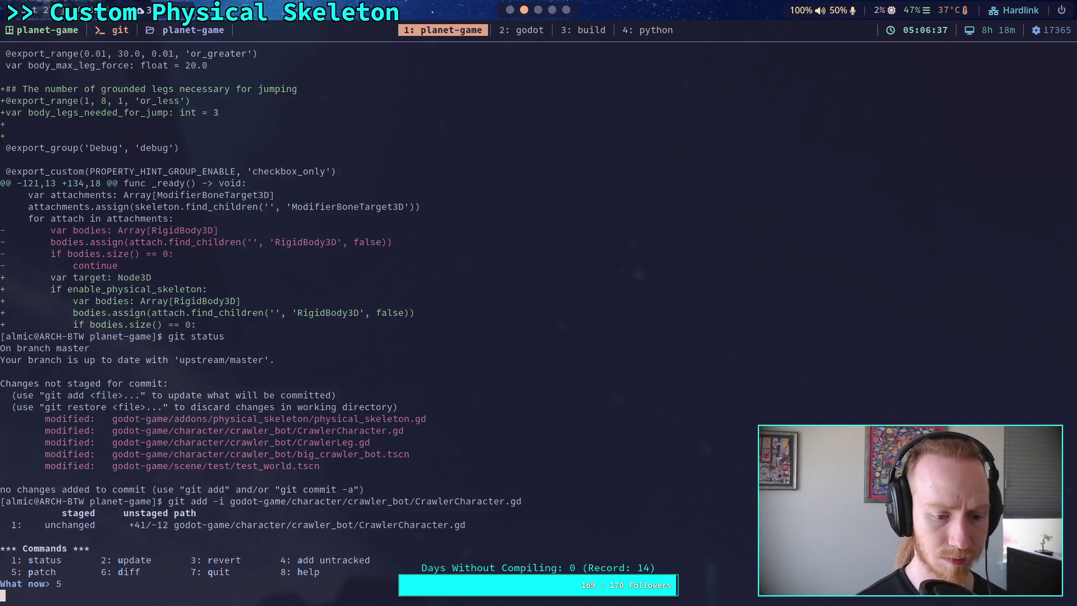
{"action": "type", "text": "1"}
{"action": "key", "text": "Return"}
{"action": "key", "text": "Return"}
{"action": "type", "text": "s"}
{"action": "key", "text": "Return"}
Stage only the legs_needed_for_jump / body_legs_needed_for_jump hunks, skipping Physical Skeleton and Leg IK hunks
{"action": "type", "text": "t"}
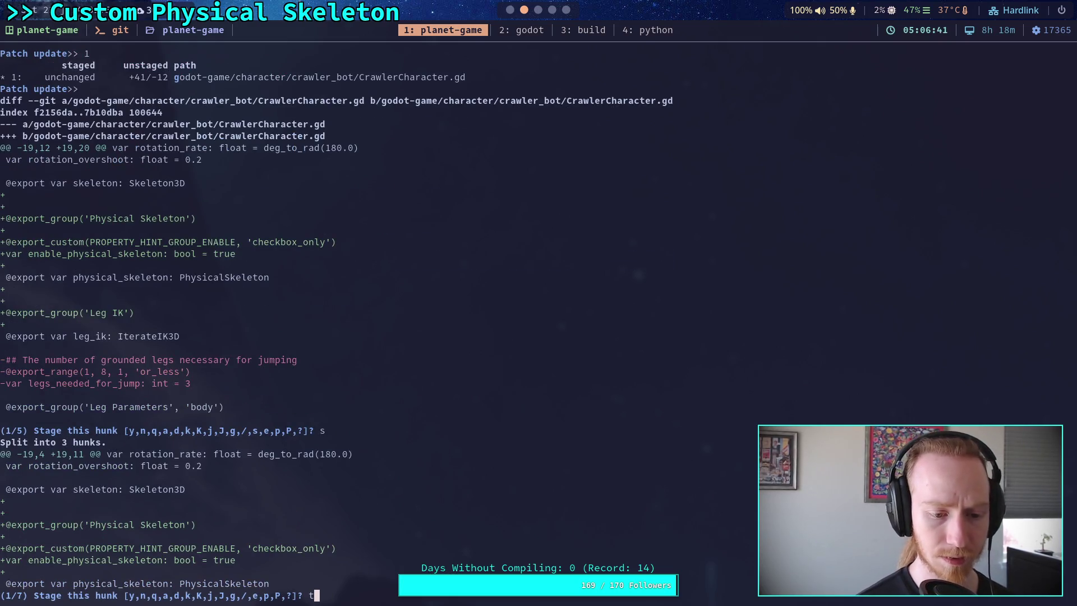
{"action": "key", "text": "Return"}
{"action": "type", "text": "n"}
{"action": "key", "text": "Return"}
{"action": "type", "text": "y"}
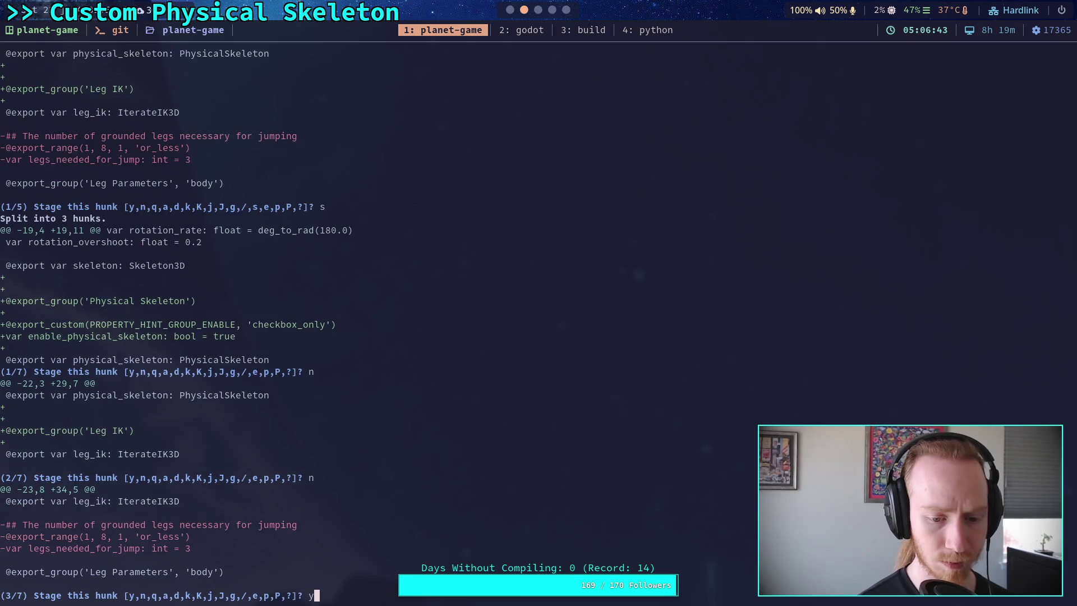
{"action": "key", "text": "Return"}
{"action": "type", "text": "y"}
{"action": "key", "text": "Return"}
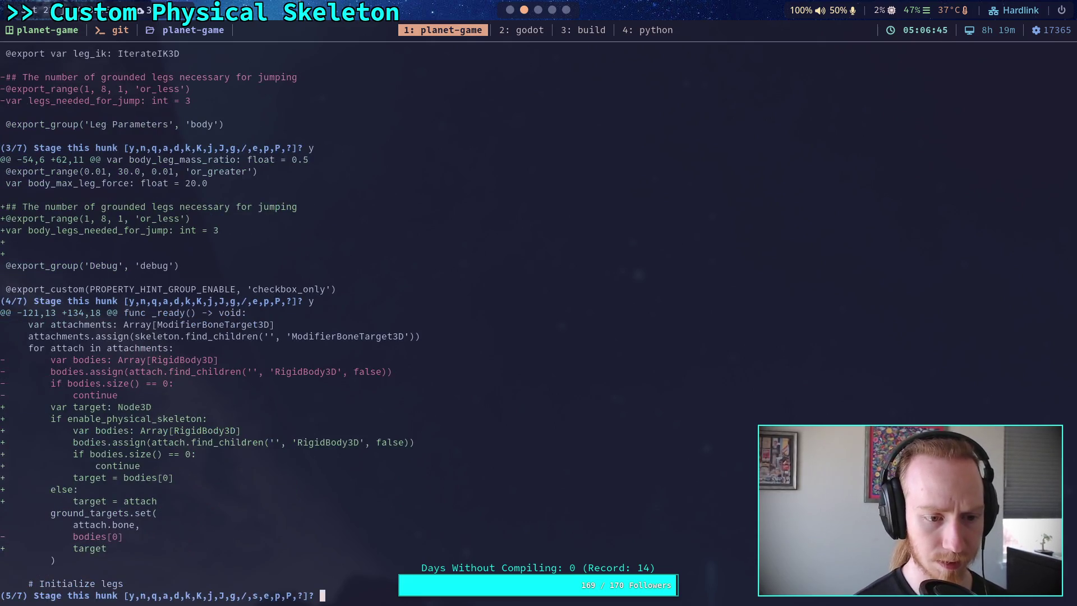
{"action": "type", "text": "n"}
{"action": "key", "text": "Return"}
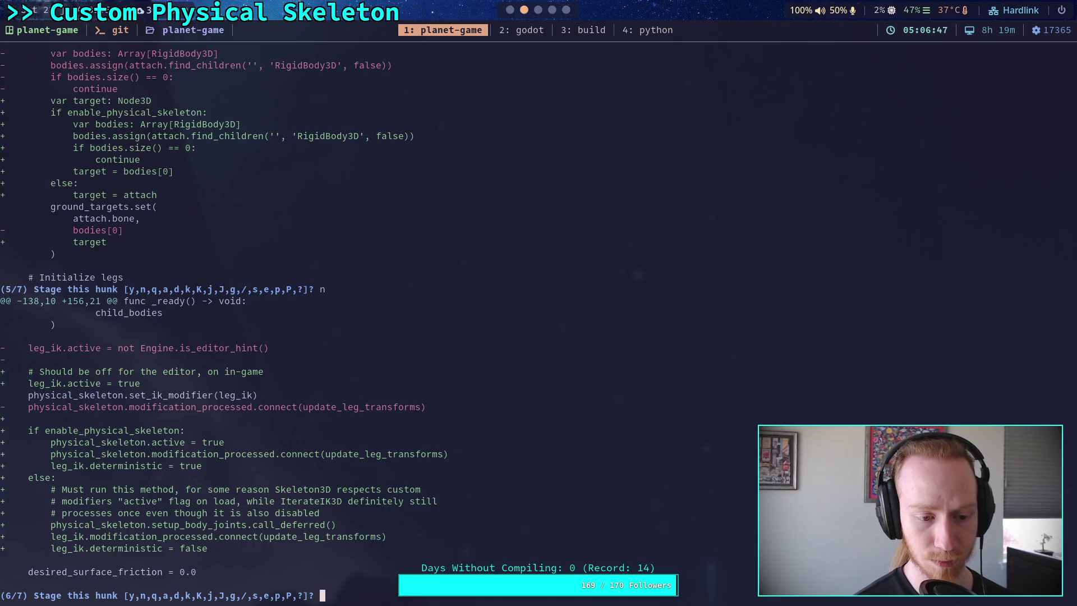
{"action": "type", "text": "n"}
{"action": "key", "text": "Return"}
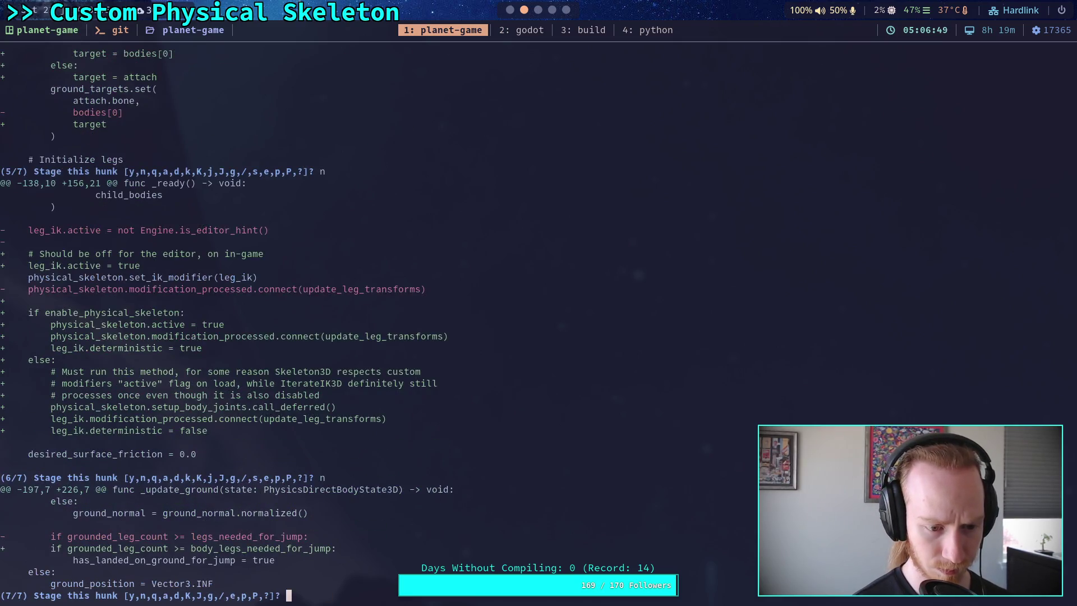
{"action": "type", "text": "y"}
{"action": "key", "text": "Return"}
{"action": "type", "text": "q"}
{"action": "key", "text": "Return"}
Verify what is staged with git status and git diff --staged
{"action": "type", "text": "git status"}
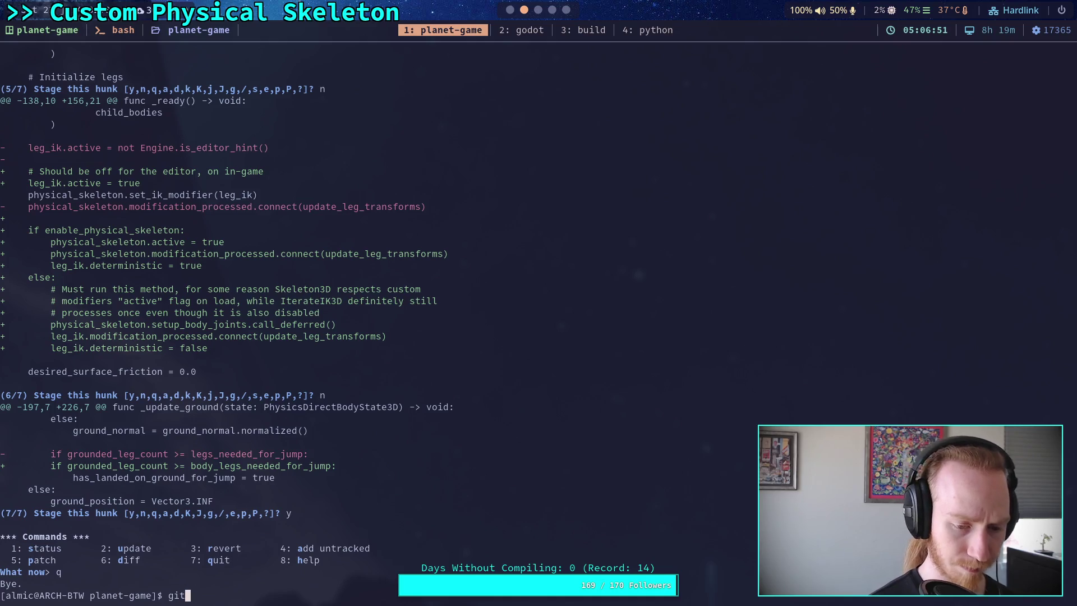
{"action": "key", "text": "Return"}
{"action": "type", "text": "git diff --staged"}
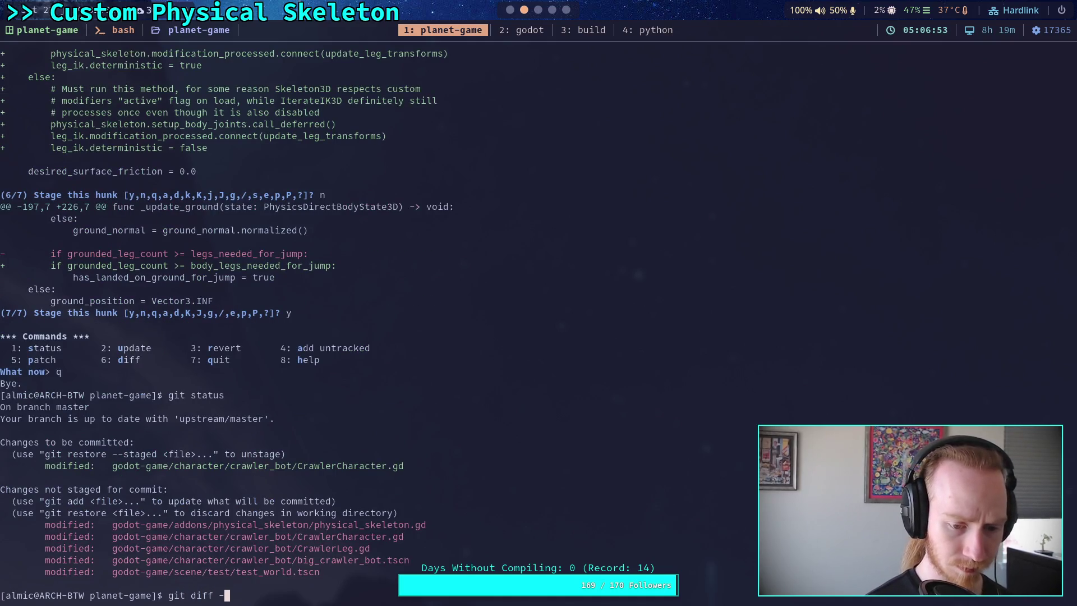
{"action": "key", "text": "Return"}
Start git commit and begin the message with 'Move'
{"action": "type", "text": "gi"}
{"action": "key", "text": "BackSpace"}
{"action": "type", "text": "t commit"}
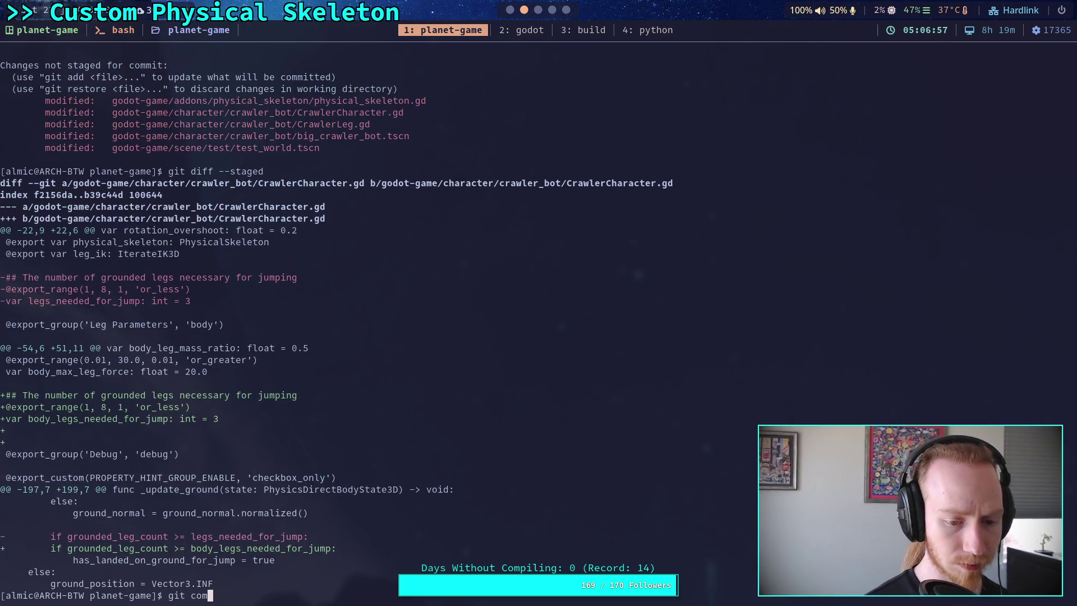
{"action": "key", "text": "Return"}
{"action": "type", "text": "iMove "}
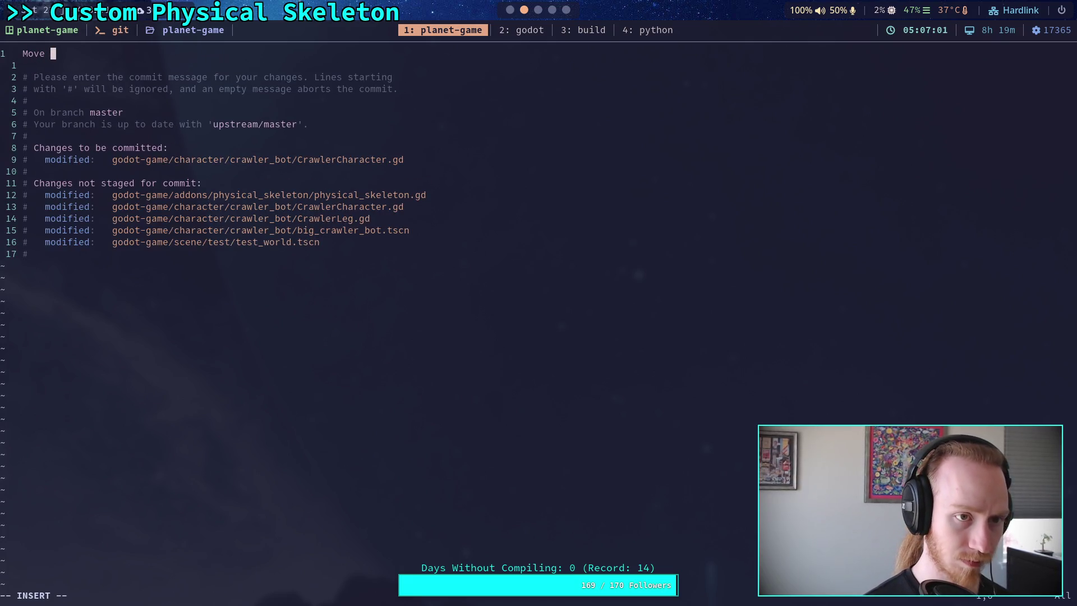
{"action": "type", "text": "Crawel"}
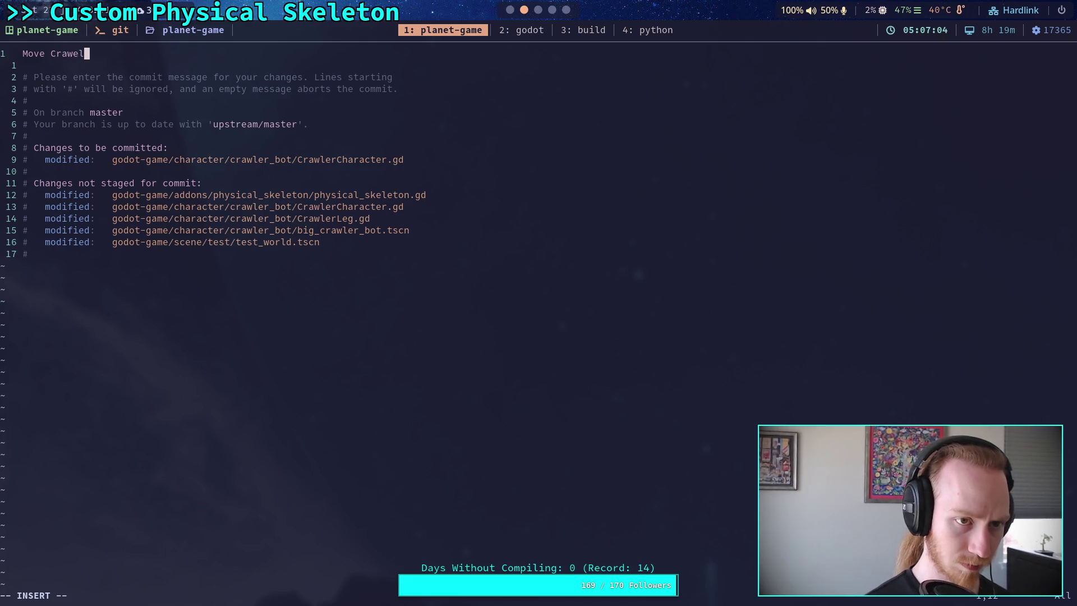
Commit with message 'Move Crawler legs for jump to leg parameter group' and git push to master
{"action": "key", "text": "BackSpace"}
{"action": "type", "text": "ler legs for jump t"}
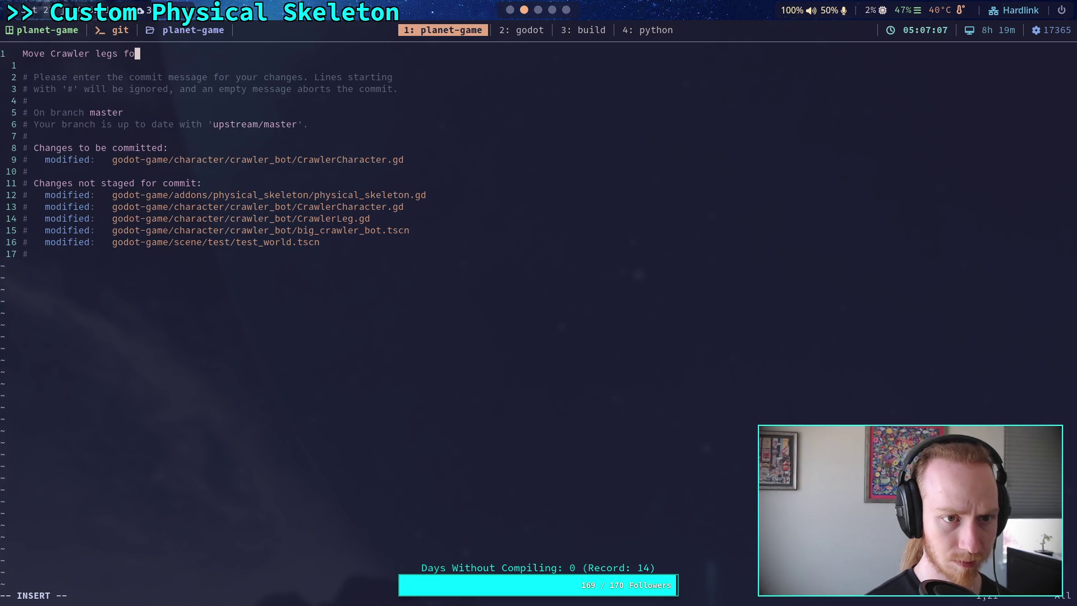
{"action": "type", "text": "o "}
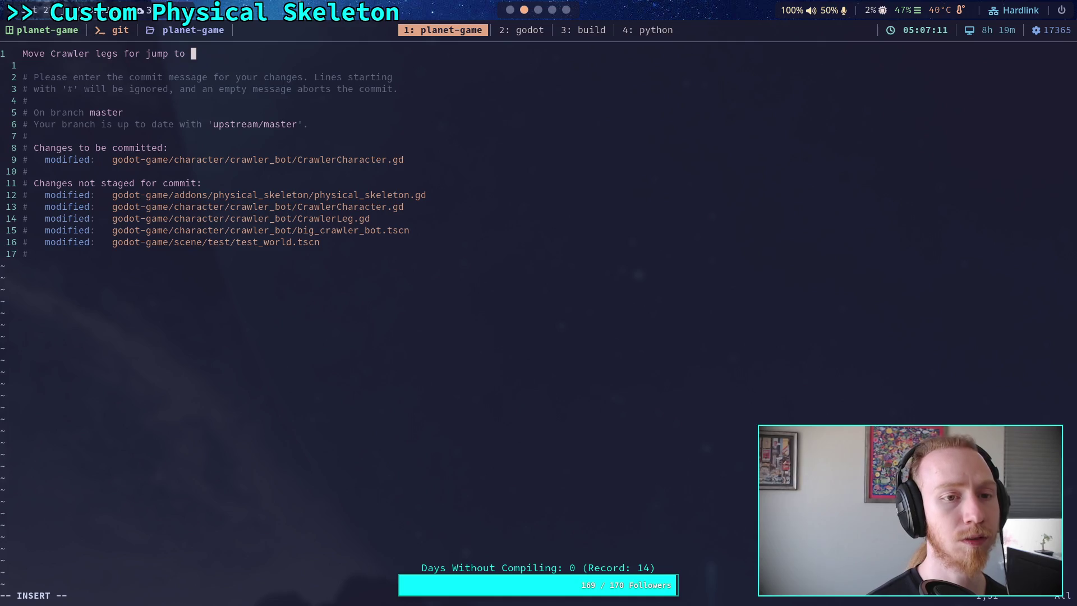
{"action": "type", "text": "leg parameter group"}
{"action": "key", "text": "Escape"}
{"action": "type", "text": ":wq"}
{"action": "key", "text": "Return"}
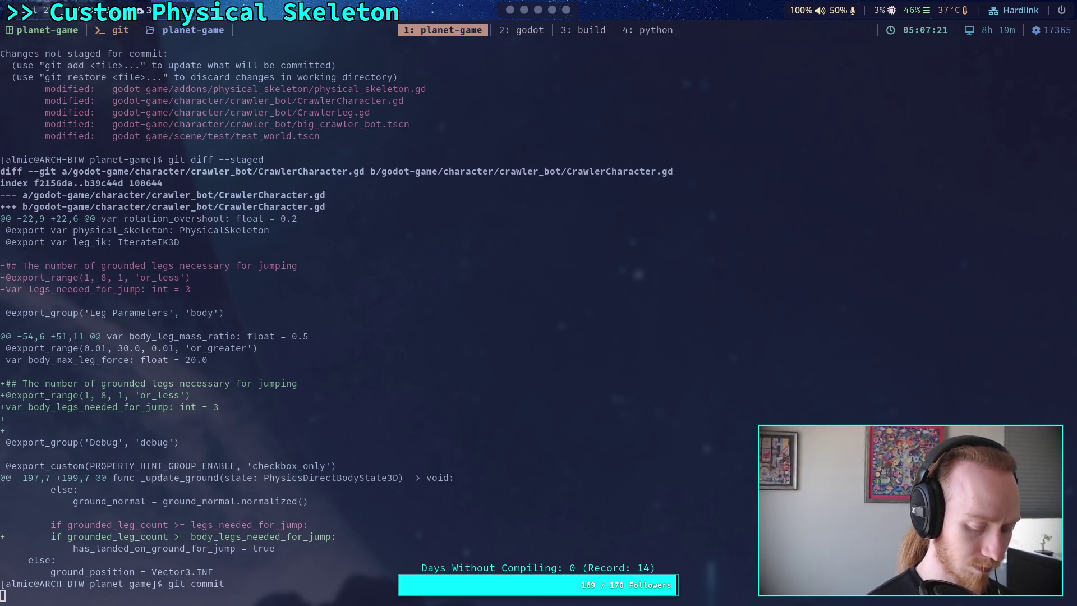
{"action": "type", "text": "git push"}
{"action": "key", "text": "Return"}
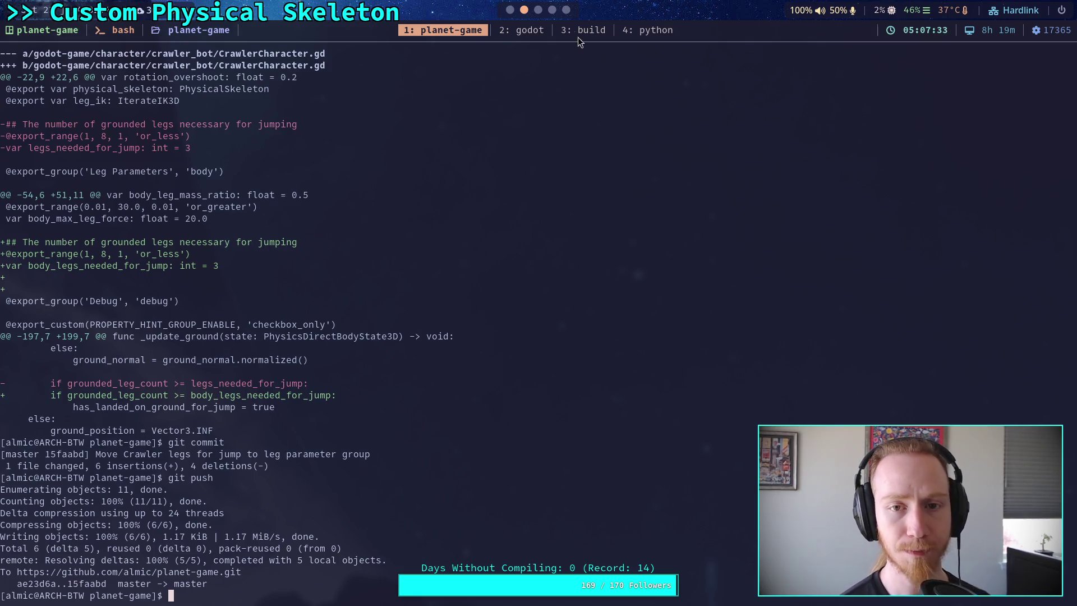
Run git diff to show the remaining uncommitted changes, then switch to the Crawler Bot plan note
{"action": "type", "text": "git diff"}
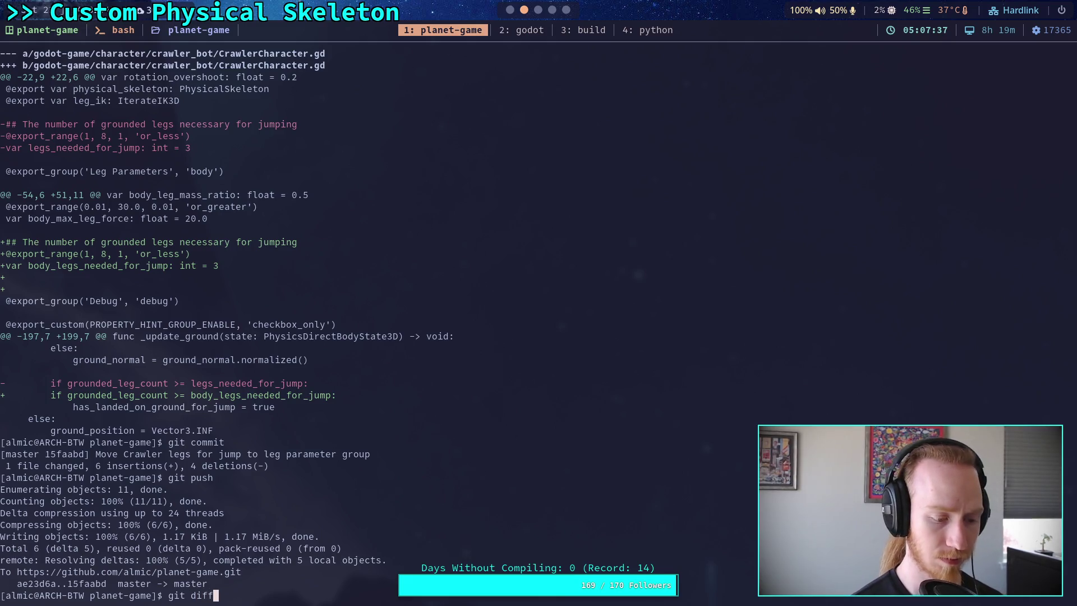
{"action": "key", "text": "Return"}
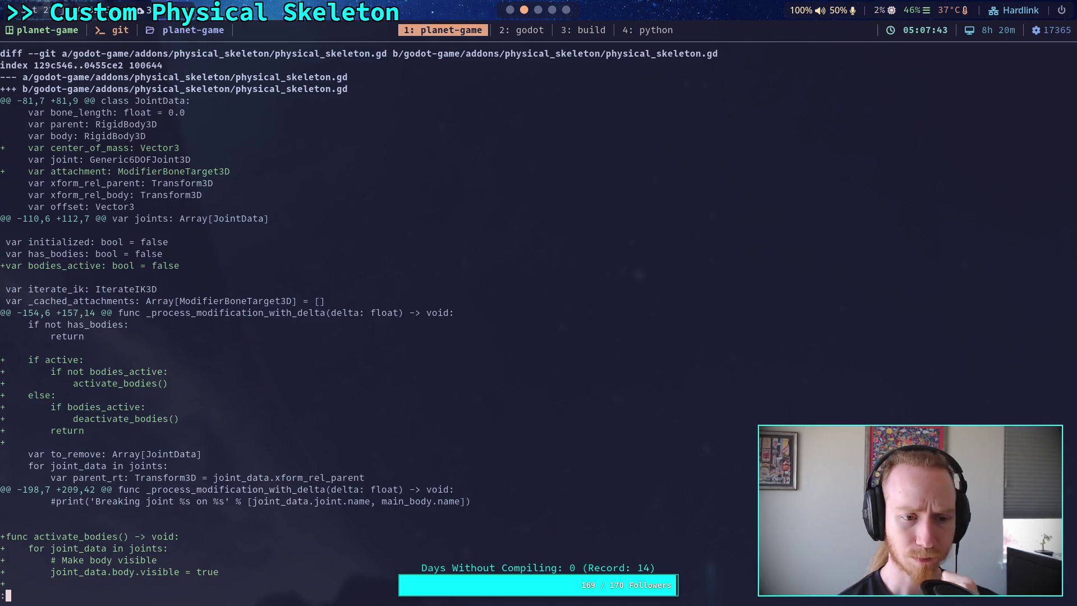
{"action": "key", "text": "super+3"}
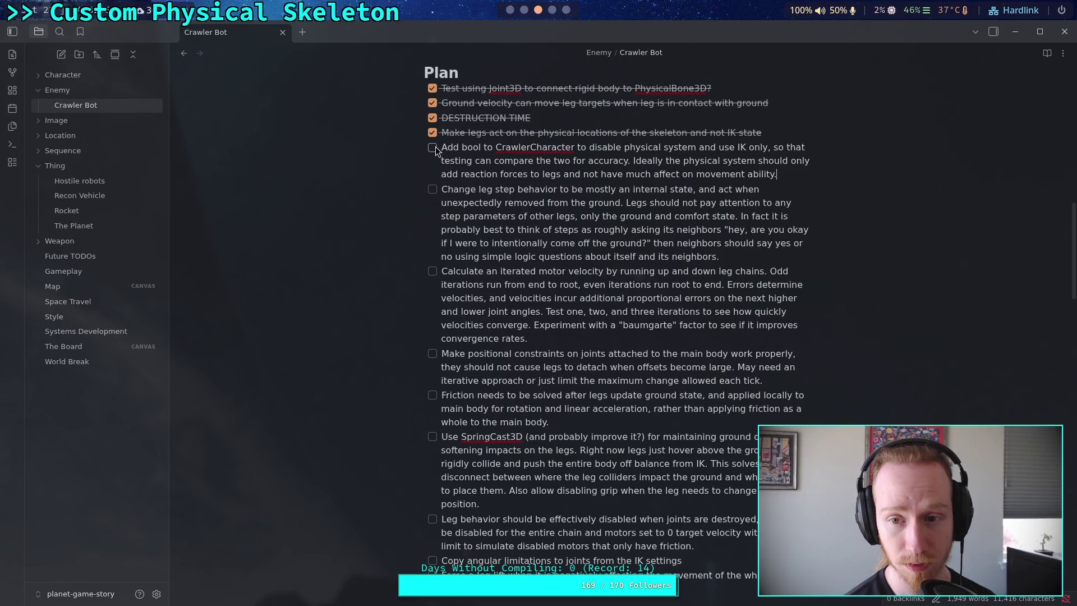
Tick 'Add bool to CrawlerCharacter' as done and move the Friction task below the completed tasks
{"action": "left_click", "coordinate": [433, 148]}
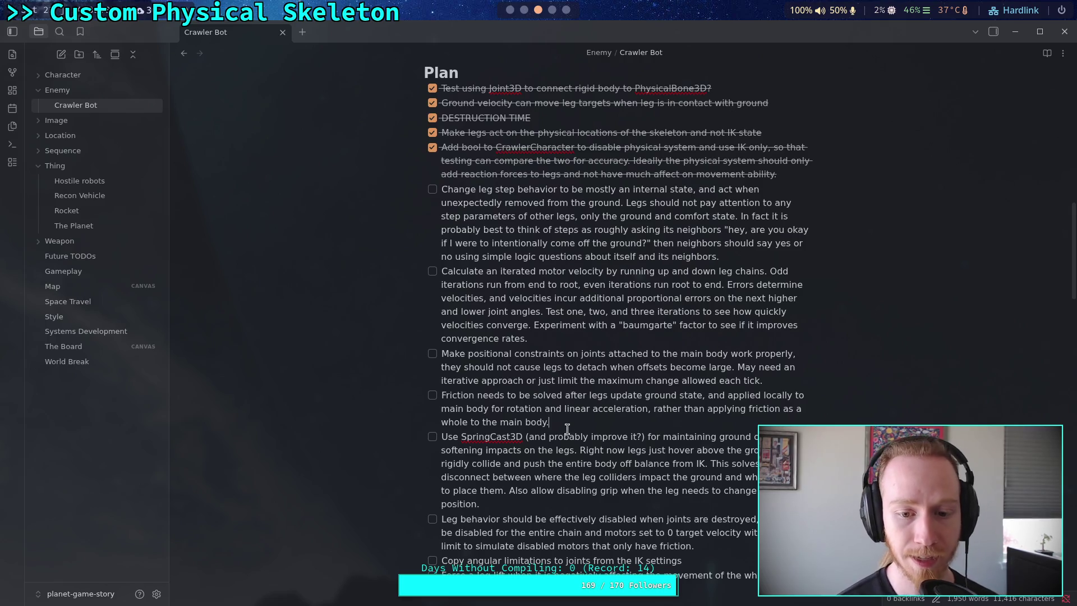
{"action": "triple_click", "coordinate": [413, 405]}
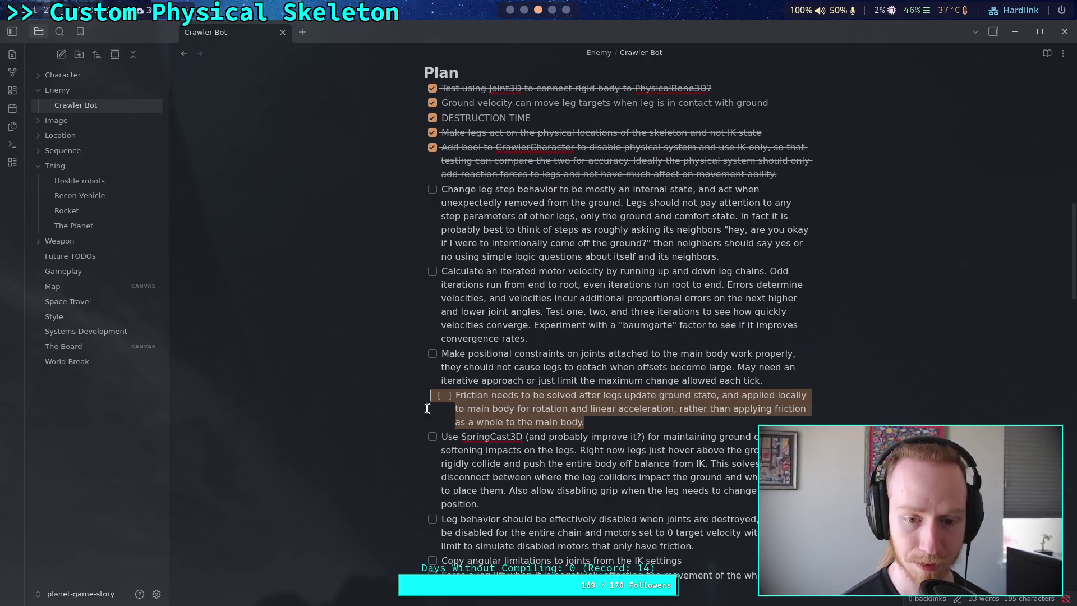
{"action": "key", "text": "BackSpace"}
{"action": "key", "text": "BackSpace"}
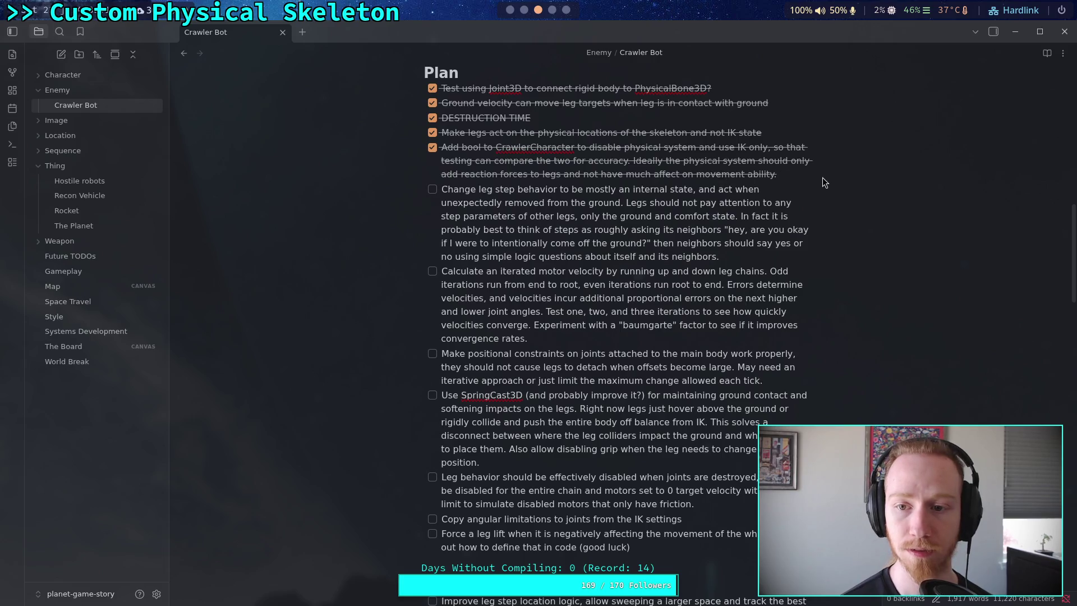
{"action": "left_click", "coordinate": [791, 180]}
{"action": "key", "text": "Return"}
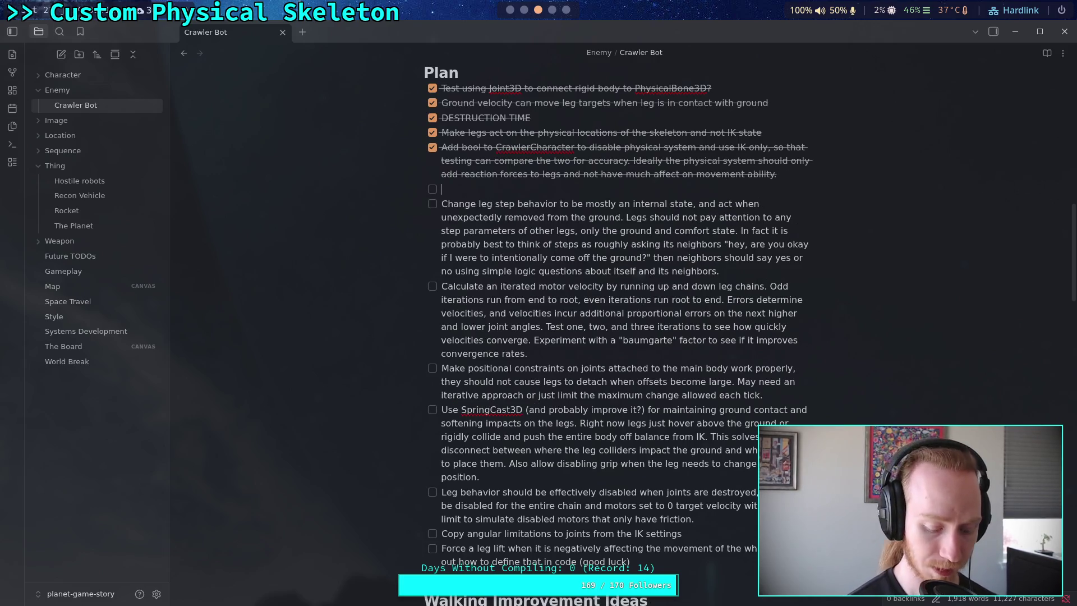
{"action": "type", "text": "Friction needs to be solved after legs update ground state, and applied locally to main body for rotation and linear acceleration, rather than applying friction as a whole to the main body."}
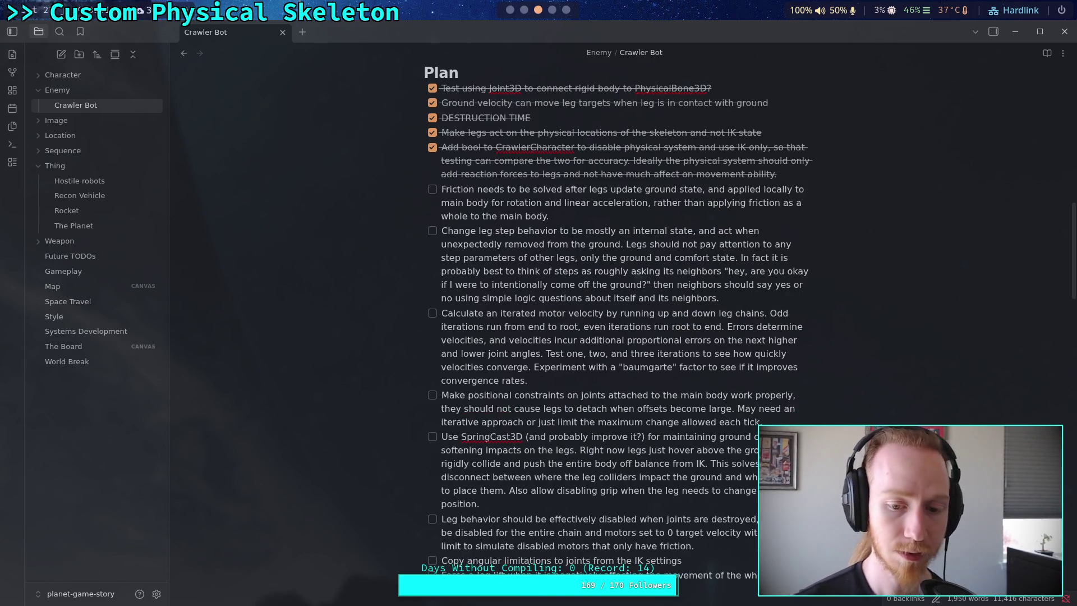
Move the SpringCast3D task directly below the Friction task
{"action": "left_click", "coordinate": [707, 340]}
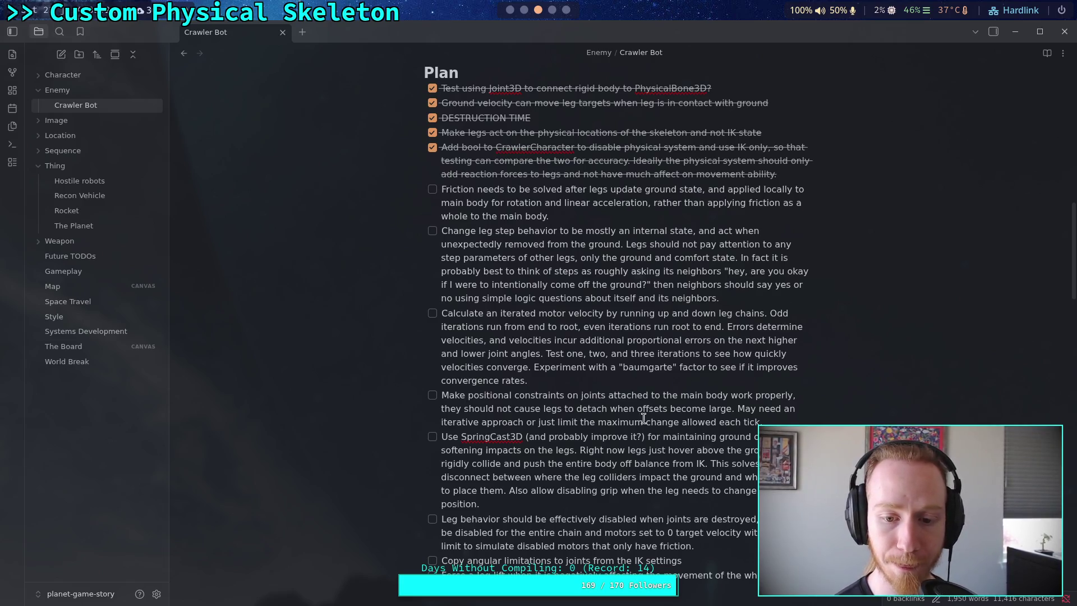
{"action": "left_click_drag", "start_coordinate": [497, 504], "coordinate": [389, 442]}
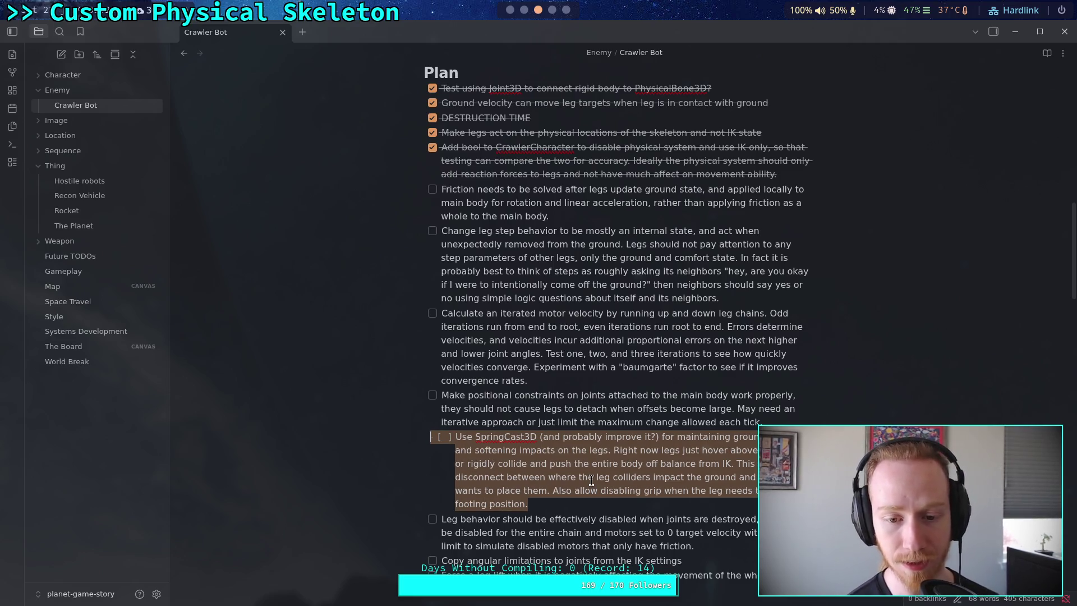
{"action": "key", "text": "ctrl+x"}
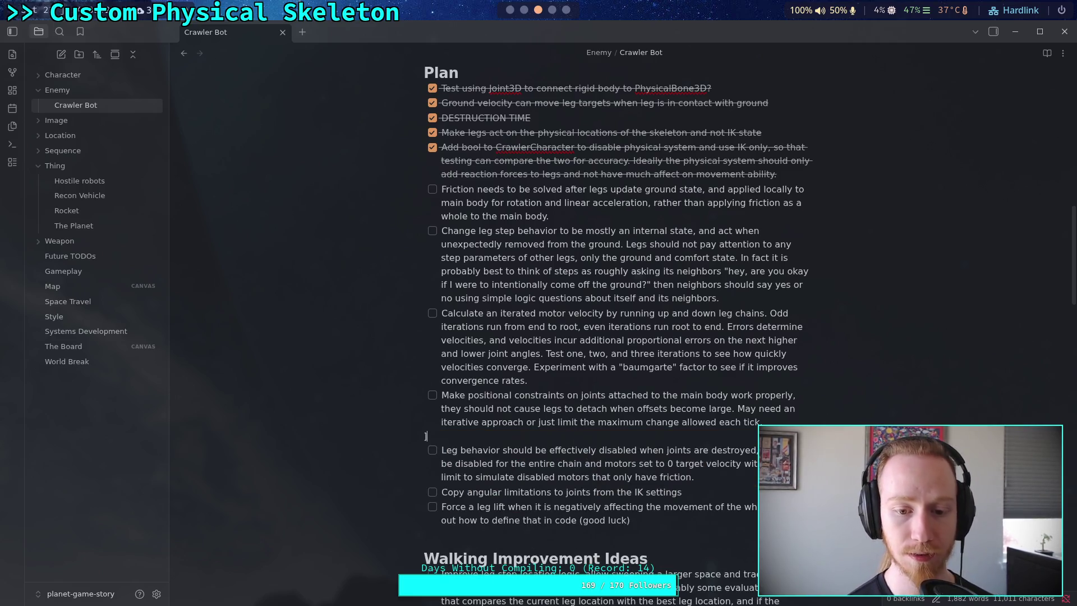
{"action": "key", "text": "BackSpace"}
{"action": "left_click", "coordinate": [586, 216]}
{"action": "key", "text": "Return"}
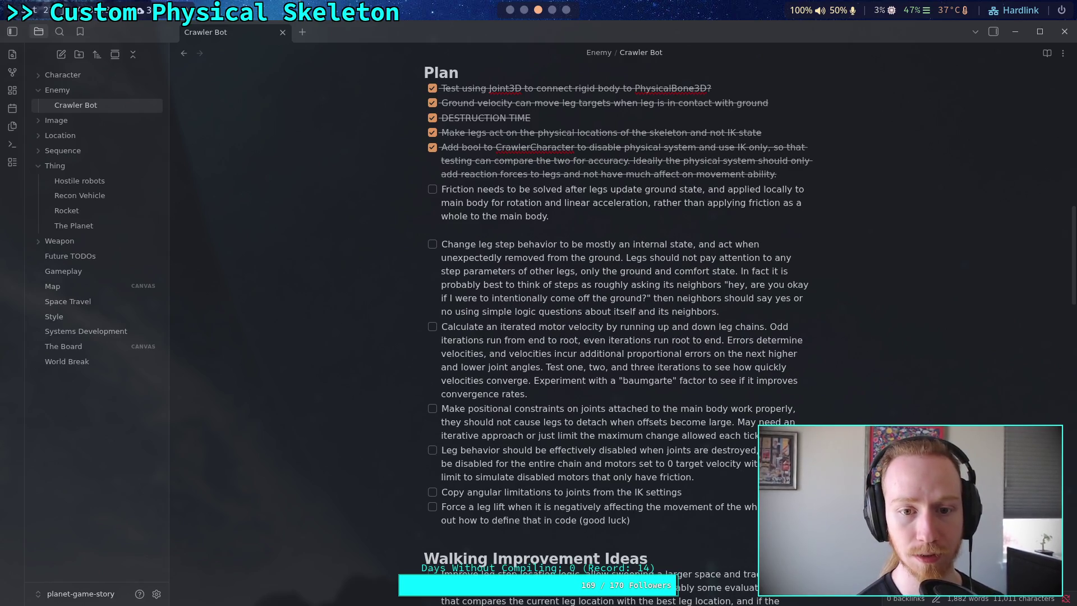
{"action": "key", "text": "ctrl+v"}
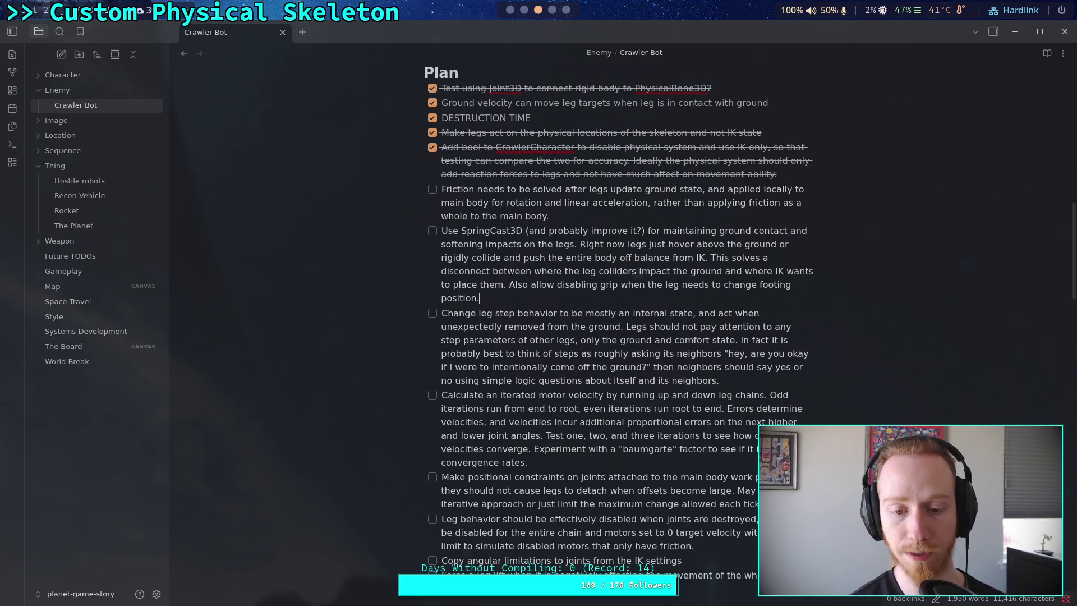
{"action": "left_click", "coordinate": [510, 10]}
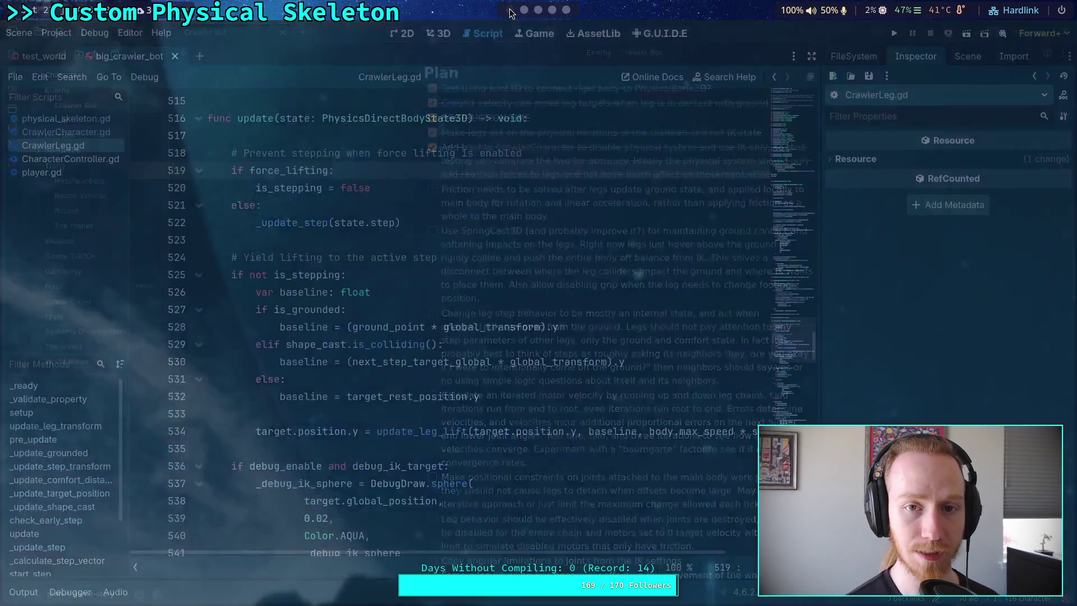
Return to the terminal and rerun git diff, scrolling into the CrawlerCharacter.gd changes
{"action": "left_click", "coordinate": [494, 228]}
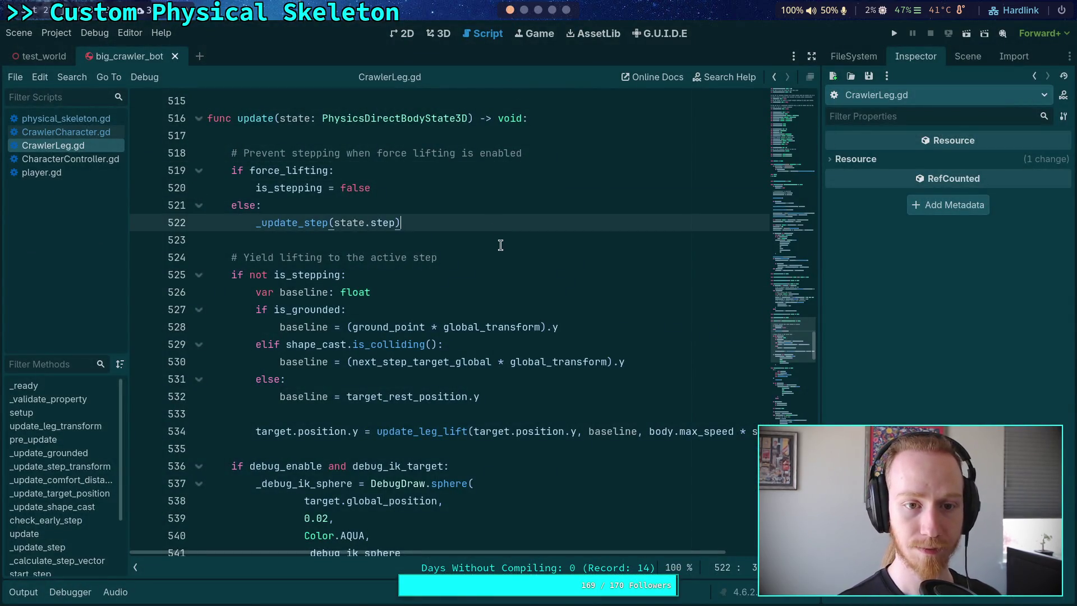
{"action": "left_click", "coordinate": [518, 14]}
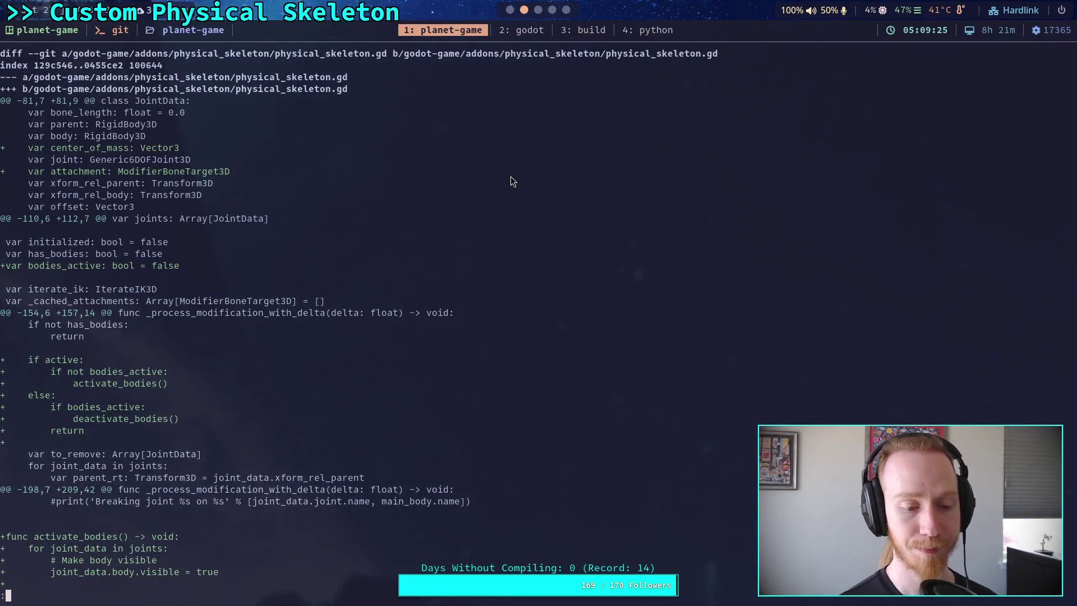
{"action": "key", "text": "q"}
{"action": "key", "text": "Up"}
{"action": "key", "text": "Return"}
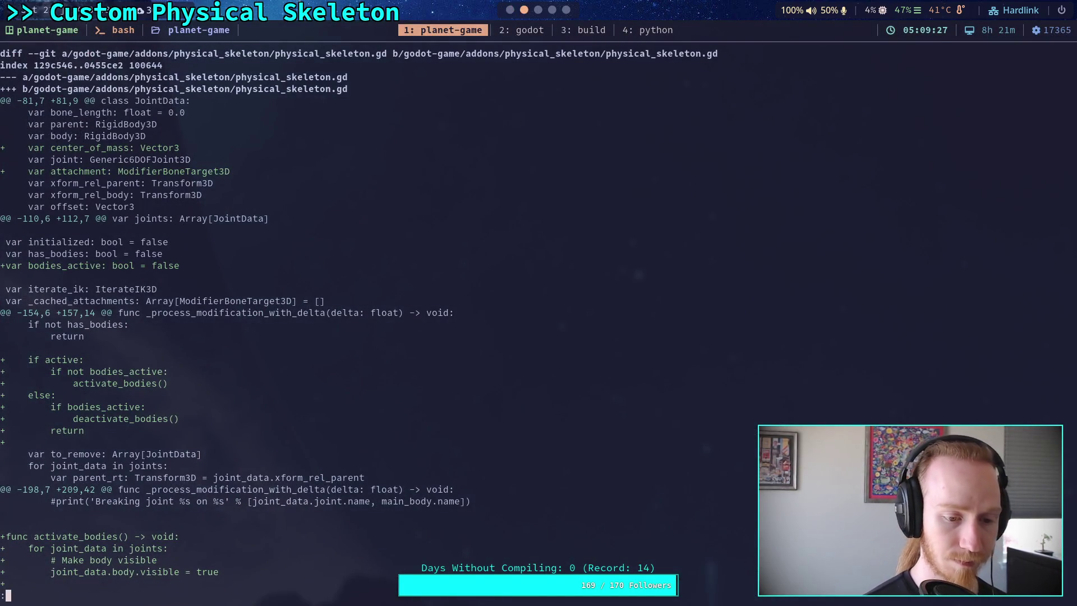
{"action": "scroll", "coordinate": [359, 325], "scroll_direction": "down", "scroll_amount": 5}
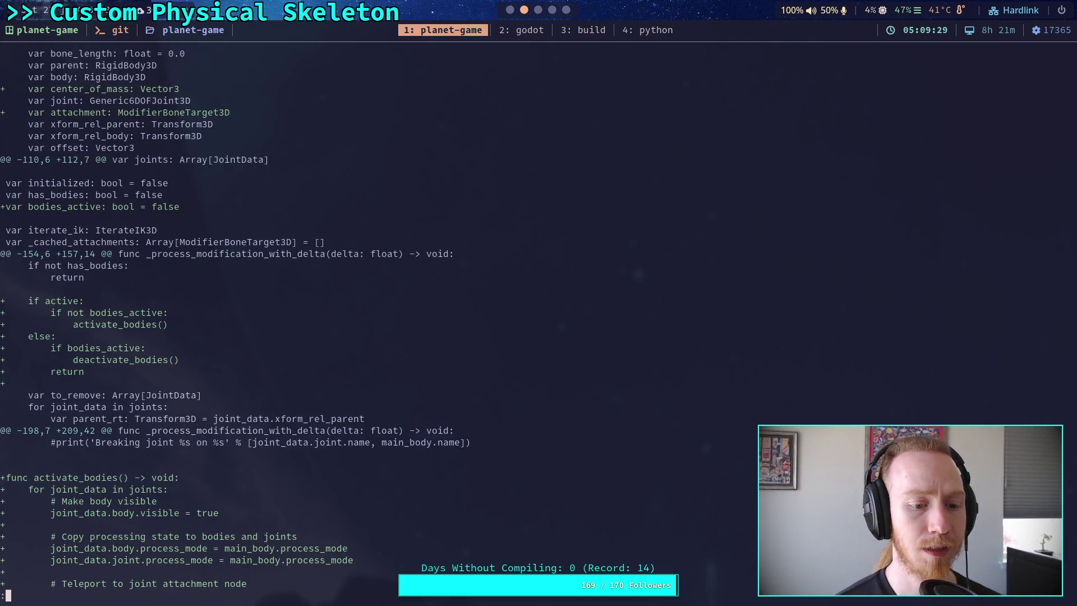
{"action": "scroll", "coordinate": [359, 326], "scroll_direction": "down", "scroll_amount": 6}
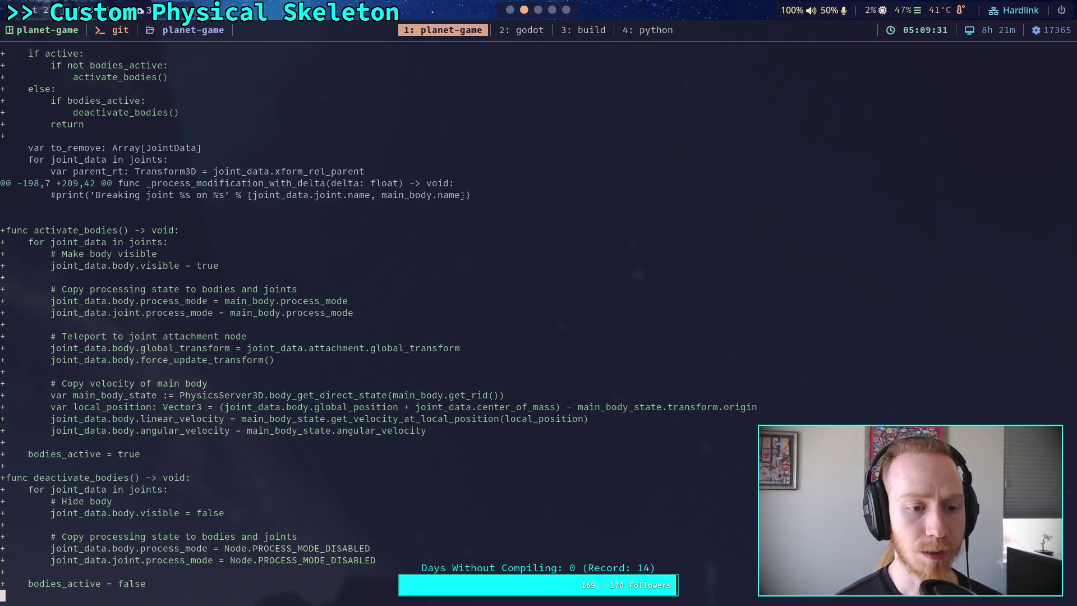
{"action": "scroll", "coordinate": [359, 326], "scroll_direction": "down", "scroll_amount": 13}
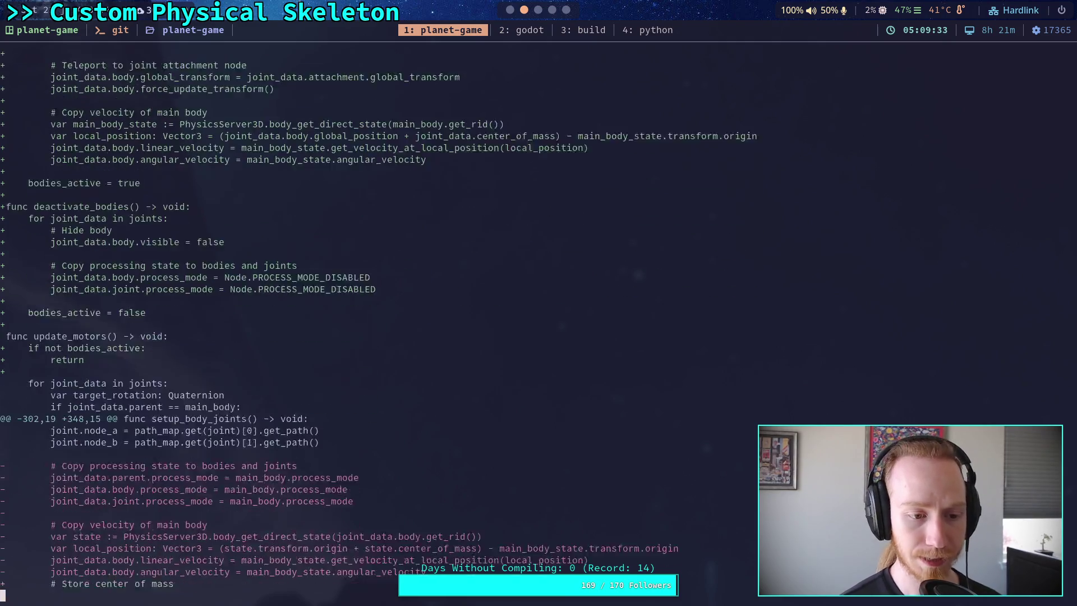
{"action": "scroll", "coordinate": [359, 326], "scroll_direction": "down", "scroll_amount": 6}
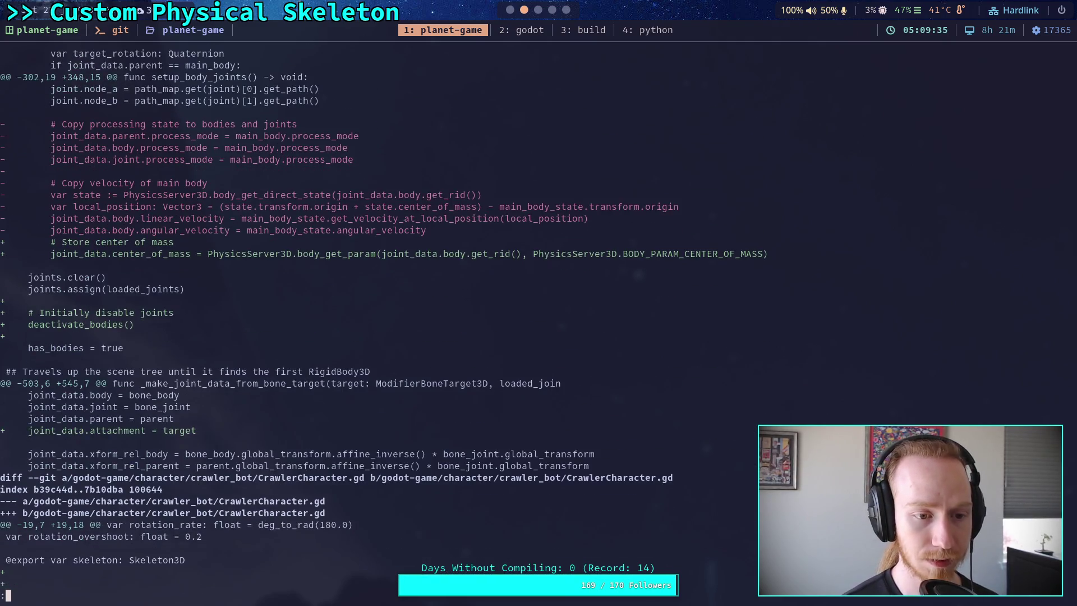
{"action": "scroll", "coordinate": [359, 325], "scroll_direction": "down", "scroll_amount": 5}
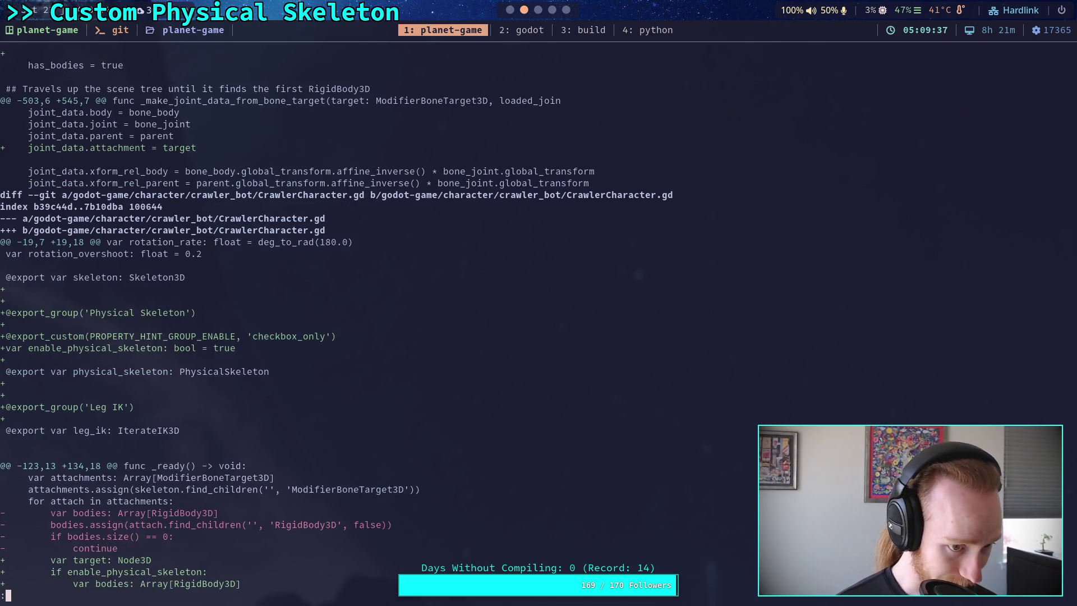
{"action": "scroll", "coordinate": [359, 325], "scroll_direction": "down", "scroll_amount": 5}
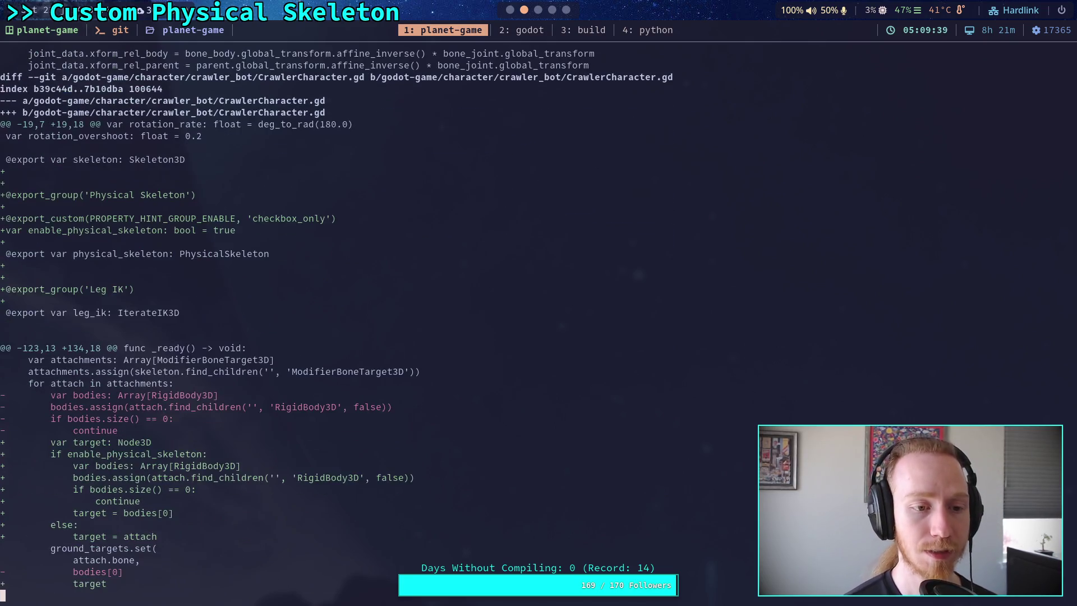
Read the physical_skeleton.active toggle in _ready() and scroll through the remaining diff, including Crawler Bot.md
{"action": "key", "text": "Down"}
{"action": "key", "text": "Down"}
{"action": "key", "text": "Down"}
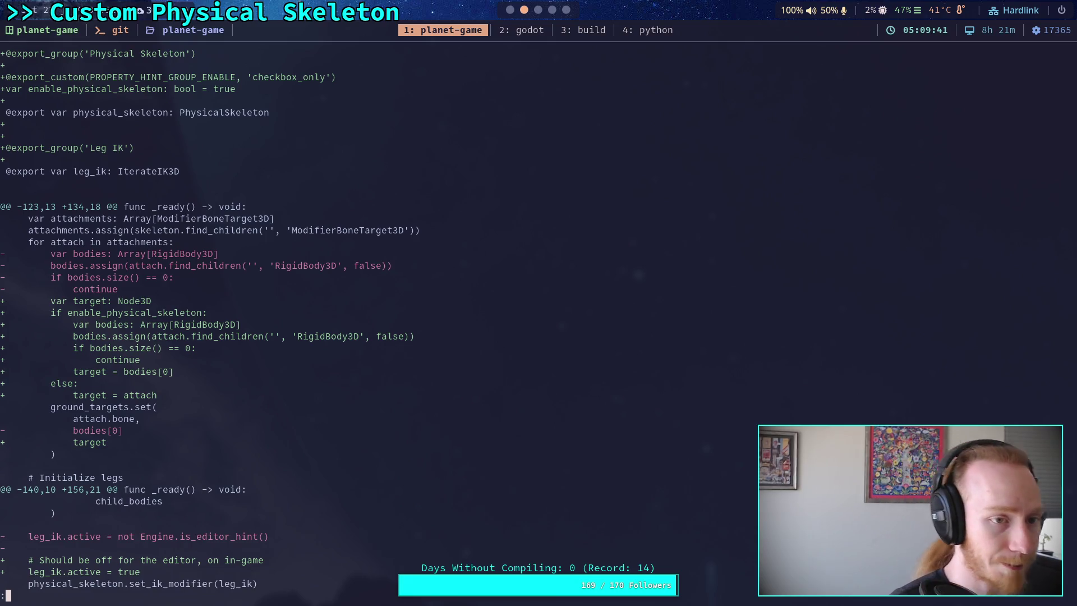
{"action": "key", "text": "Down"}
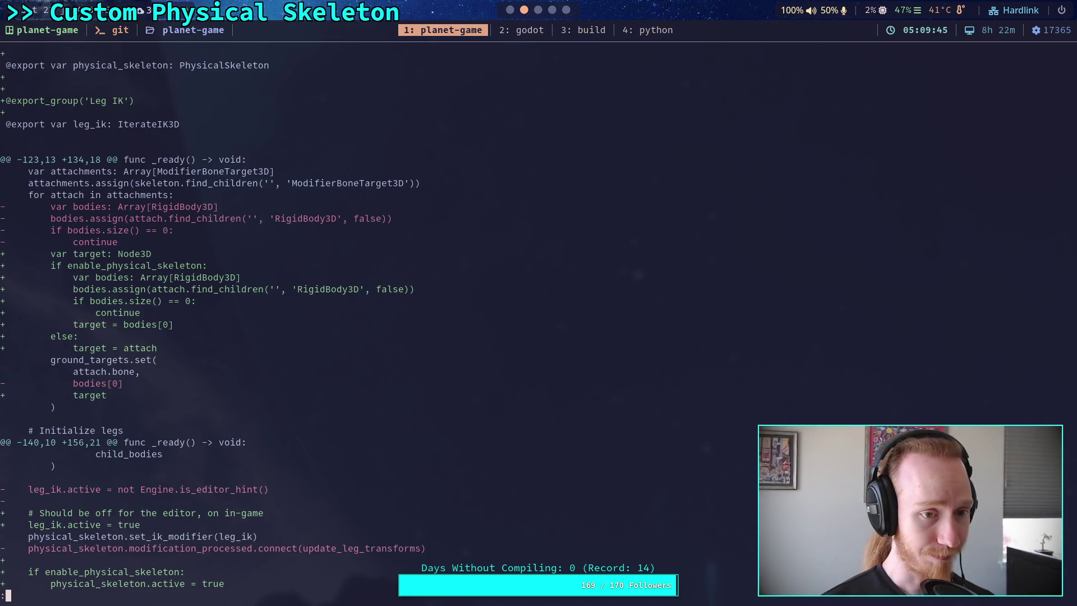
{"action": "key", "text": "Down"}
{"action": "key", "text": "Down"}
{"action": "key", "text": "Down"}
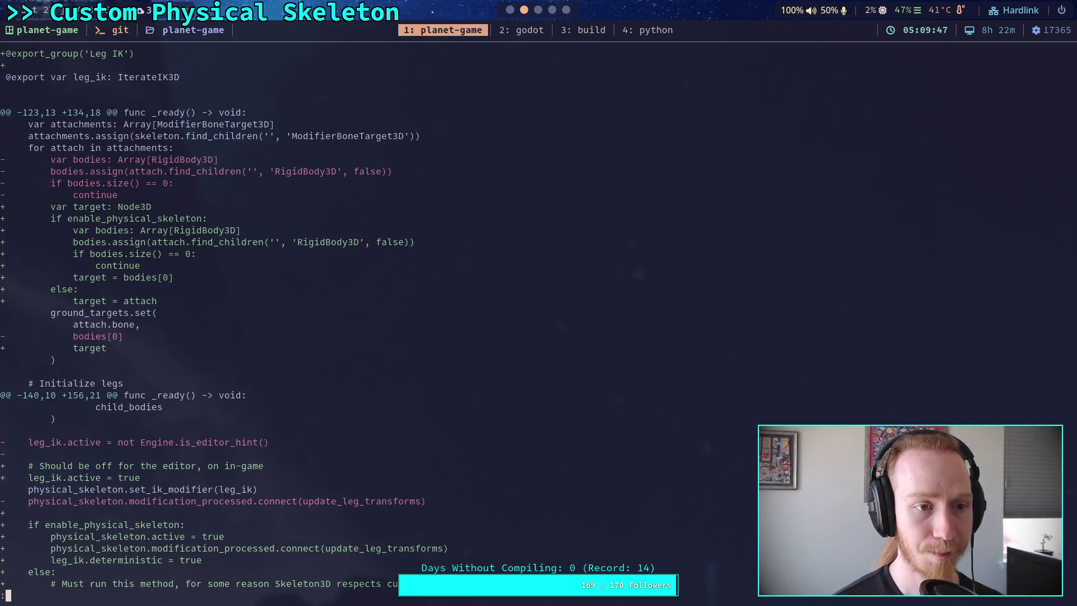
{"action": "key", "text": "Down"}
{"action": "scroll", "coordinate": [538, 320], "scroll_direction": "down", "scroll_amount": 4}
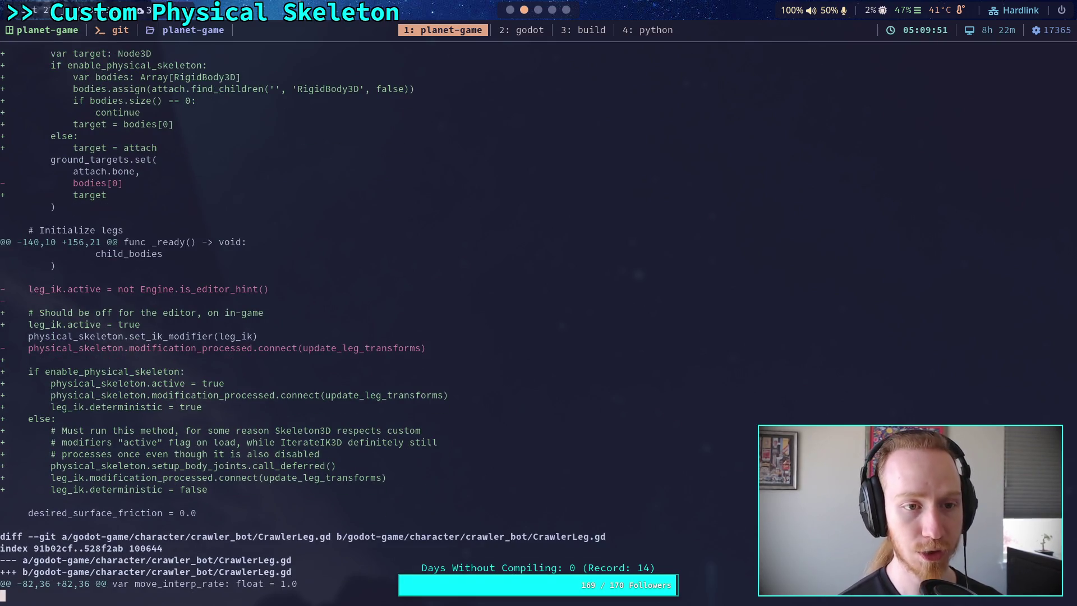
{"action": "scroll", "coordinate": [539, 320], "scroll_direction": "up", "scroll_amount": 3}
{"action": "scroll", "coordinate": [539, 320], "scroll_direction": "down", "scroll_amount": 3}
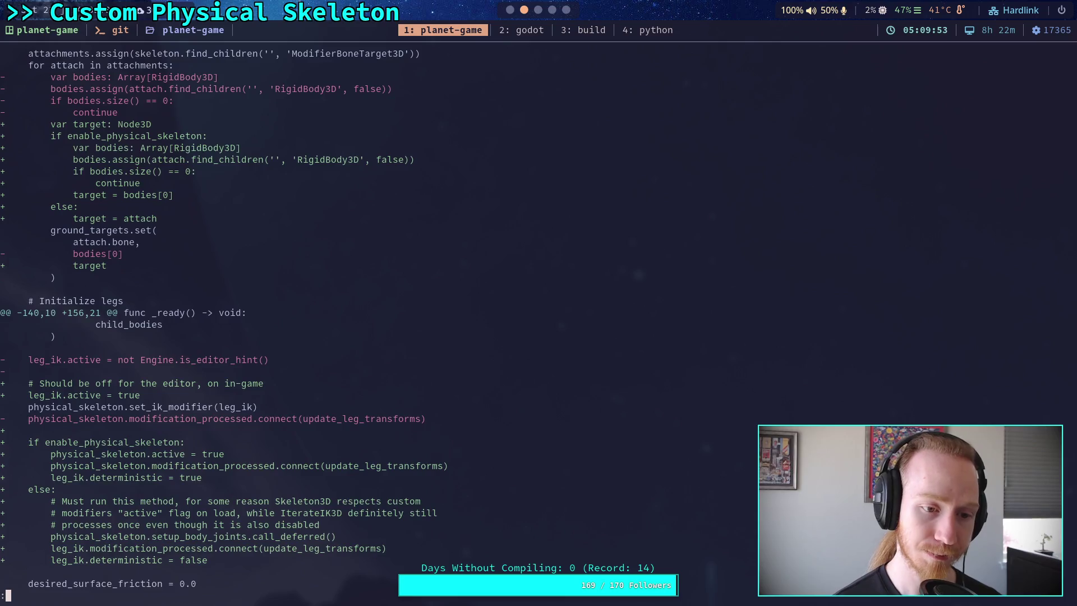
{"action": "scroll", "coordinate": [539, 320], "scroll_direction": "down", "scroll_amount": 3}
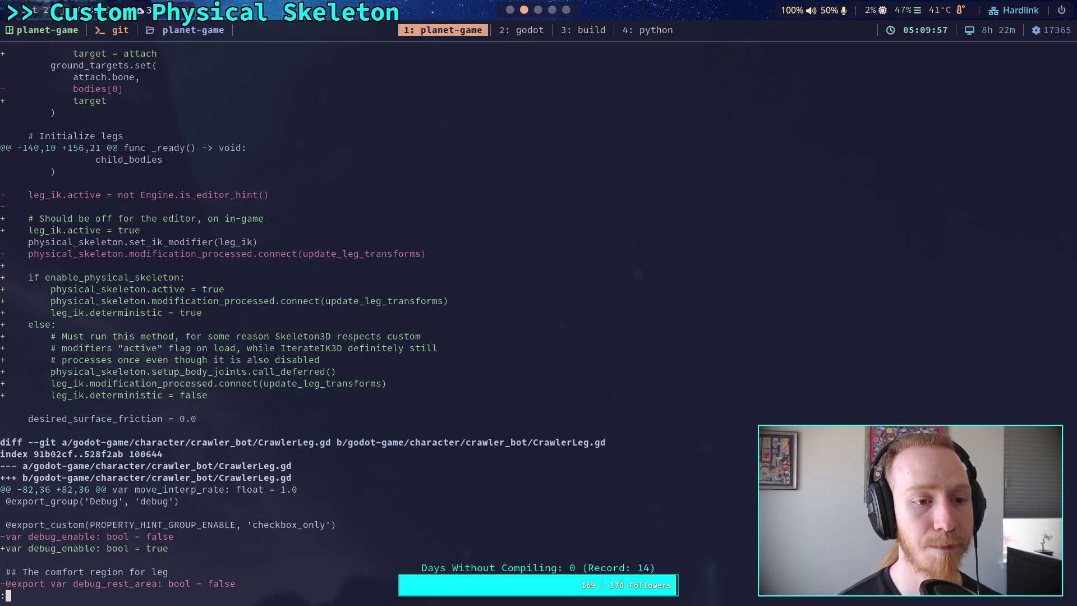
{"action": "scroll", "coordinate": [539, 320], "scroll_direction": "down", "scroll_amount": 8}
{"action": "scroll", "coordinate": [538, 319], "scroll_direction": "down", "scroll_amount": 10}
{"action": "scroll", "coordinate": [342, 318], "scroll_direction": "up", "scroll_amount": 5}
{"action": "scroll", "coordinate": [342, 318], "scroll_direction": "up", "scroll_amount": 1}
{"action": "scroll", "coordinate": [342, 318], "scroll_direction": "down", "scroll_amount": 9}
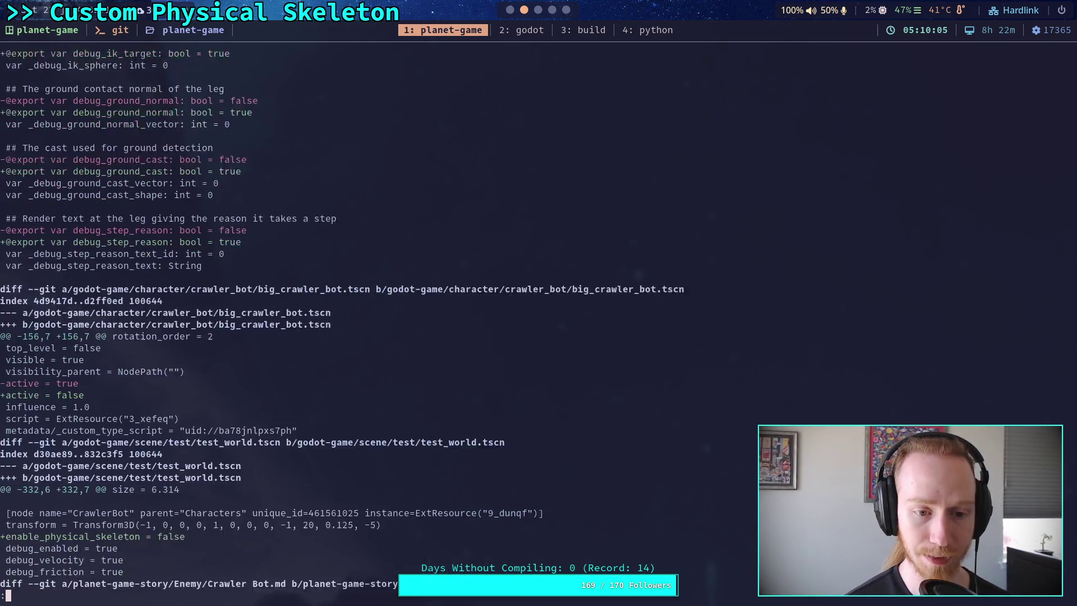
{"action": "scroll", "coordinate": [342, 318], "scroll_direction": "down", "scroll_amount": 1}
{"action": "scroll", "coordinate": [342, 318], "scroll_direction": "down", "scroll_amount": 3}
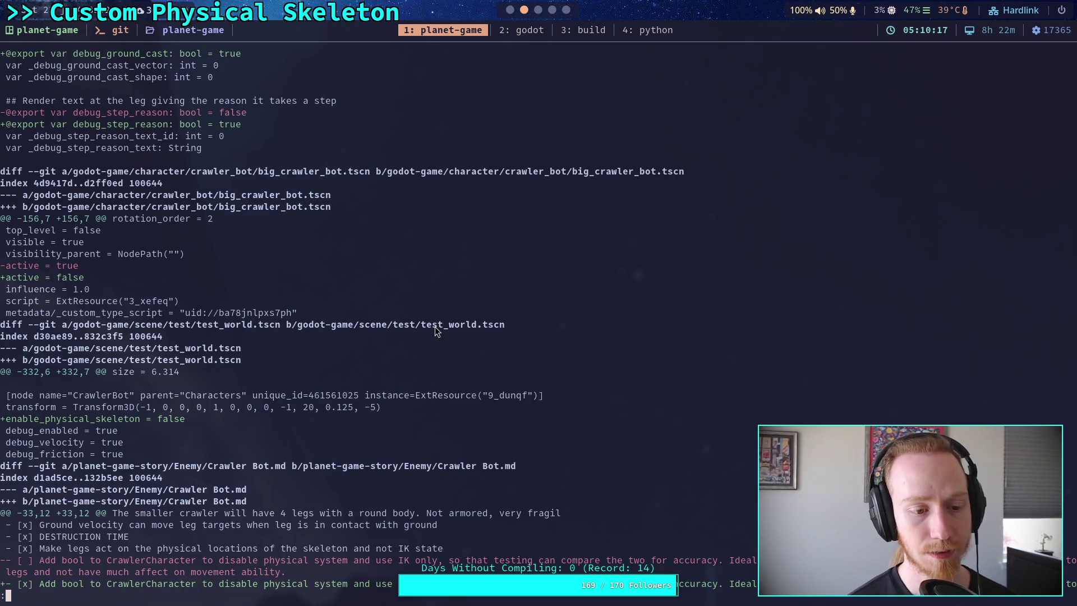
{"action": "scroll", "coordinate": [538, 318], "scroll_direction": "down", "scroll_amount": 3}
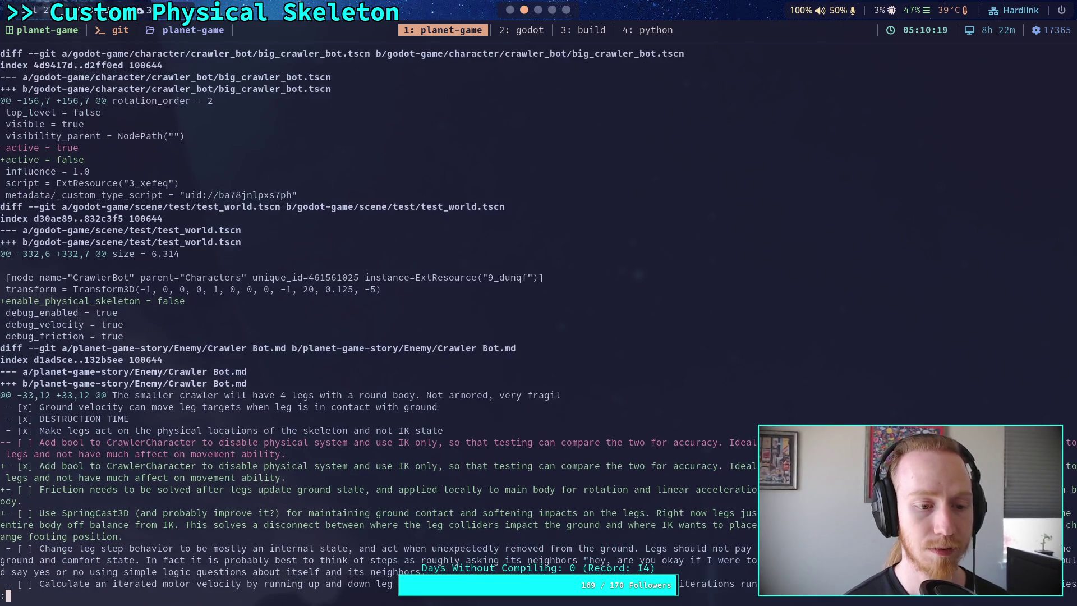
{"action": "scroll", "coordinate": [539, 319], "scroll_direction": "down", "scroll_amount": 4}
{"action": "scroll", "coordinate": [538, 319], "scroll_direction": "down", "scroll_amount": 1}
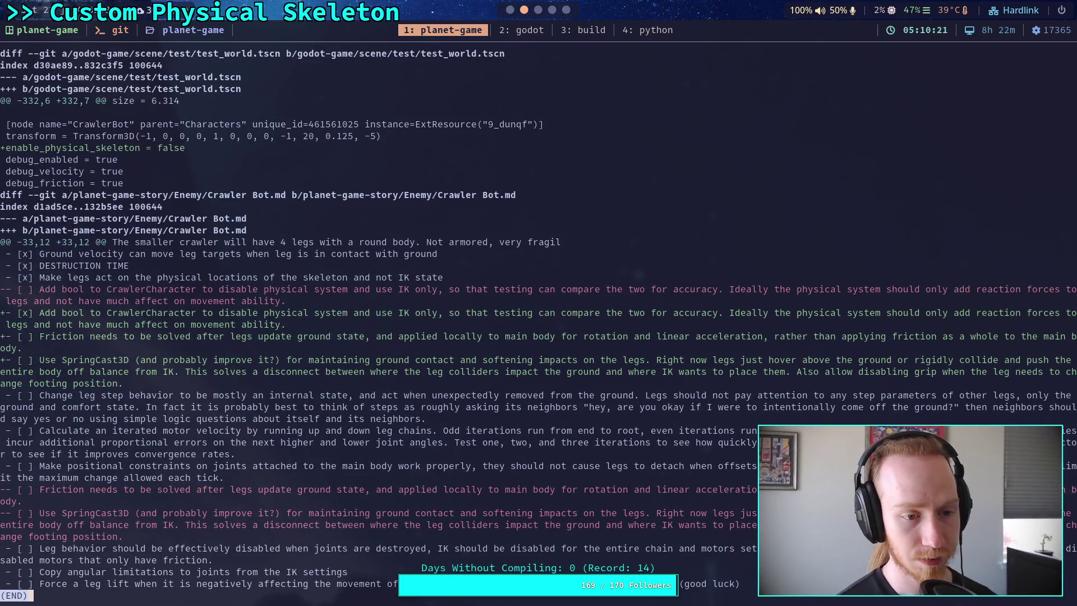
{"action": "scroll", "coordinate": [539, 318], "scroll_direction": "up", "scroll_amount": 7}
{"action": "scroll", "coordinate": [538, 319], "scroll_direction": "up", "scroll_amount": 12}
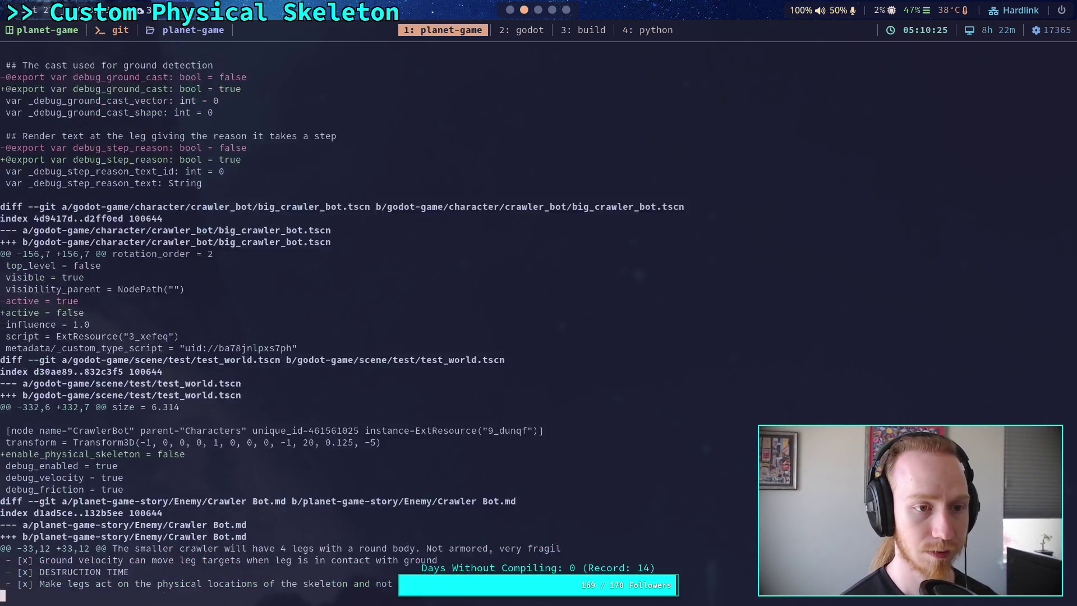
{"action": "scroll", "coordinate": [538, 318], "scroll_direction": "up", "scroll_amount": 13}
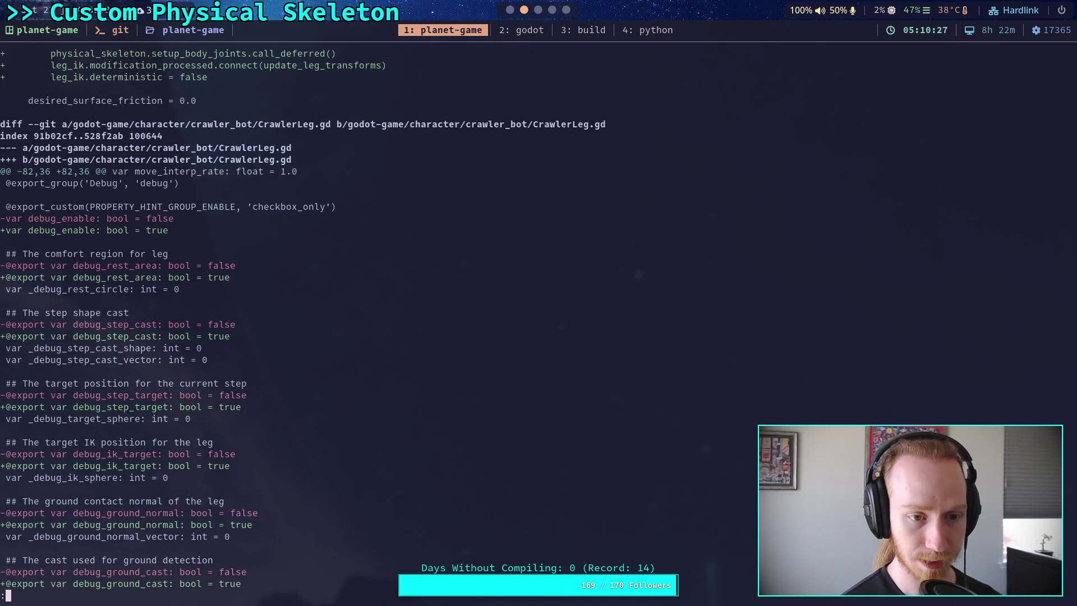
{"action": "scroll", "coordinate": [539, 319], "scroll_direction": "up", "scroll_amount": 2}
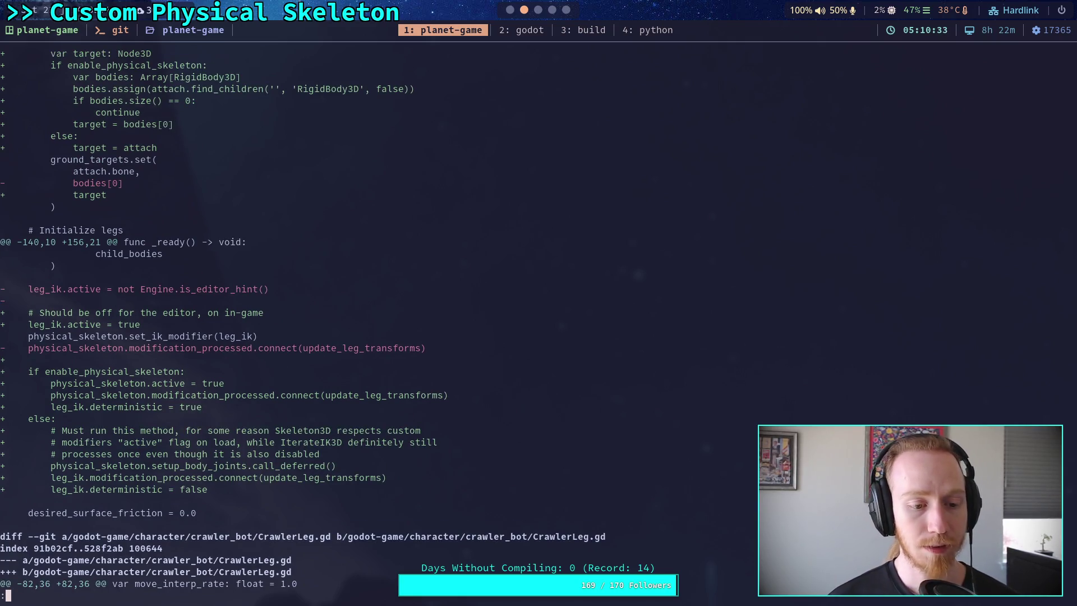
In CrawlerCharacter.gd, start a NOTE below line 165: deterministic just copies joint positions into the working chain state
{"action": "key", "text": "super+1"}
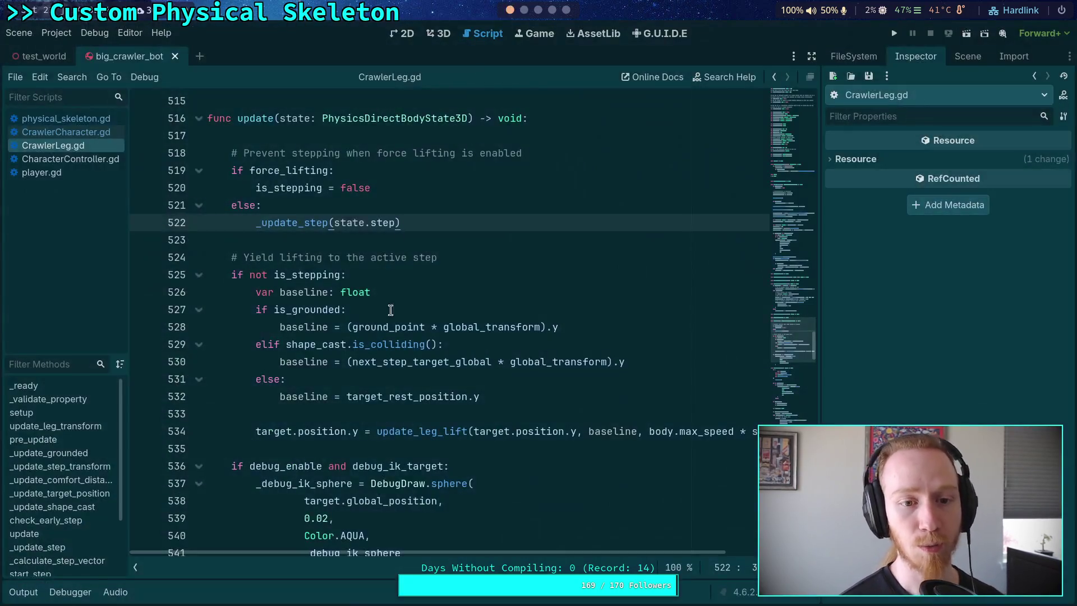
{"action": "key", "text": "alt+Left"}
{"action": "key", "text": "alt+Left"}
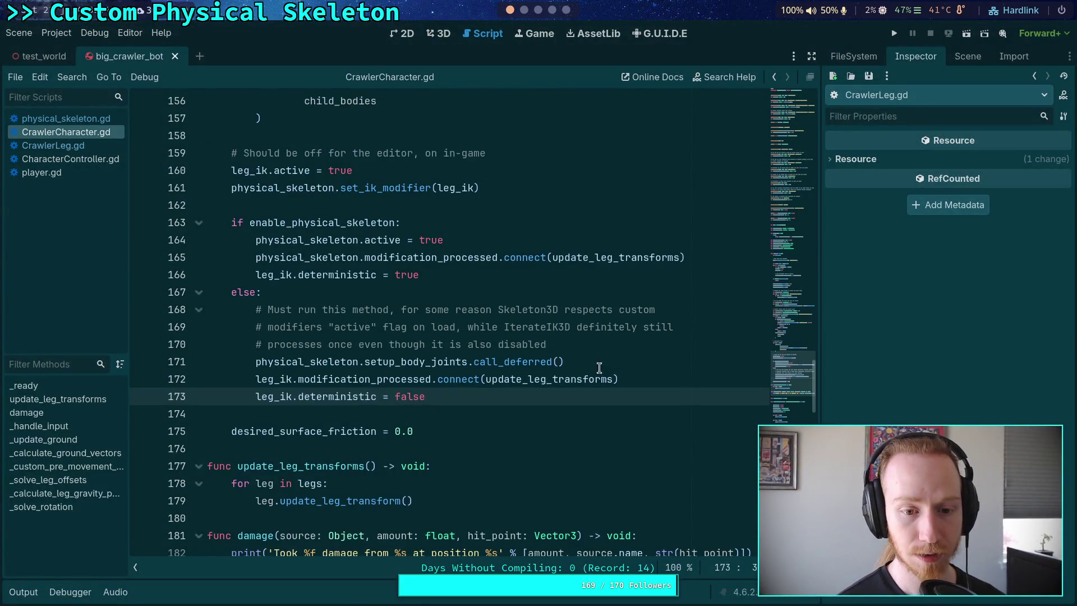
{"action": "left_click", "coordinate": [696, 254]}
{"action": "key", "text": "Return"}
{"action": "type", "text": "# NOTE: determinist"}
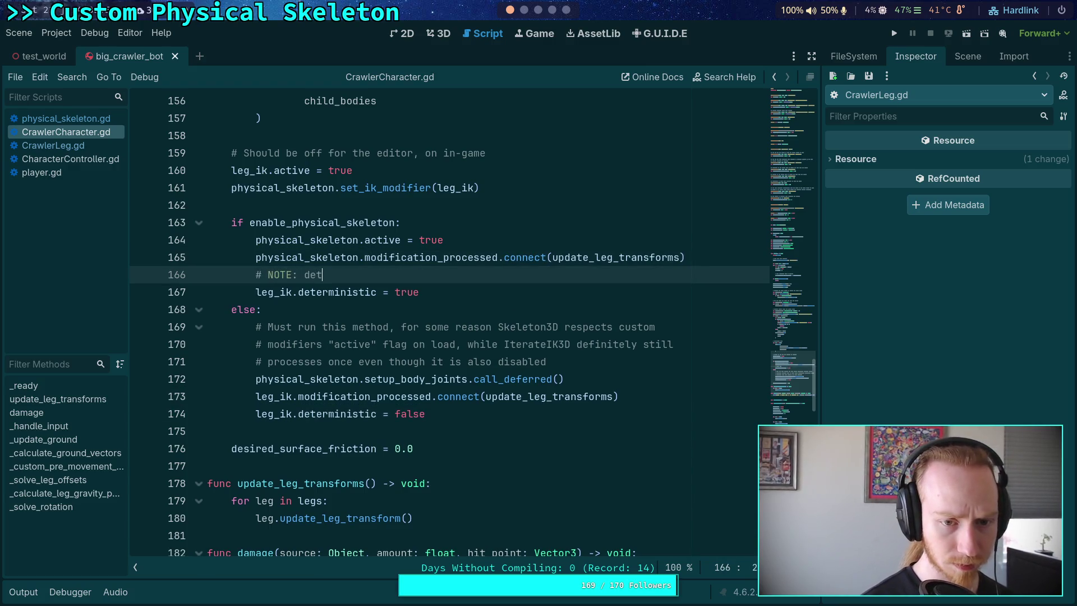
{"action": "type", "text": "ic "}
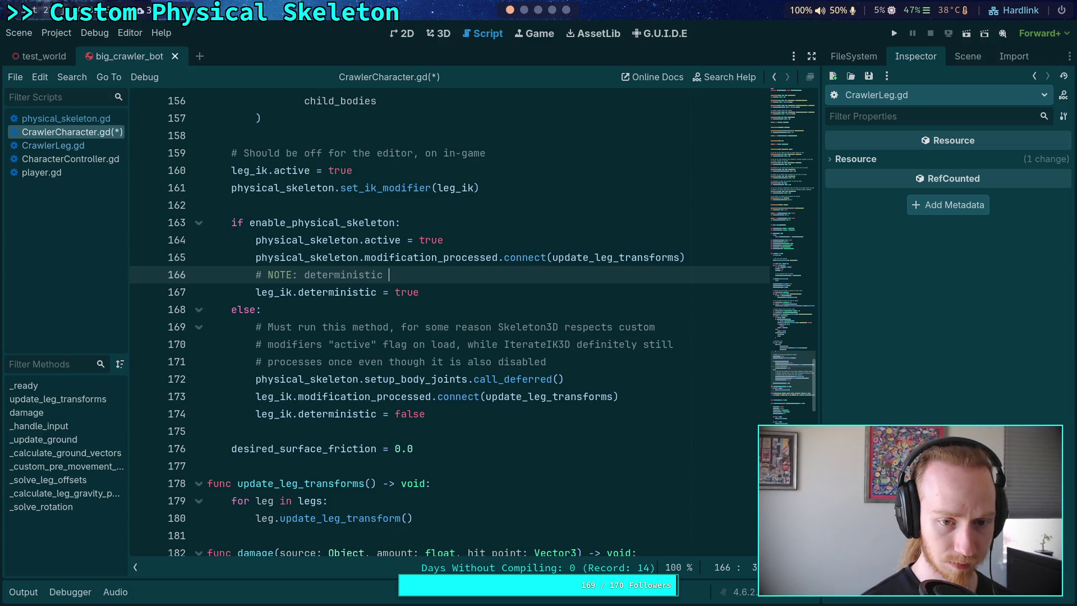
{"action": "type", "text": "has the e"}
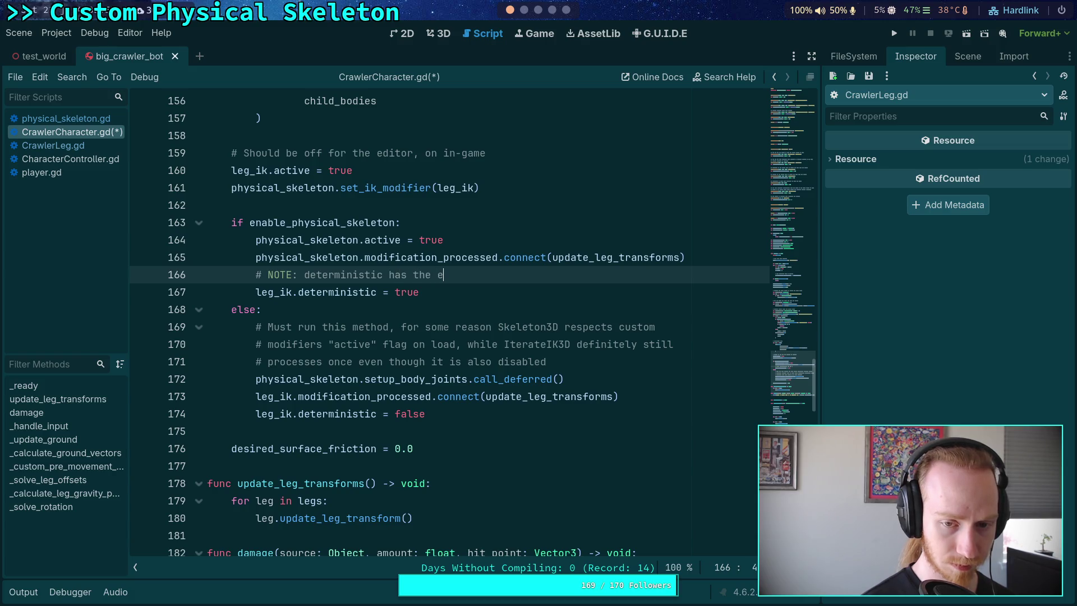
{"action": "type", "text": "ffect of just po"}
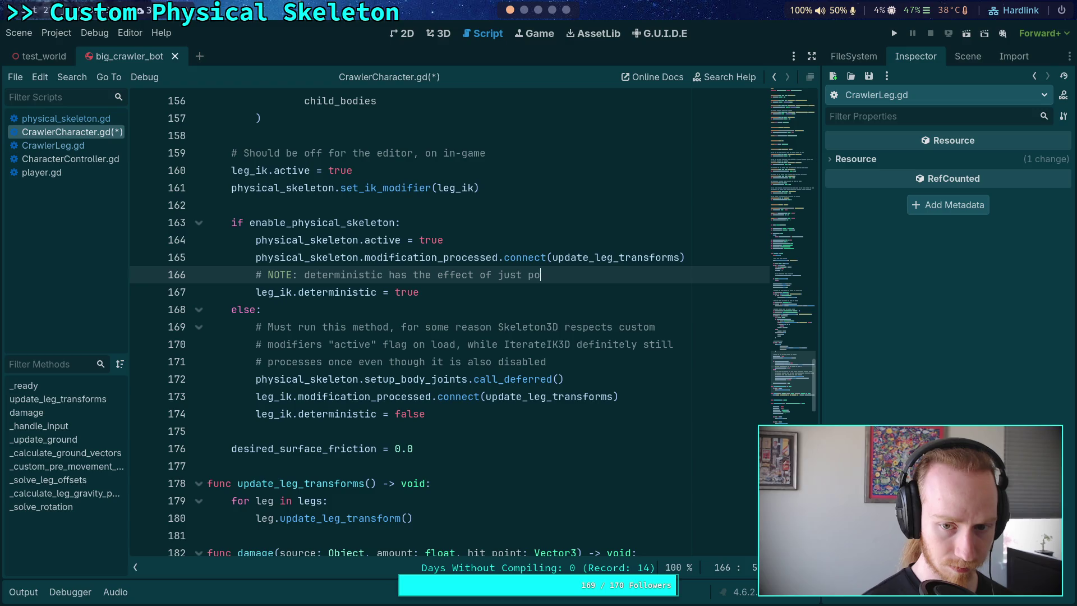
{"action": "key", "text": "BackSpace"}
{"action": "type", "text": "copying "}
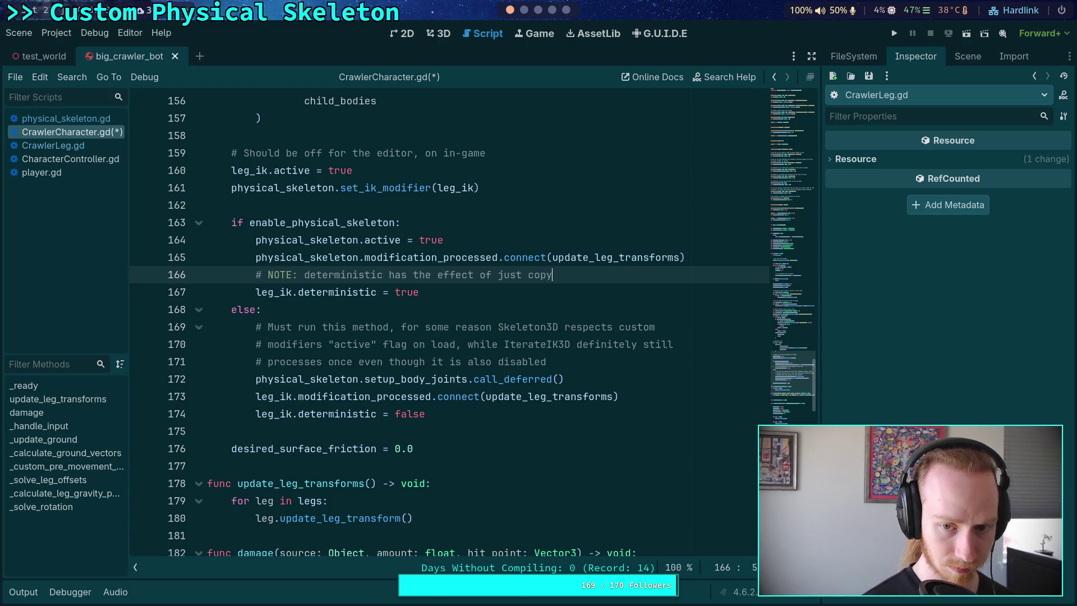
{"action": "type", "text": "the joint "}
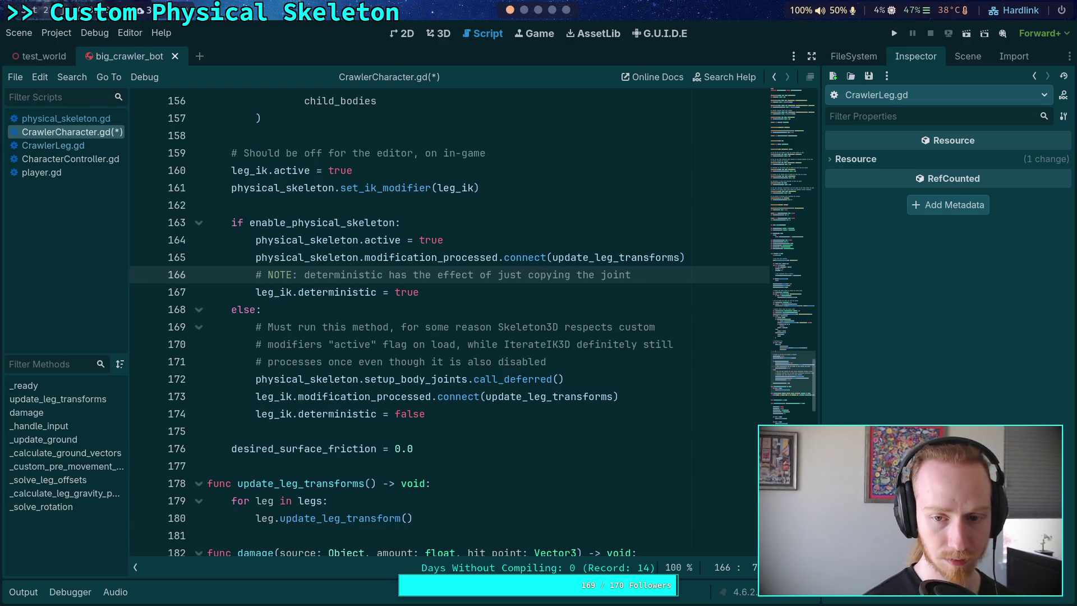
{"action": "type", "text": "positions"}
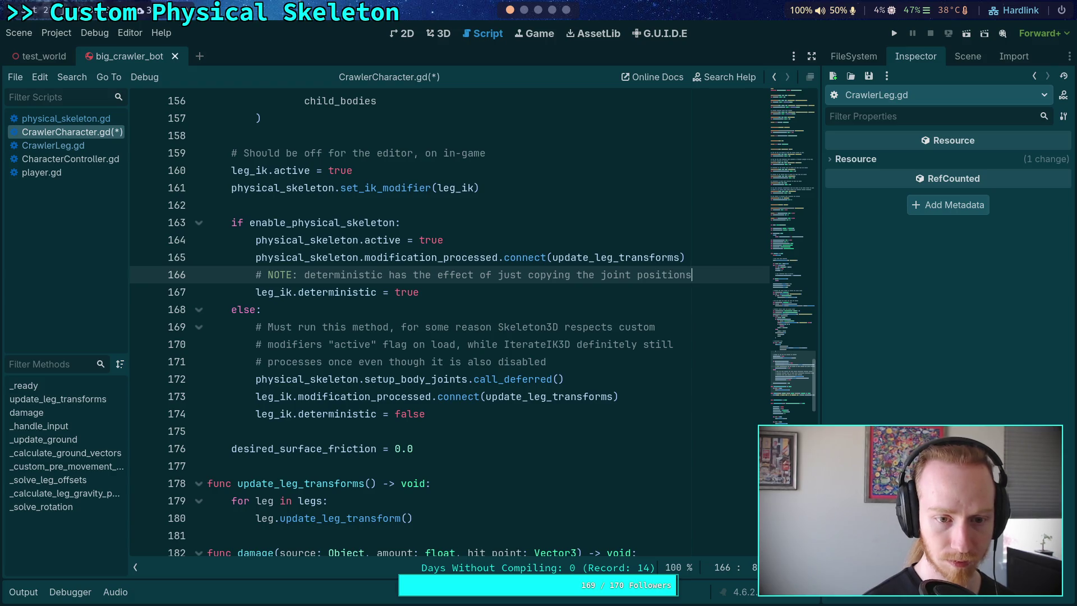
{"action": "key", "text": "Return"}
{"action": "type", "text": "into"}
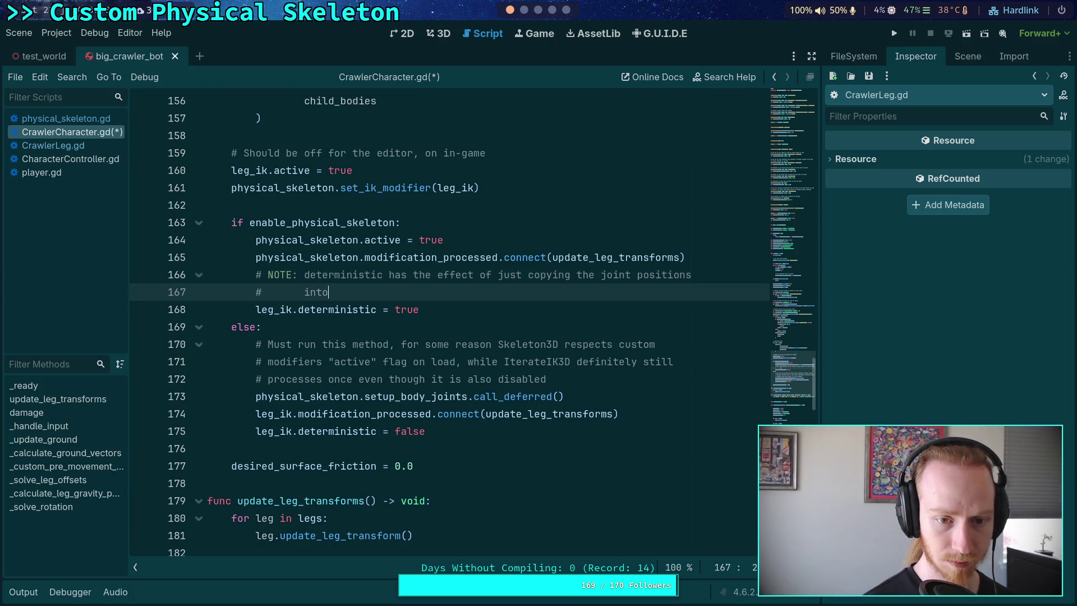
{"action": "type", "text": " the working "}
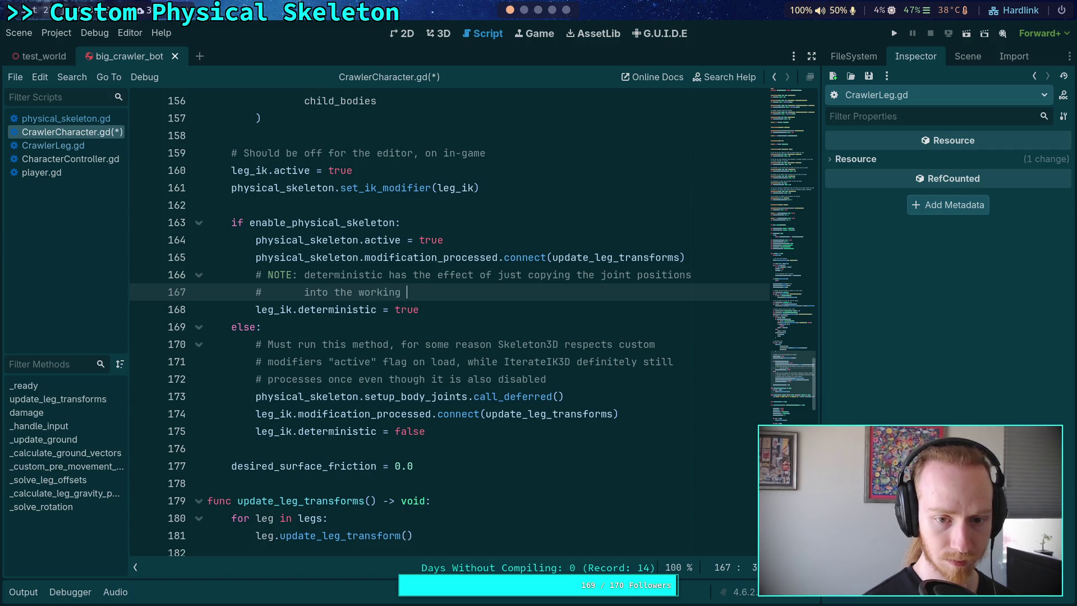
{"action": "type", "text": "chain state"}
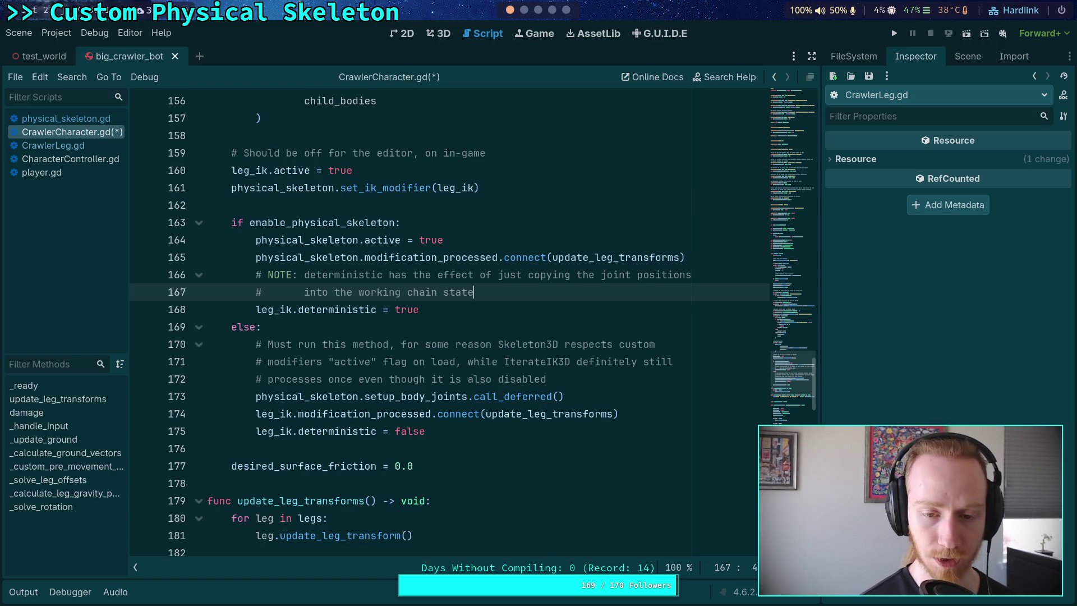
Finish the NOTE: while physics updates the skeleton, "deterministic" is what we want from IK; open a line below 175
{"action": "type", "text": ", so "}
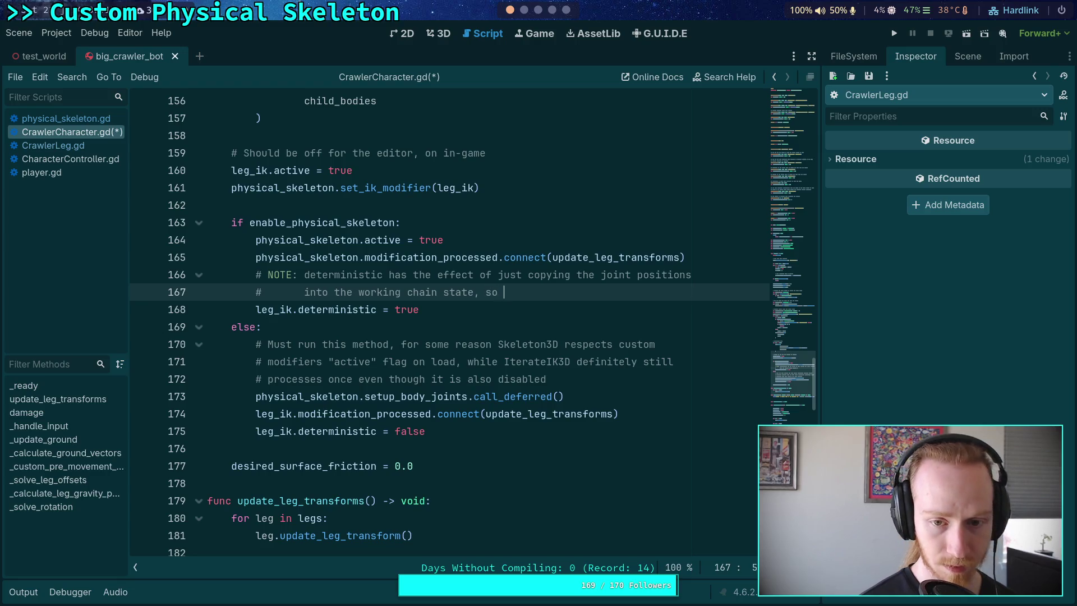
{"action": "type", "text": "as long as the"}
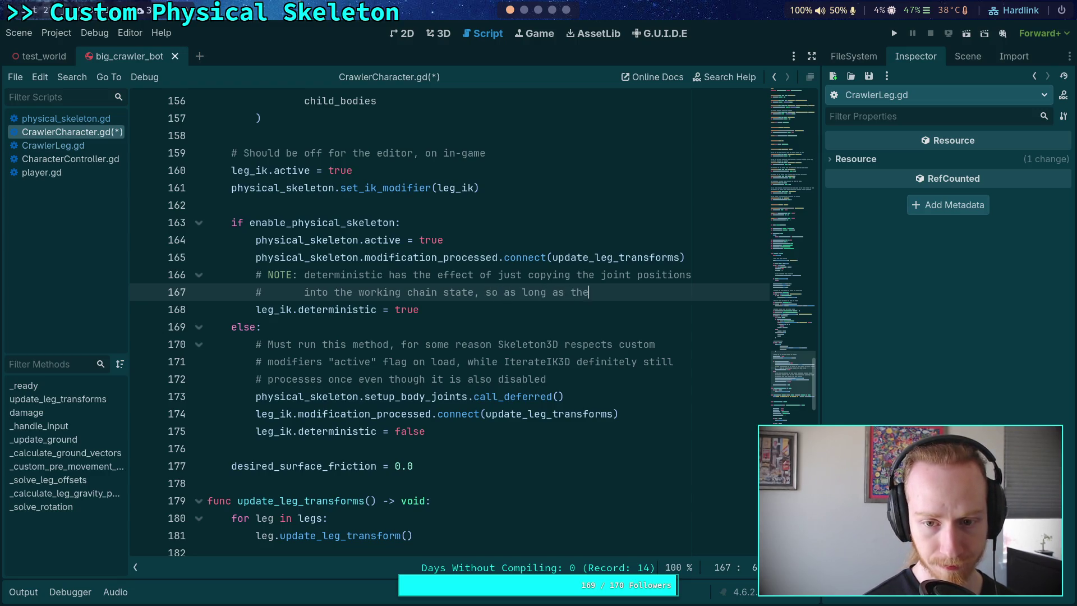
{"action": "type", "text": " skeleton is"}
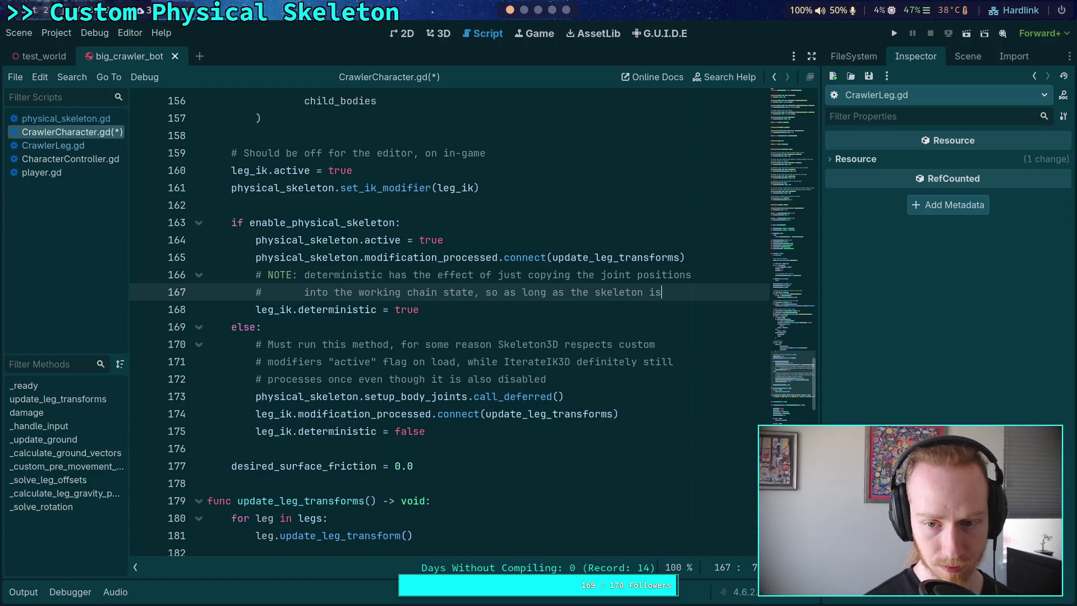
{"action": "key", "text": "Return"}
{"action": "type", "text": "#       being updated by physics, determinist"}
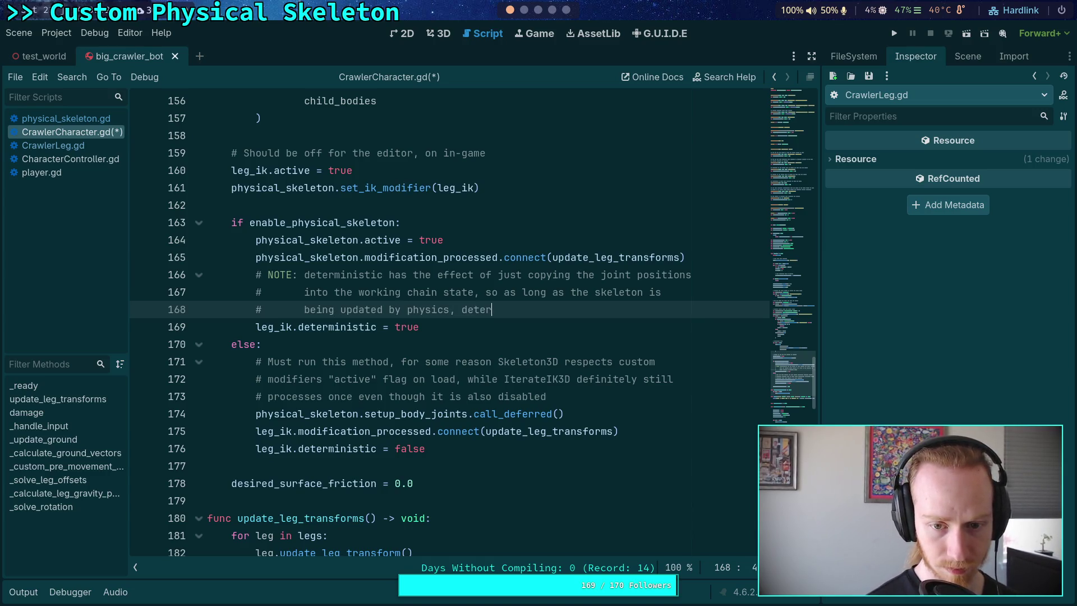
{"action": "type", "text": "ic"}
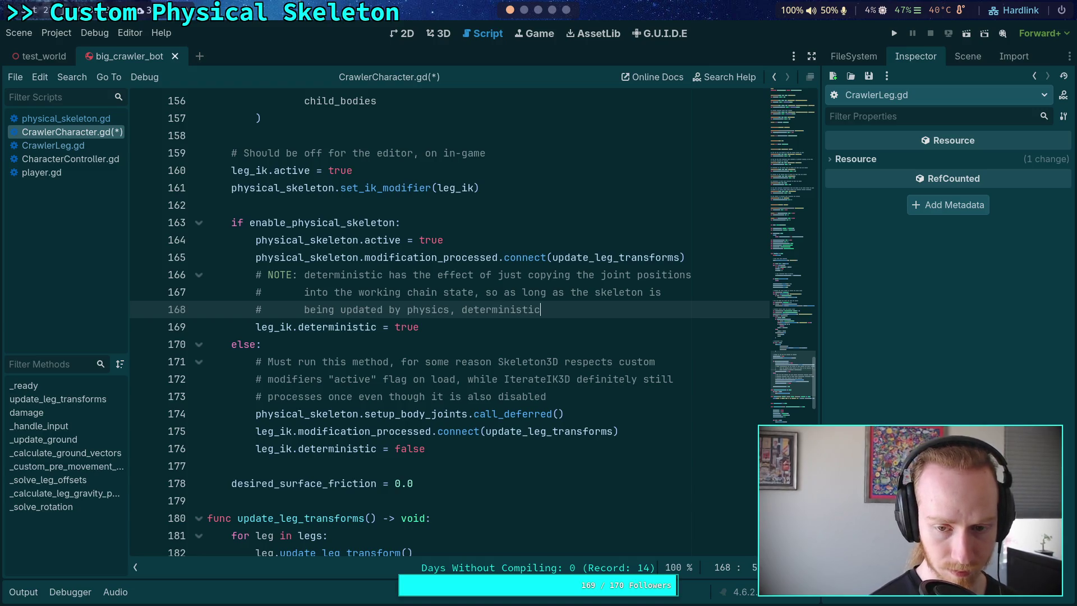
{"action": "key", "text": "Left"}
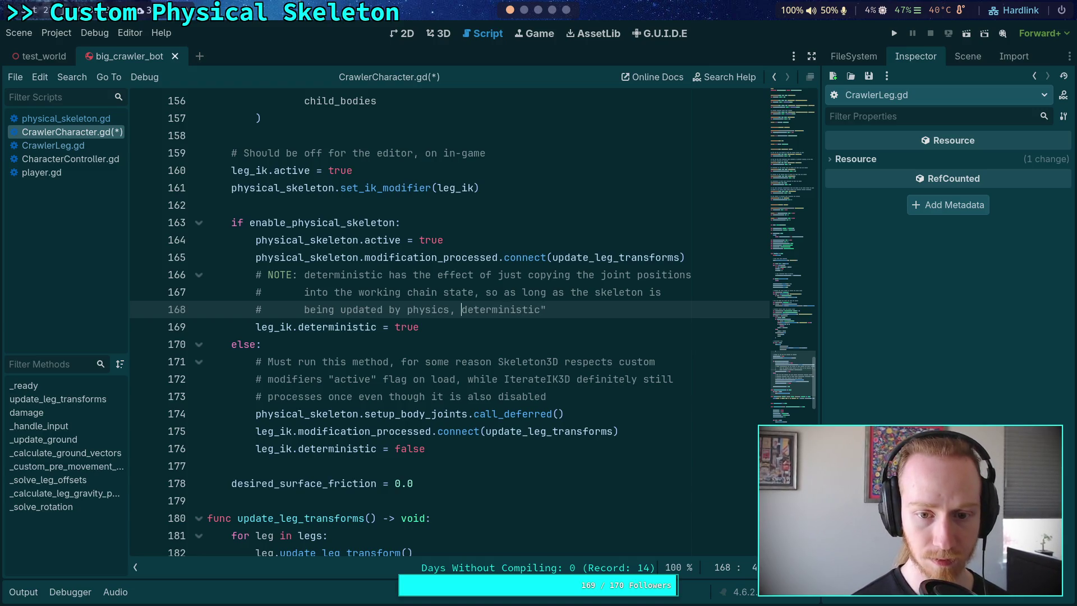
{"action": "type", "text": "\""}
{"action": "left_click", "coordinate": [213, 327]}
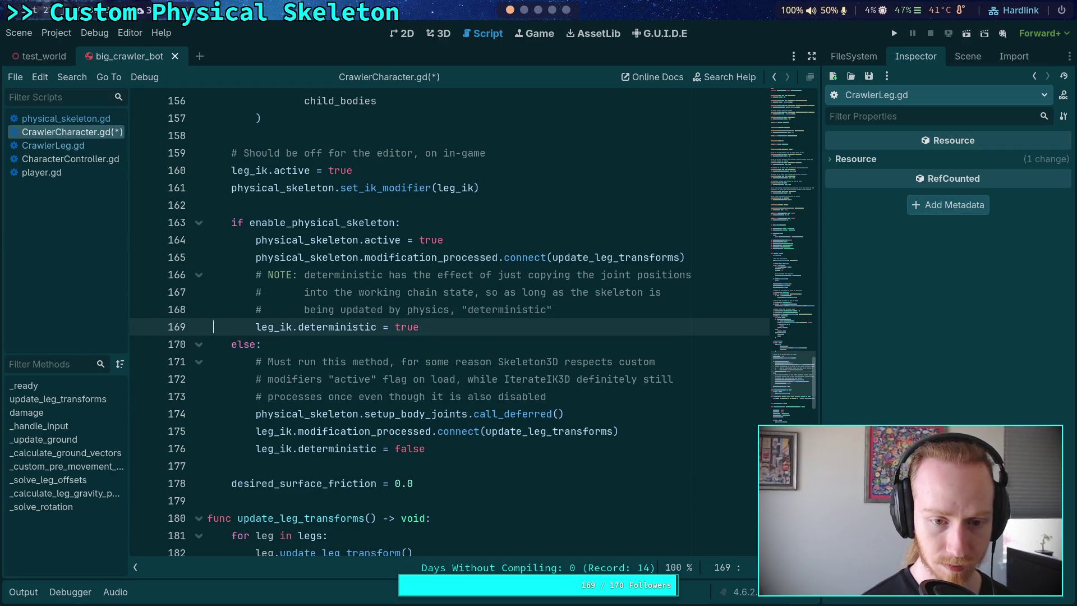
{"action": "key", "text": "Left"}
{"action": "type", "text": "is w"}
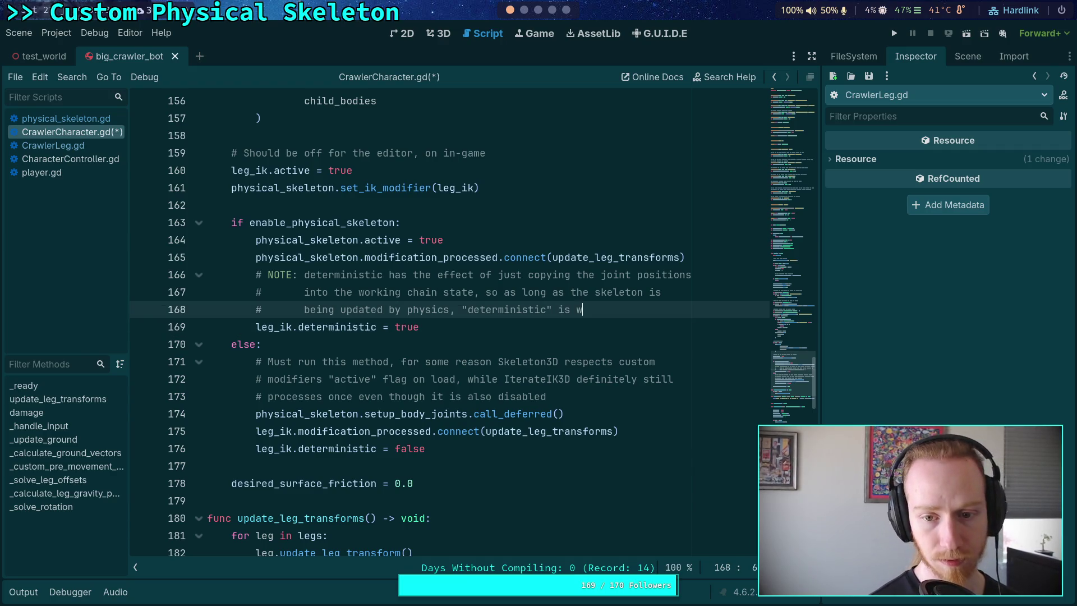
{"action": "type", "text": "hat we wn"}
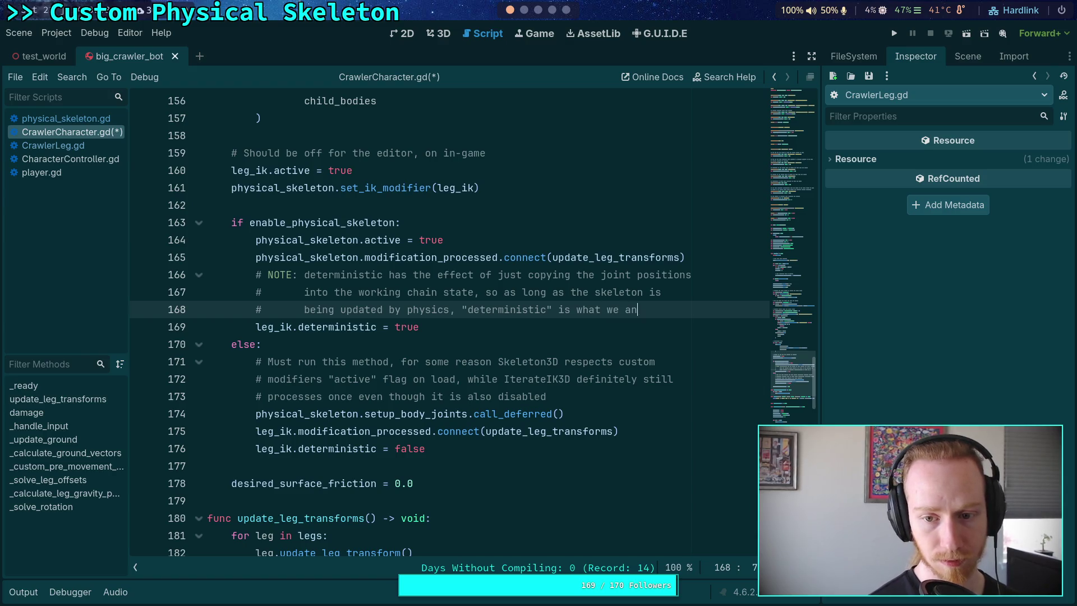
{"action": "key", "text": "BackSpace"}
{"action": "type", "text": "ant from IK"}
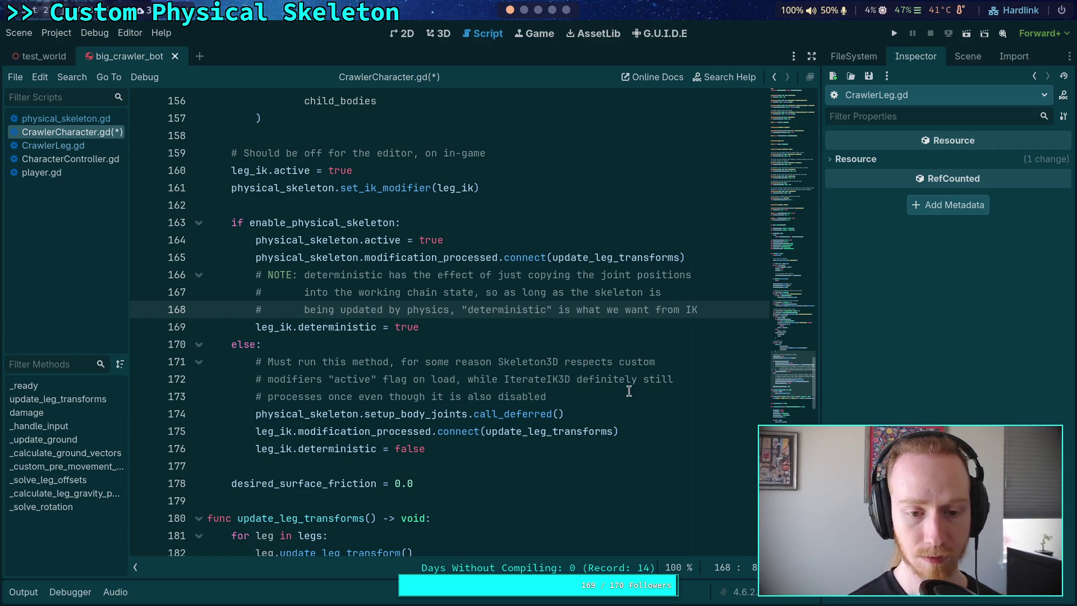
{"action": "left_click", "coordinate": [669, 426]}
{"action": "key", "text": "Return"}
Add the else-branch NOTE: ensure this is off in pure IK mode, see above note for physics; save
{"action": "type", "text": "# NOTE: ensure "}
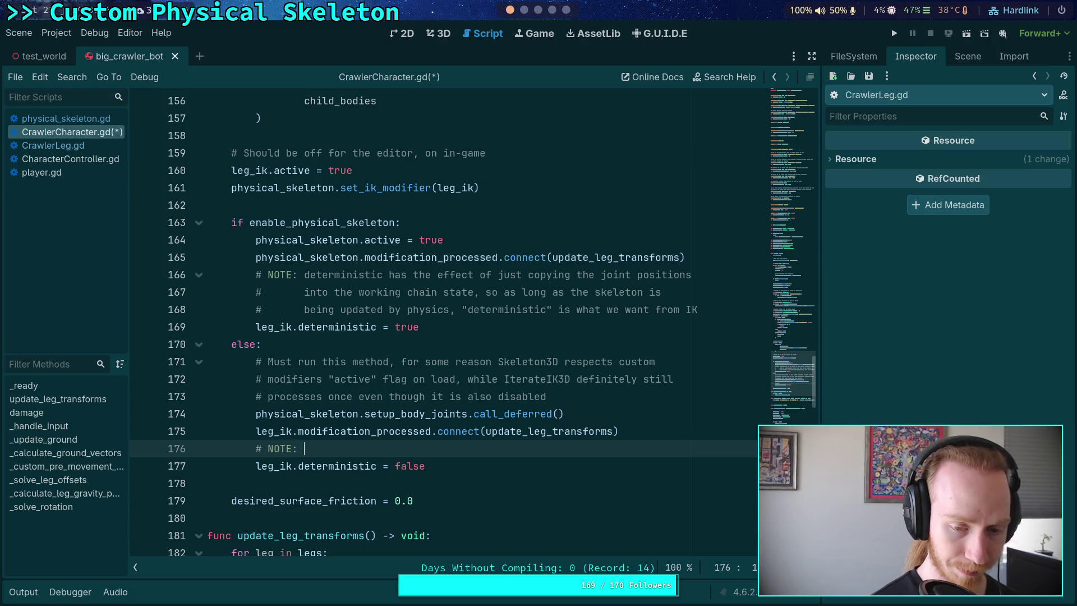
{"action": "type", "text": "ith"}
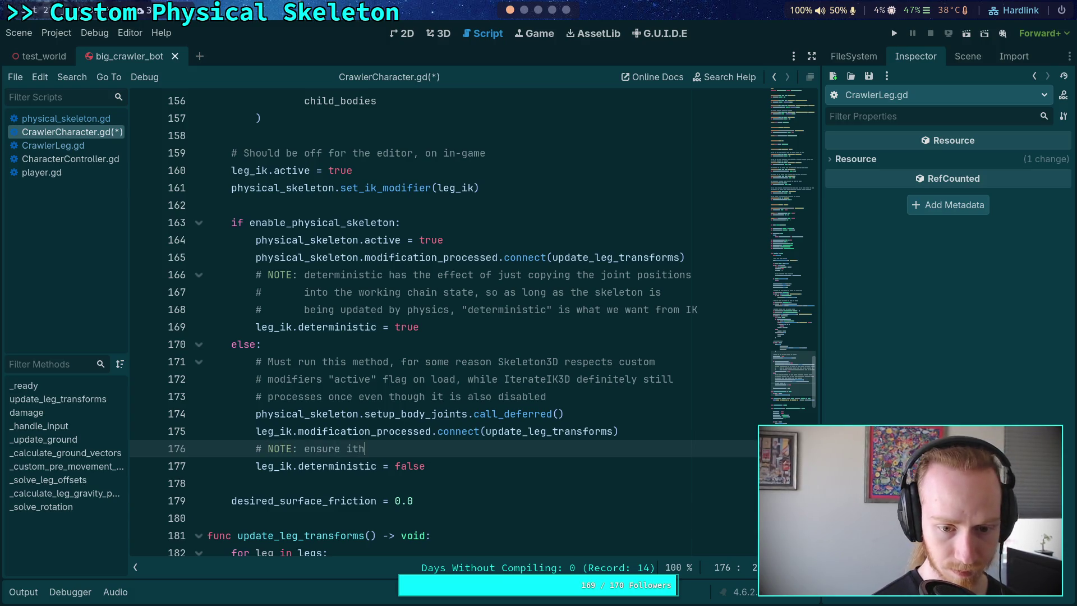
{"action": "type", "text": "is is off,"}
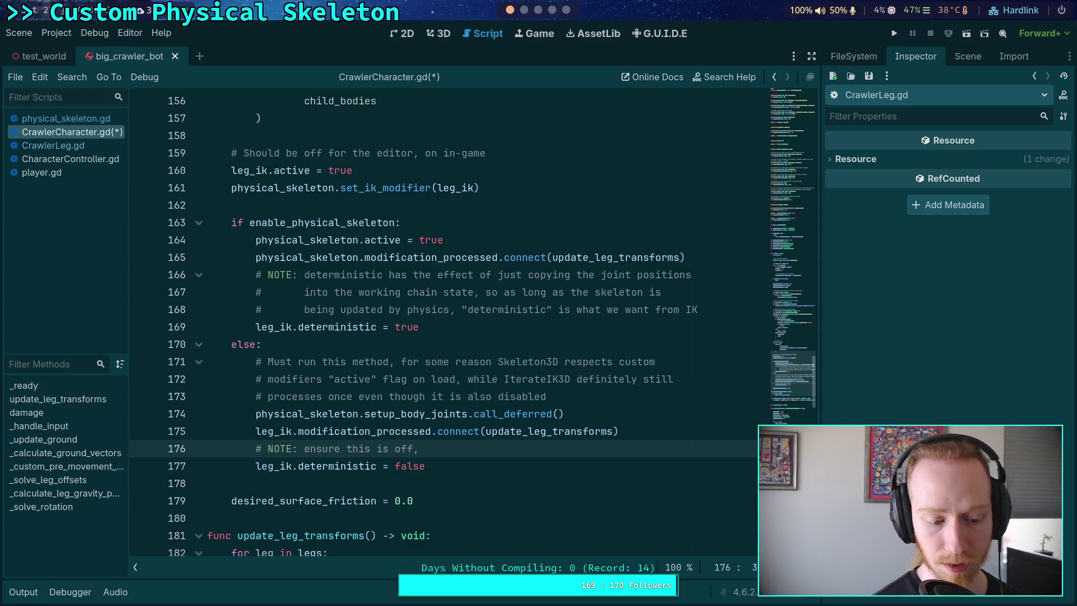
{"action": "key", "text": "BackSpace"}
{"action": "type", "text": " when i"}
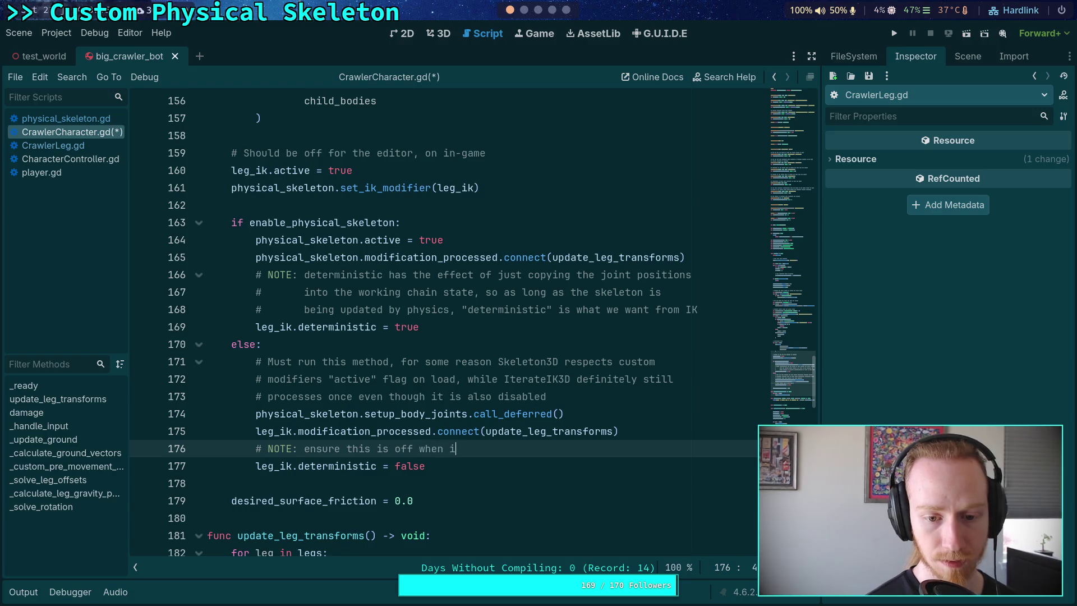
{"action": "type", "text": "n pure IK"}
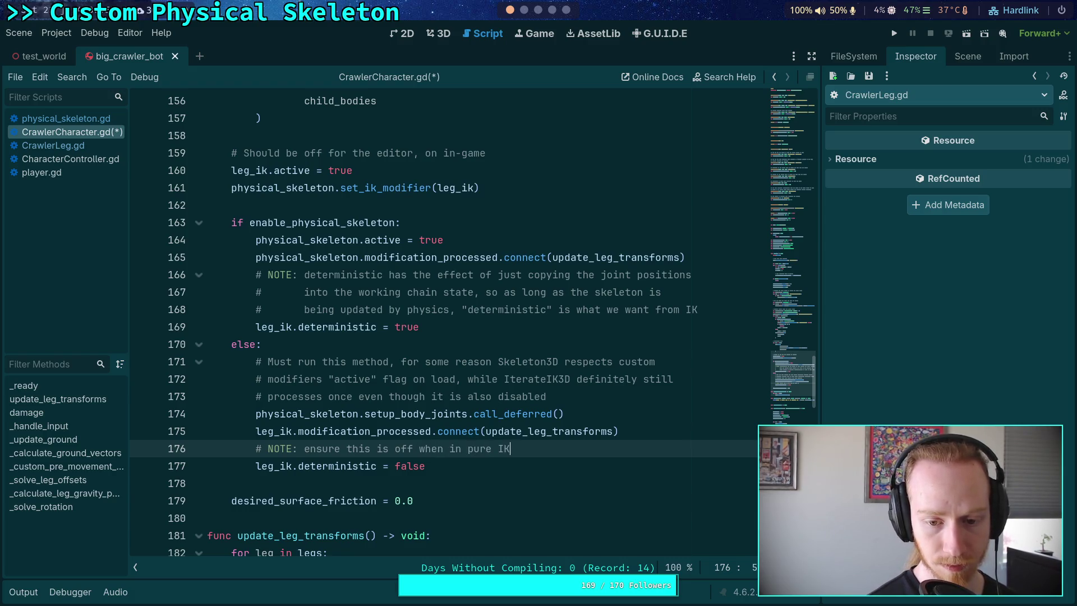
{"action": "type", "text": " mode, see above note f"}
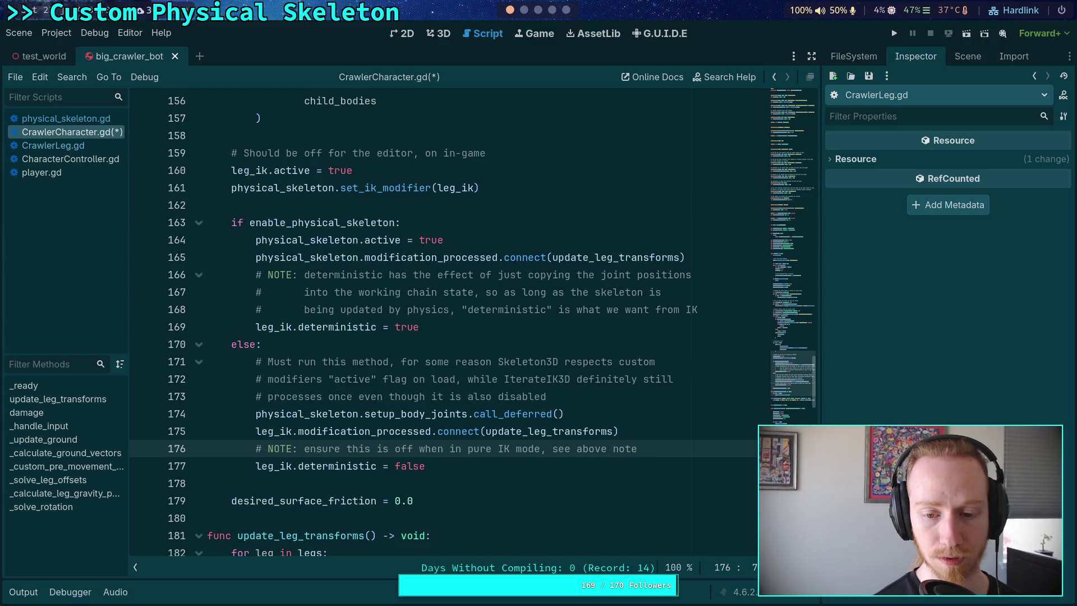
{"action": "type", "text": "or"}
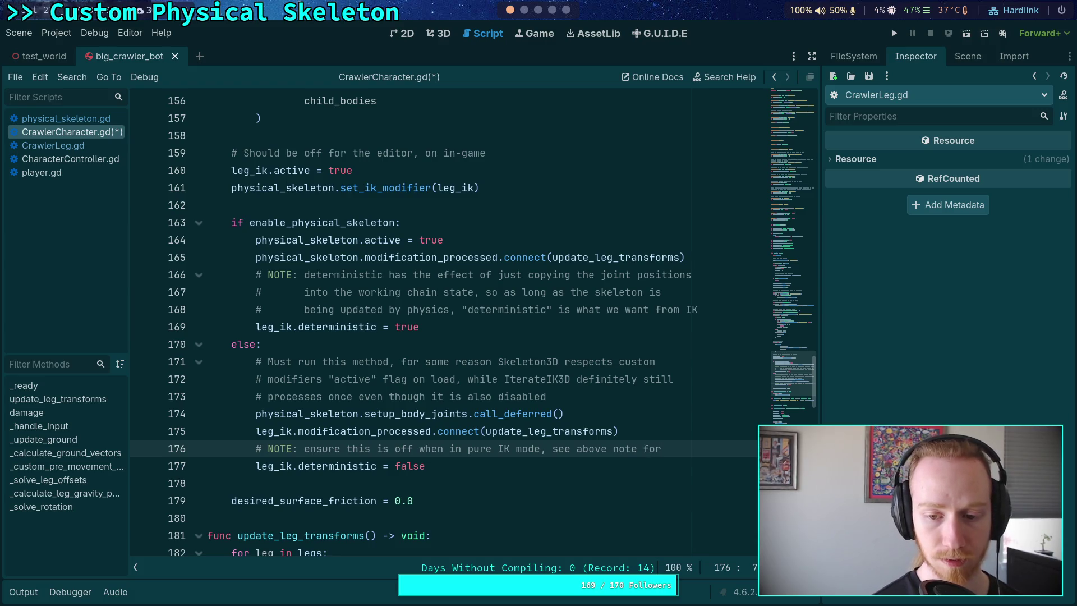
{"action": "key", "text": "Return"}
{"action": "type", "text": "#"}
{"action": "key", "text": "Tab"}
{"action": "key", "text": "Tab"}
{"action": "type", "text": "physics to underst"}
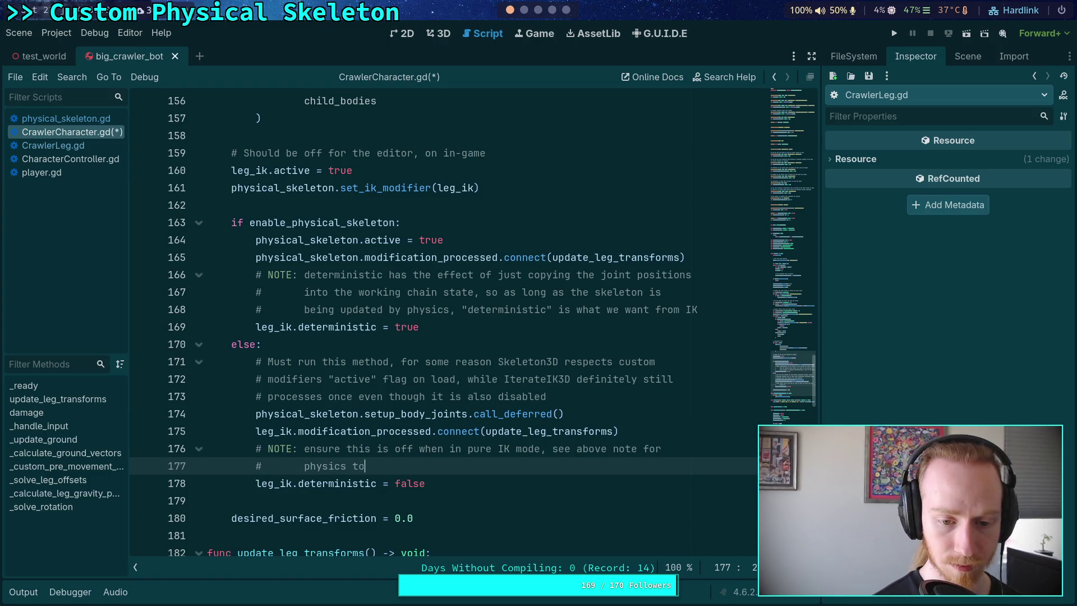
{"action": "type", "text": "and why "}
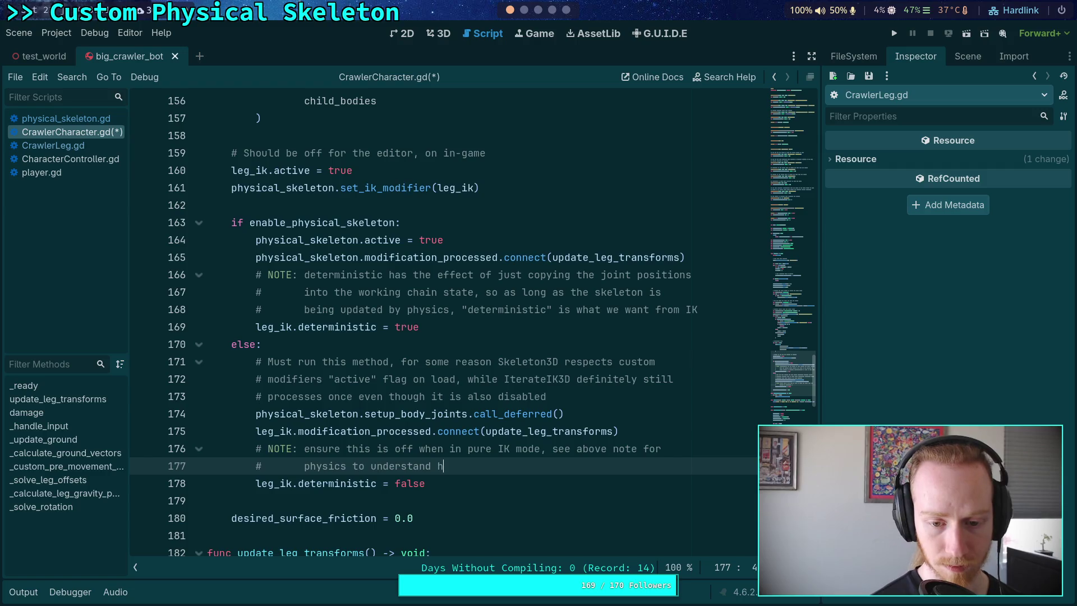
{"action": "type", "text": "this mig"}
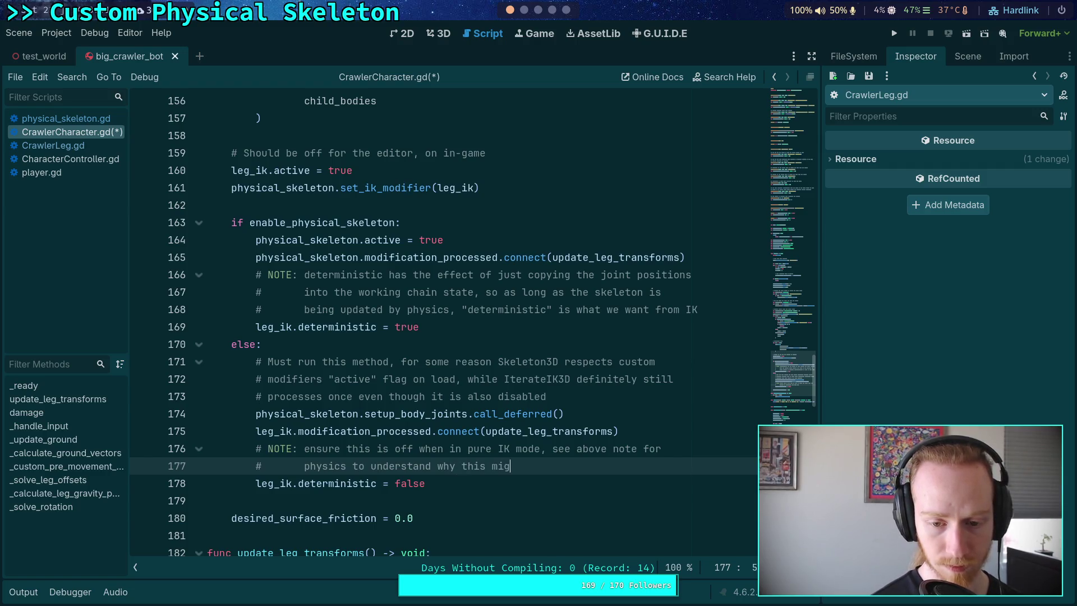
{"action": "type", "text": "ht be enabled"}
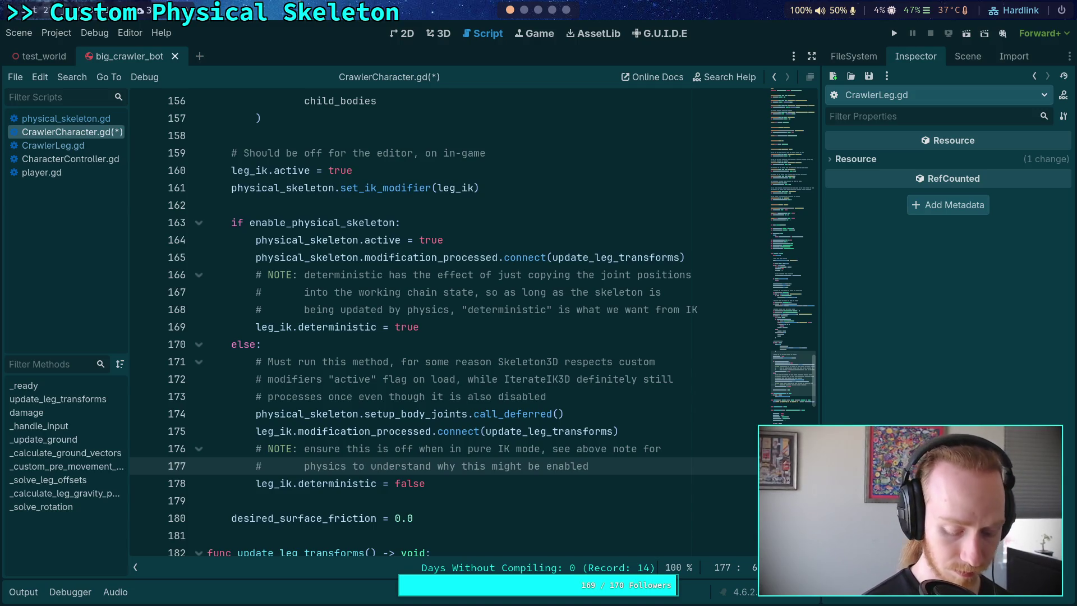
{"action": "key", "text": "ctrl+s"}
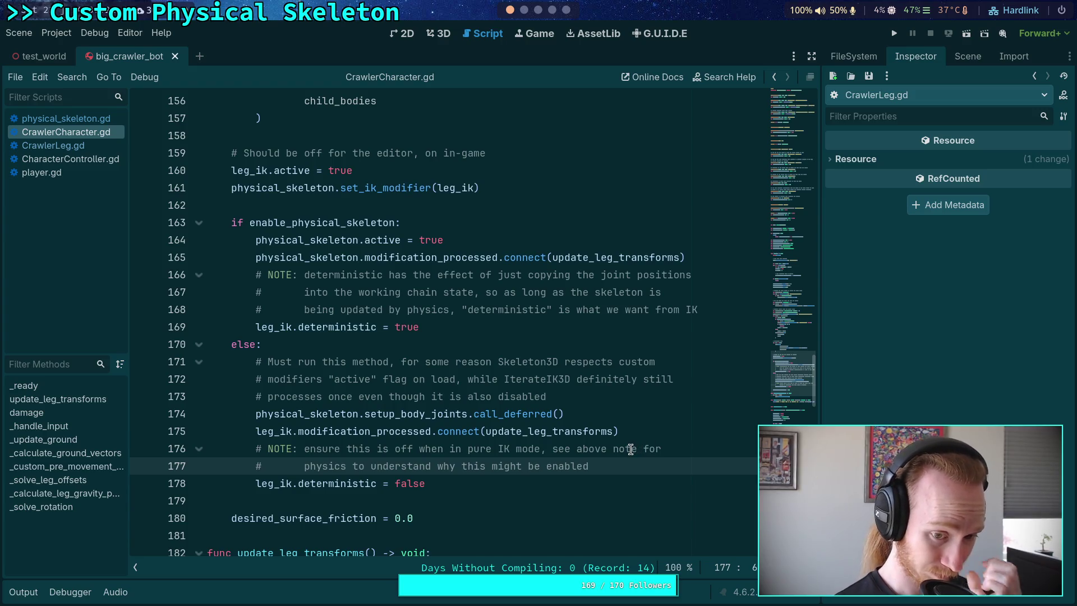
Back in the terminal's git diff, search /diff to jump to the physical_skeleton.gd changes
{"action": "left_click", "coordinate": [519, 8]}
{"action": "type", "text": "/diff"}
{"action": "key", "text": "Return"}
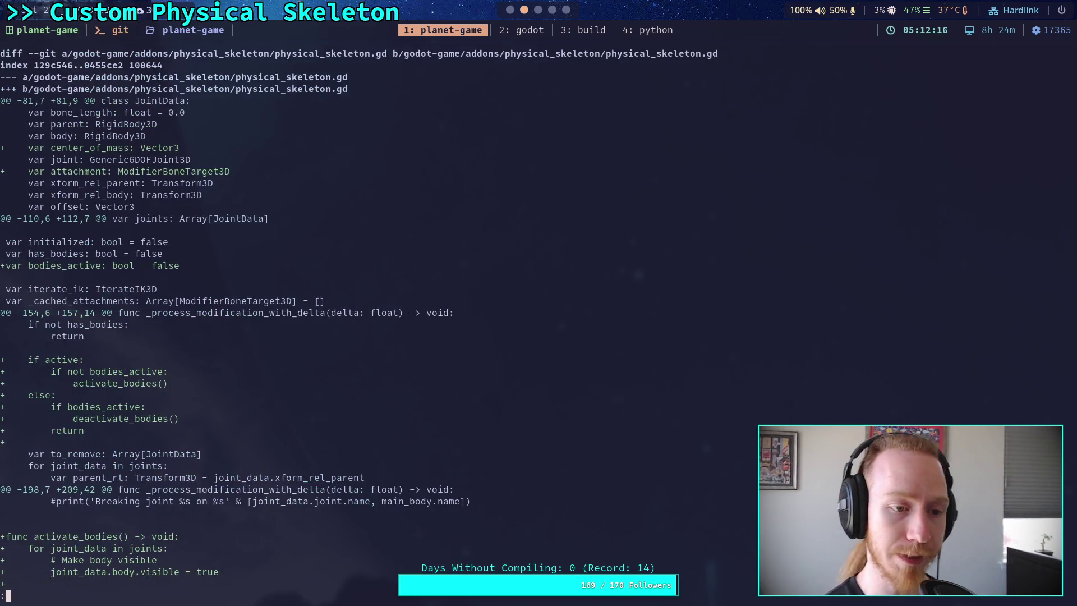
Page through the physical_skeleton.gd diff to the CrawlerCharacter.gd changes, then return to the Godot editor
{"action": "key", "text": "space"}
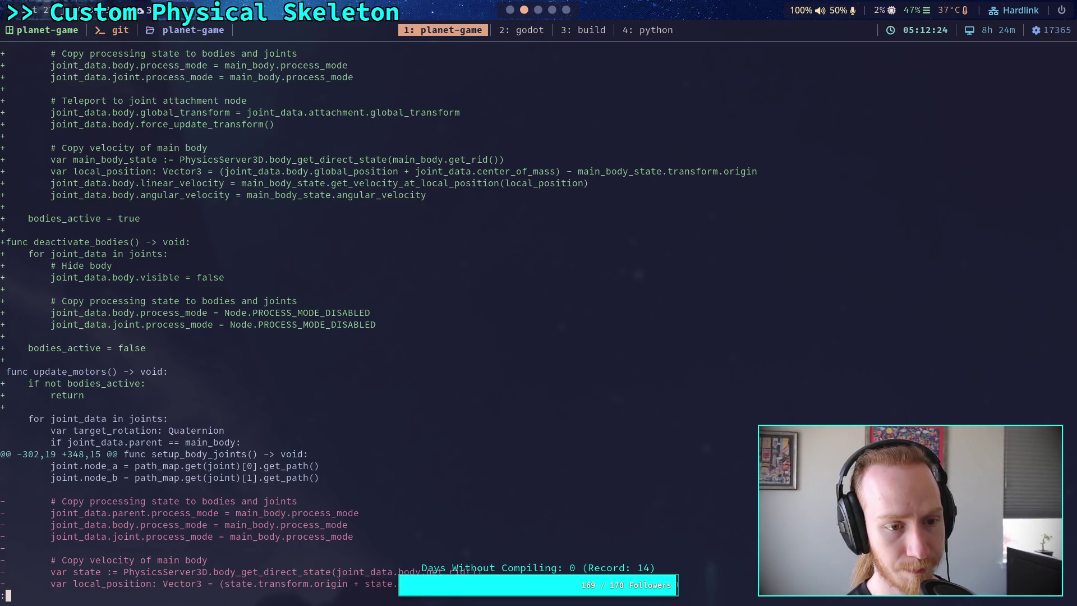
{"action": "key", "text": "space"}
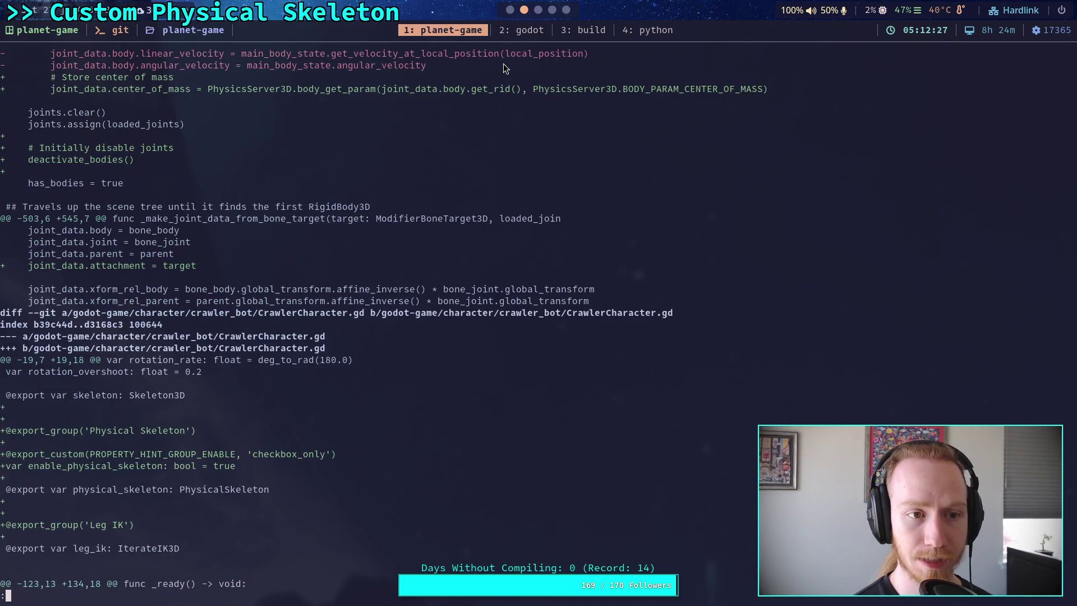
{"action": "left_click", "coordinate": [506, 15]}
Open physical_skeleton.gd and fold the function at line 377 to reach the center-of-mass code
{"action": "scroll", "coordinate": [324, 278], "scroll_direction": "down", "scroll_amount": 5}
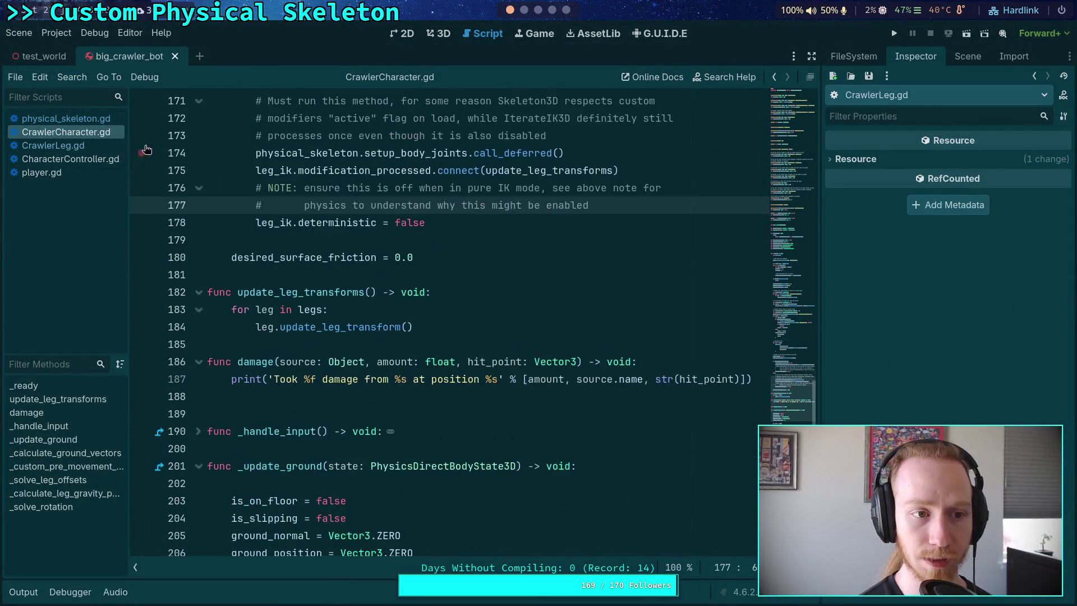
{"action": "left_click", "coordinate": [86, 118]}
{"action": "scroll", "coordinate": [493, 308], "scroll_direction": "down", "scroll_amount": 20}
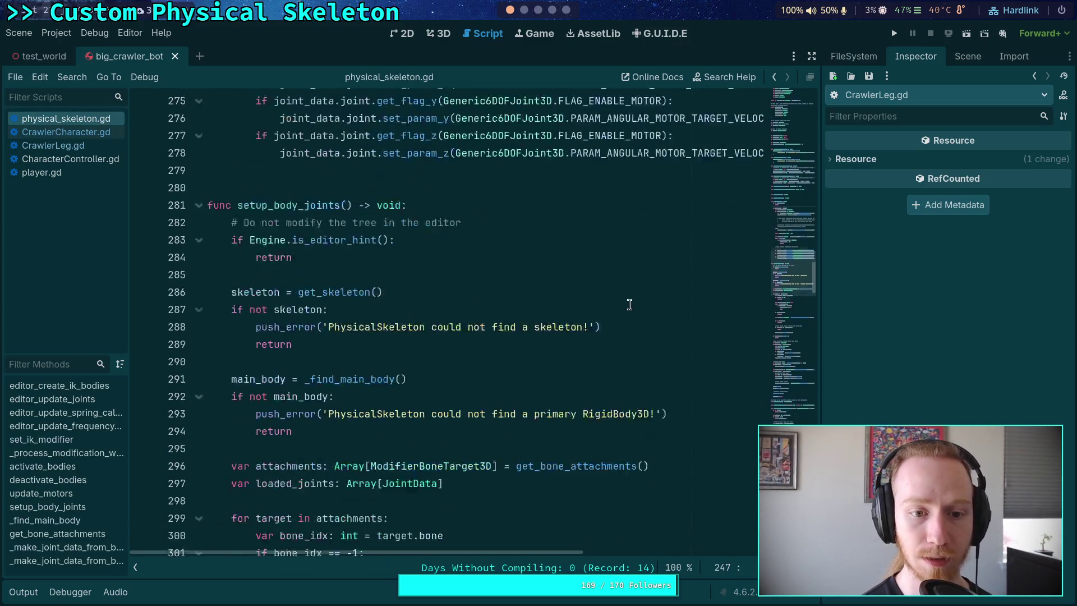
{"action": "scroll", "coordinate": [637, 301], "scroll_direction": "down", "scroll_amount": 20}
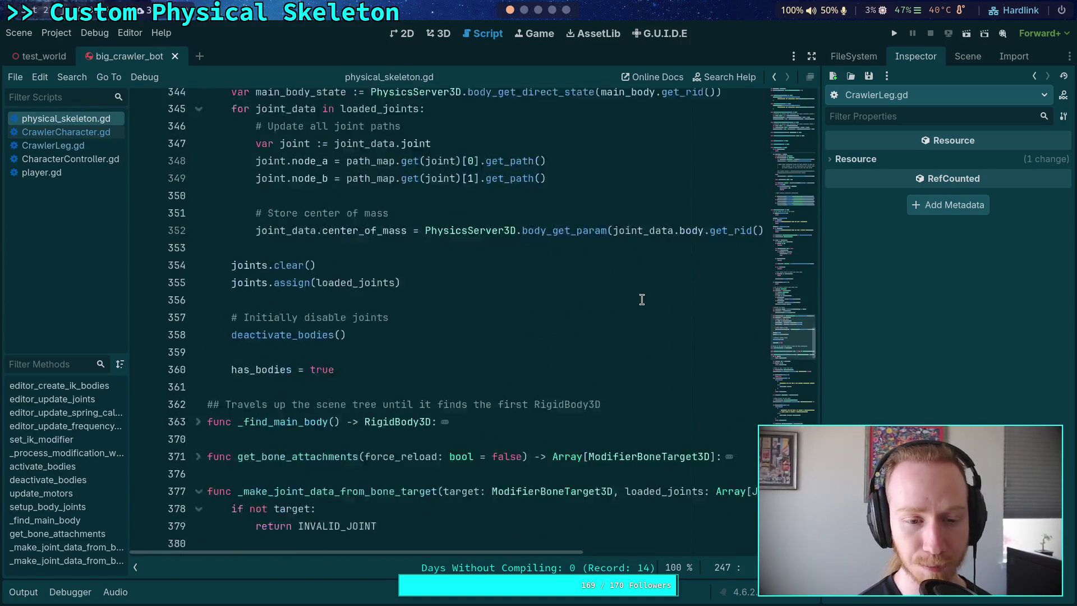
{"action": "scroll", "coordinate": [643, 295], "scroll_direction": "down", "scroll_amount": 20}
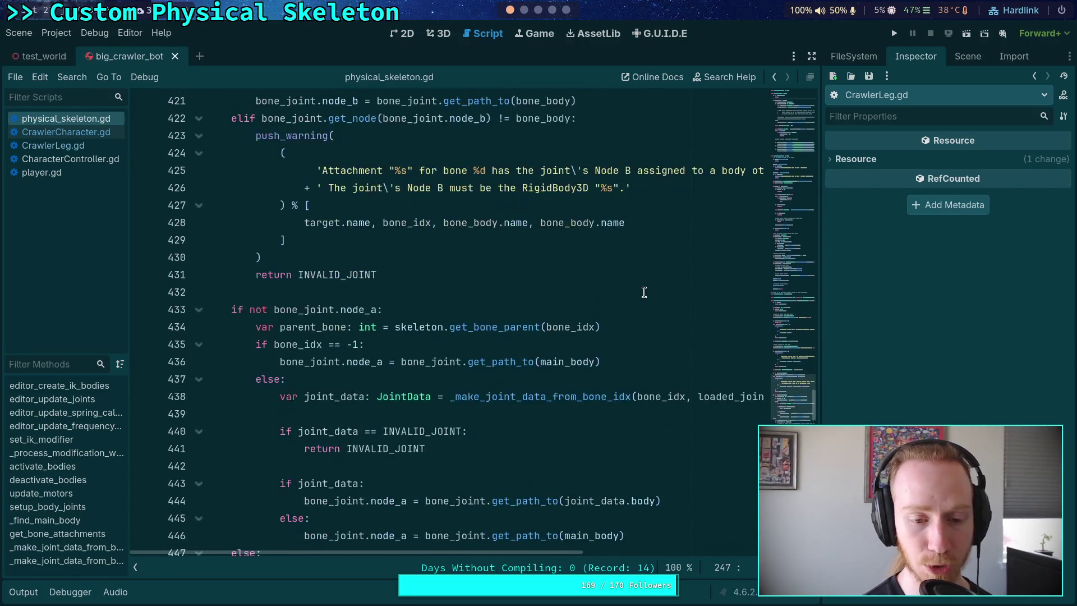
{"action": "scroll", "coordinate": [644, 293], "scroll_direction": "down", "scroll_amount": 20}
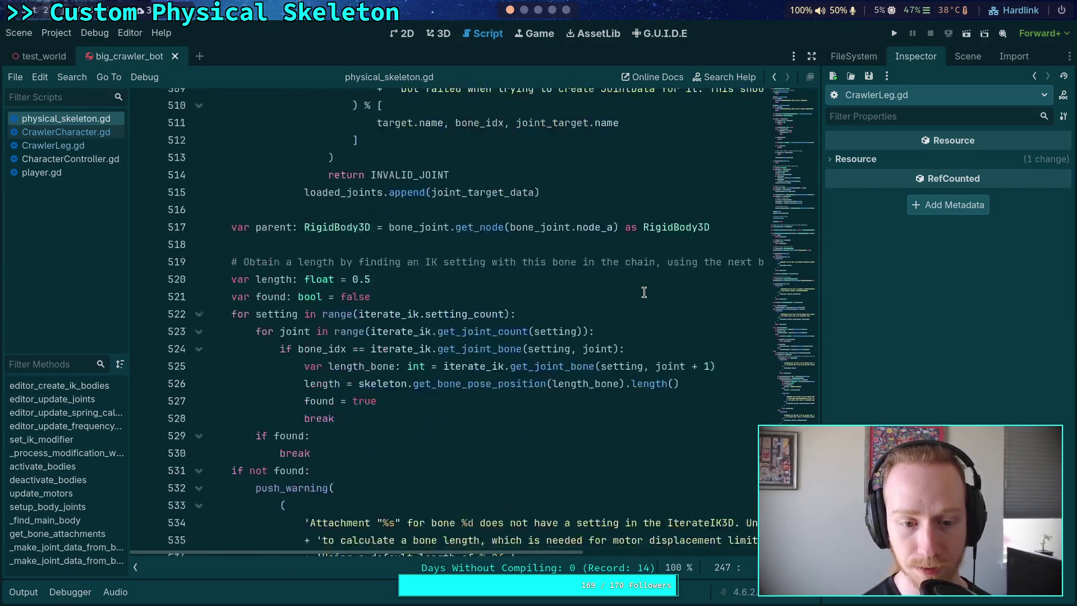
{"action": "scroll", "coordinate": [644, 291], "scroll_direction": "down", "scroll_amount": 5}
{"action": "scroll", "coordinate": [483, 297], "scroll_direction": "up", "scroll_amount": 1}
{"action": "scroll", "coordinate": [483, 297], "scroll_direction": "down", "scroll_amount": 4}
{"action": "scroll", "coordinate": [322, 298], "scroll_direction": "up", "scroll_amount": 20}
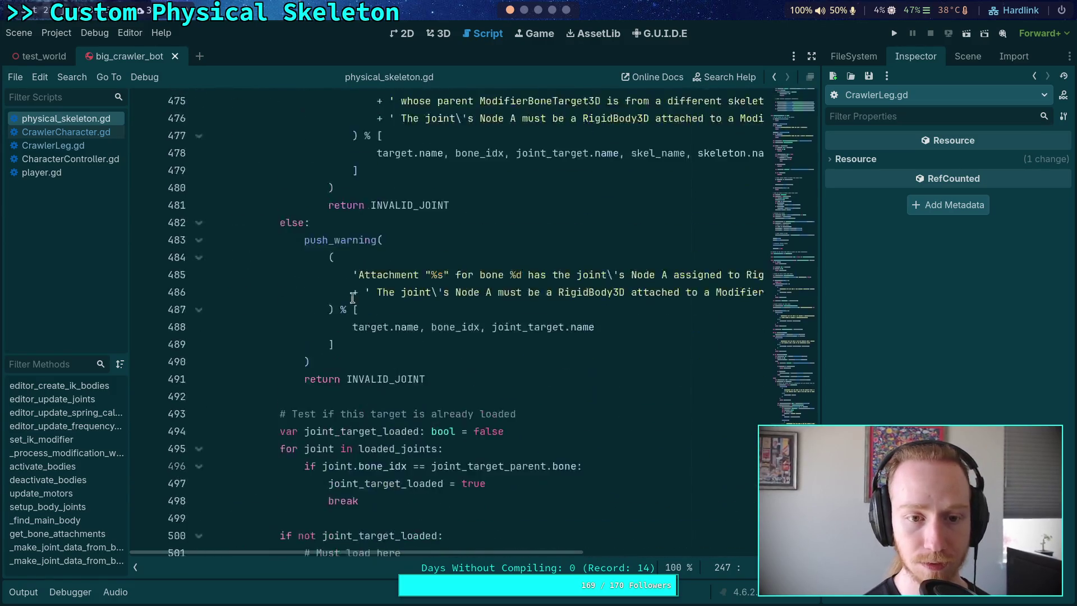
{"action": "scroll", "coordinate": [333, 292], "scroll_direction": "up", "scroll_amount": 20}
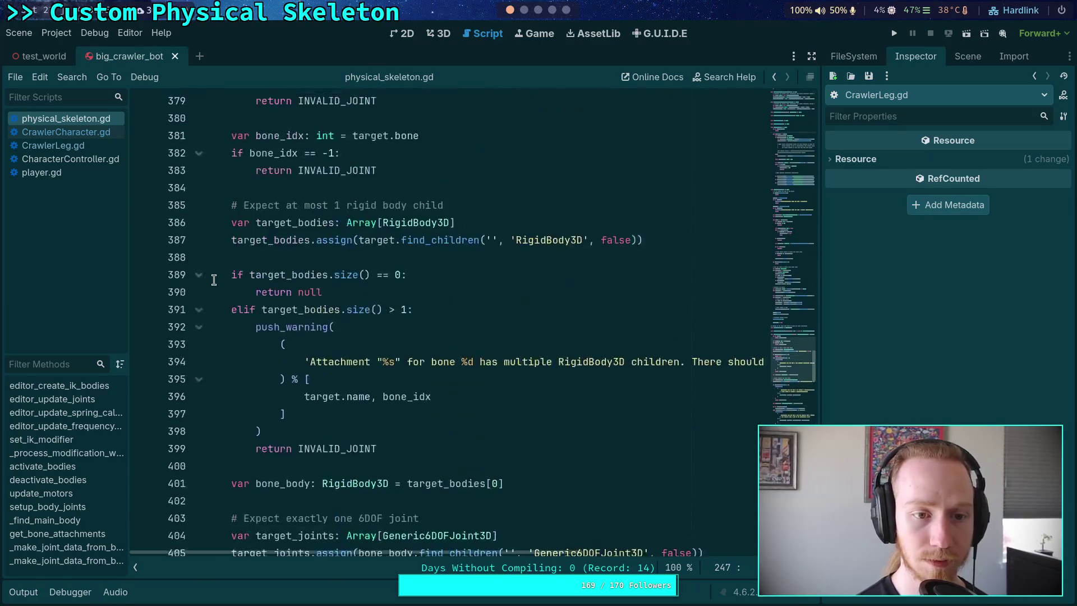
{"action": "left_click", "coordinate": [201, 375]}
{"action": "scroll", "coordinate": [209, 311], "scroll_direction": "up", "scroll_amount": 4}
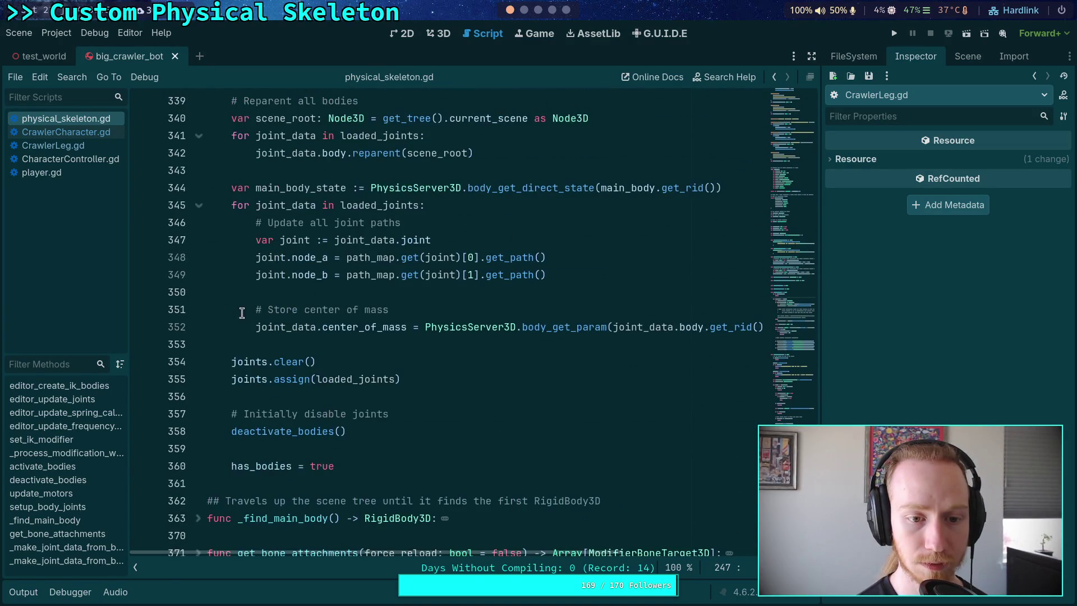
Below 'Store center of mass', add a two-line NOTE: physics isn't ready after re-enabling, so cache before disabled; save
{"action": "left_click", "coordinate": [460, 315]}
{"action": "key", "text": "Return"}
{"action": "type", "text": "#"}
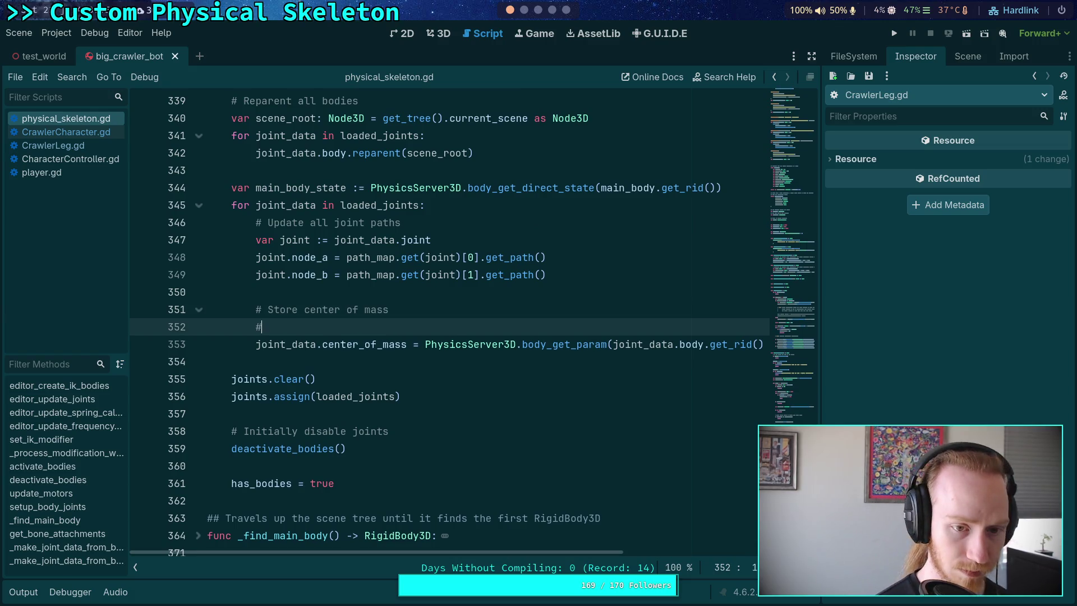
{"action": "type", "text": " NOTE"}
{"action": "type", "text": ": wh"}
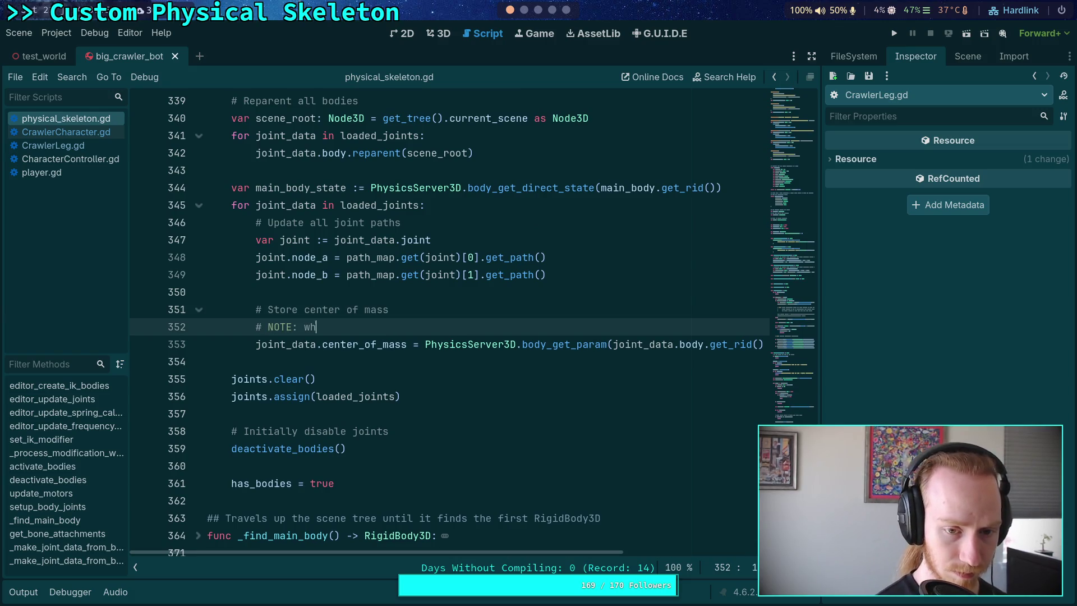
{"action": "type", "text": "en e"}
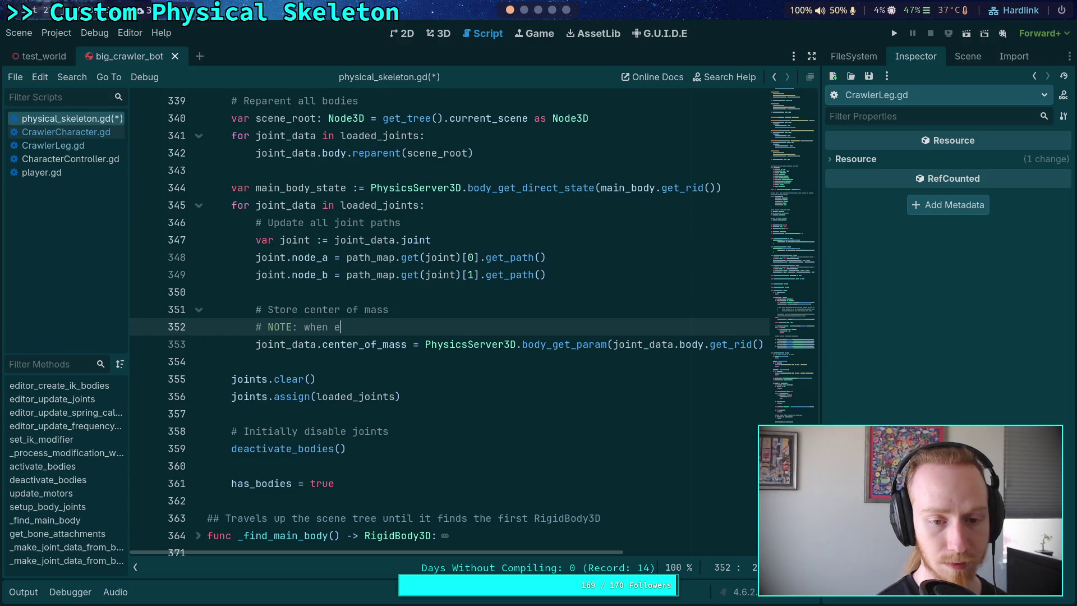
{"action": "type", "text": "nabling after b"}
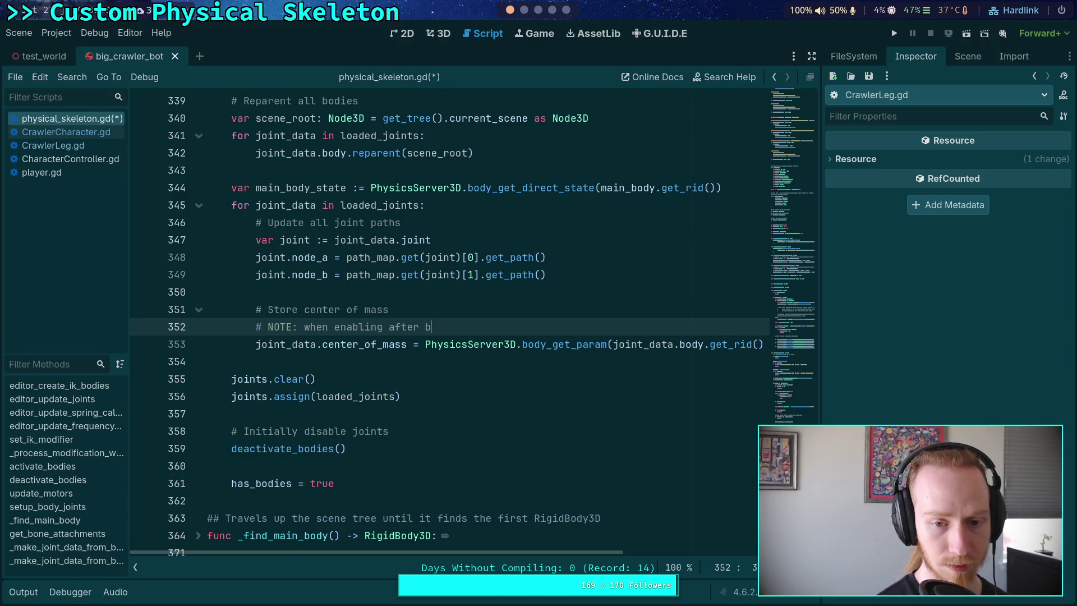
{"action": "type", "text": "eing isabled,"}
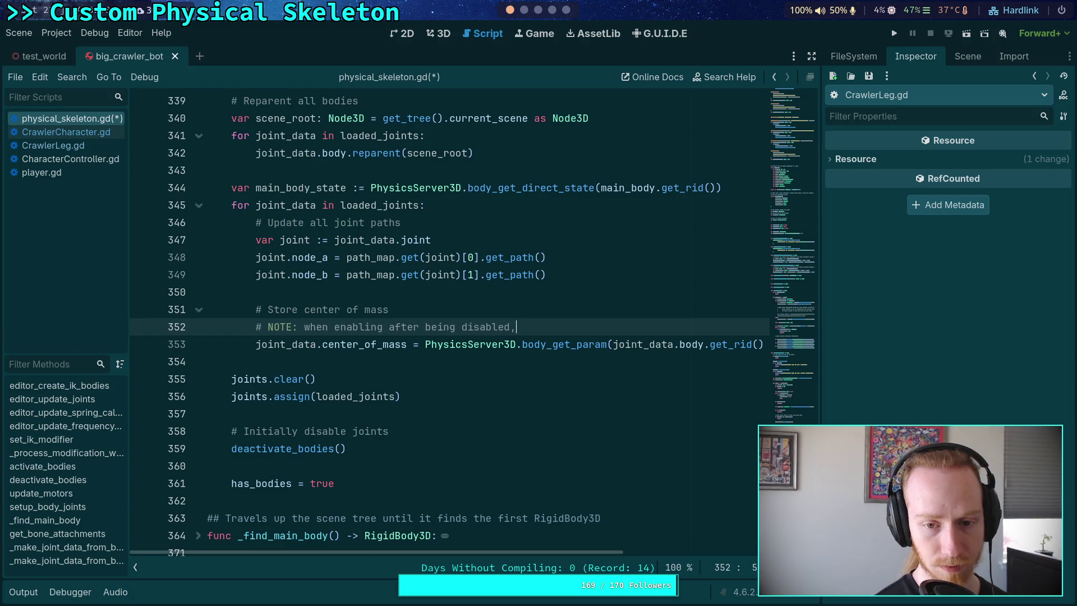
{"action": "type", "text": "physic"}
{"action": "type", "text": "s stat"}
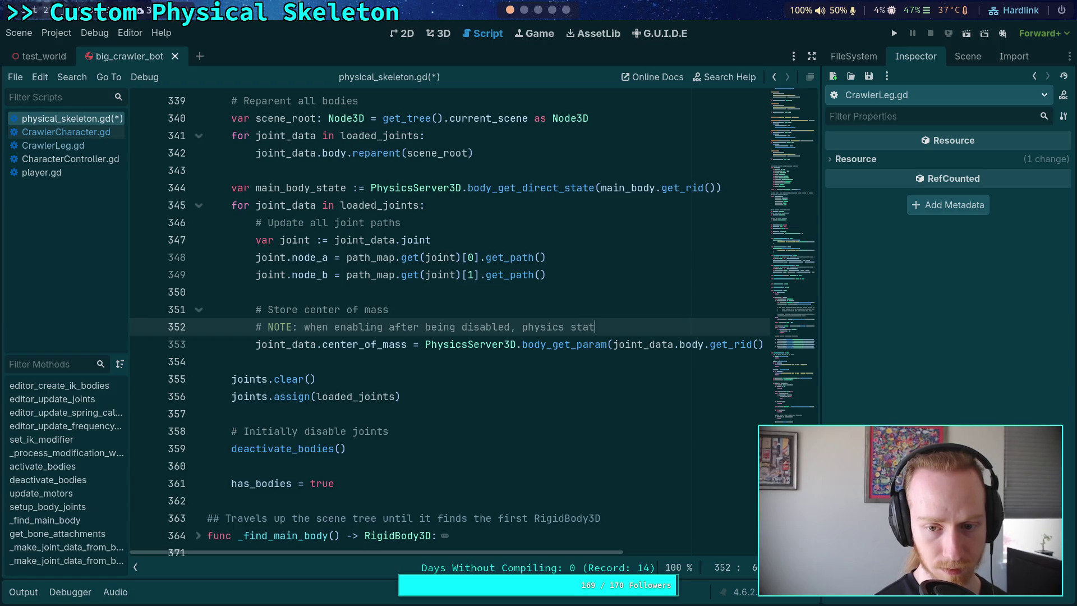
{"action": "type", "text": "si"}
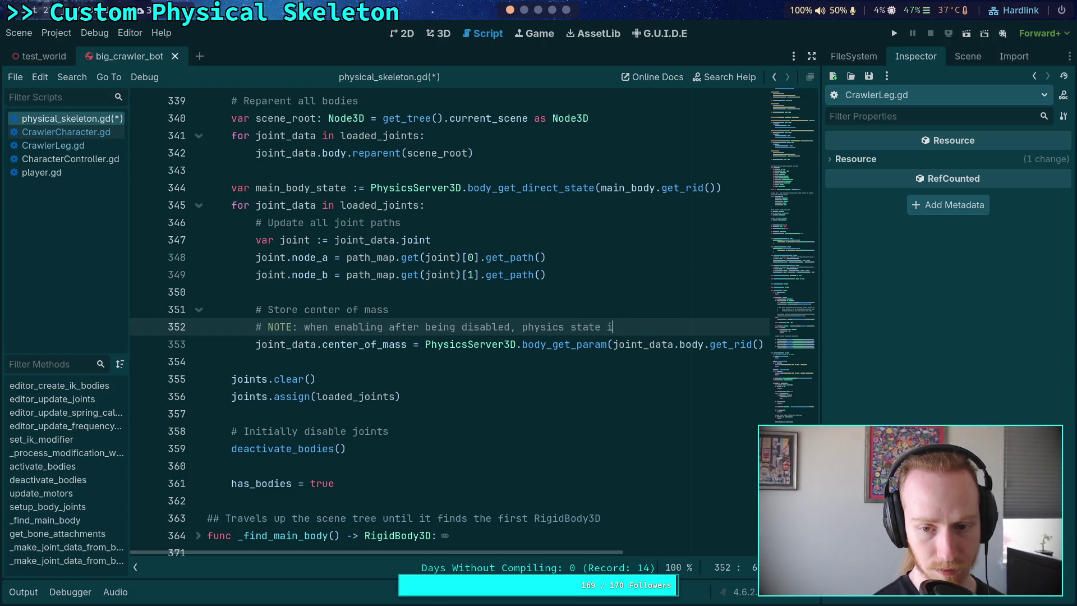
{"action": "type", "text": " ready yet"}
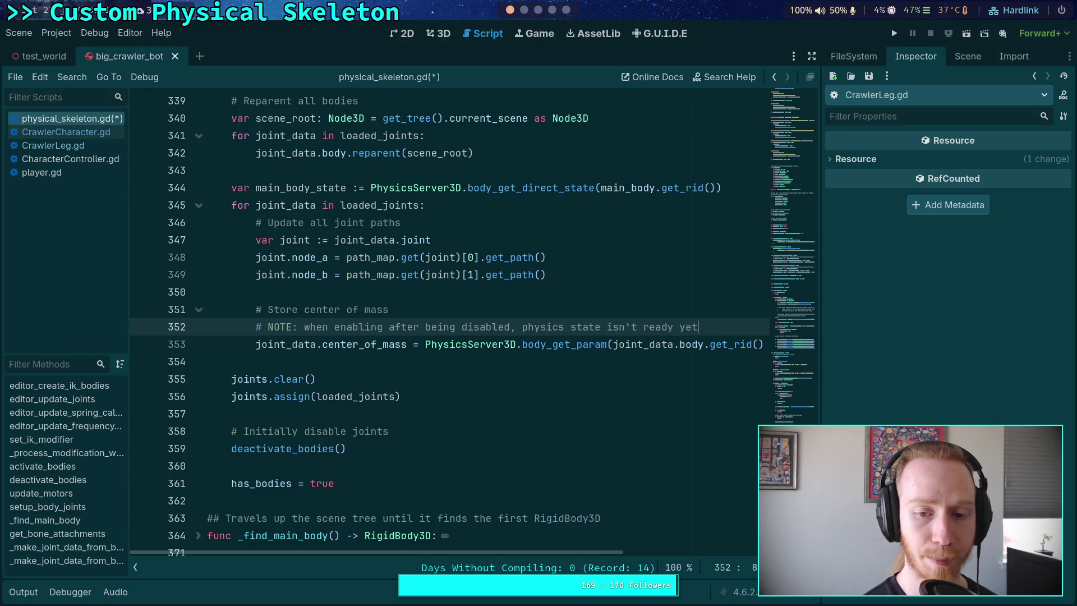
{"action": "key", "text": "BackSpace"}
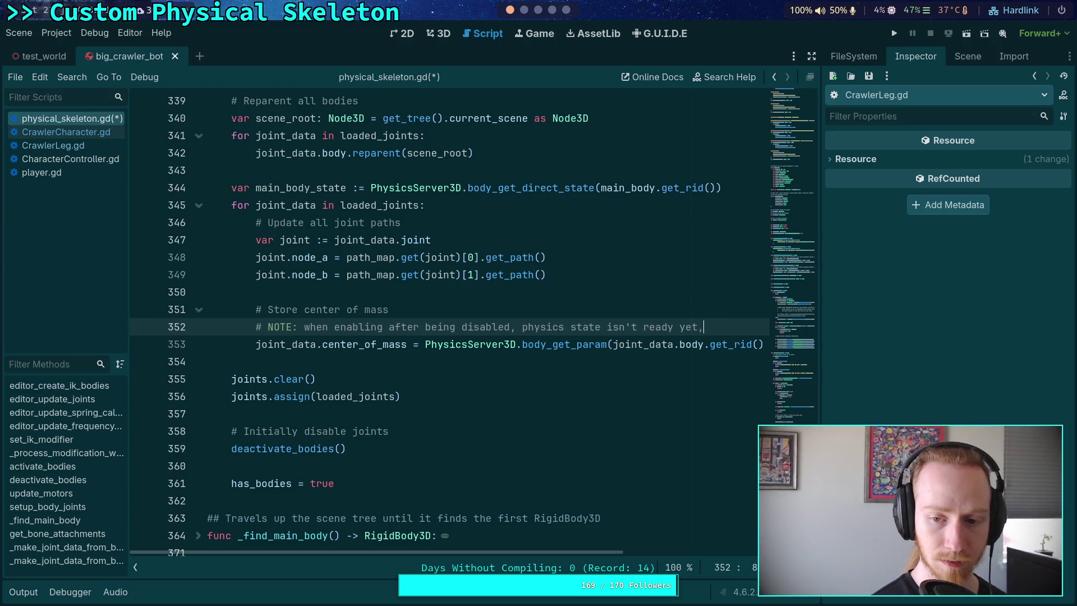
{"action": "key", "text": "Return"}
{"action": "type", "text": "#       so we have t"}
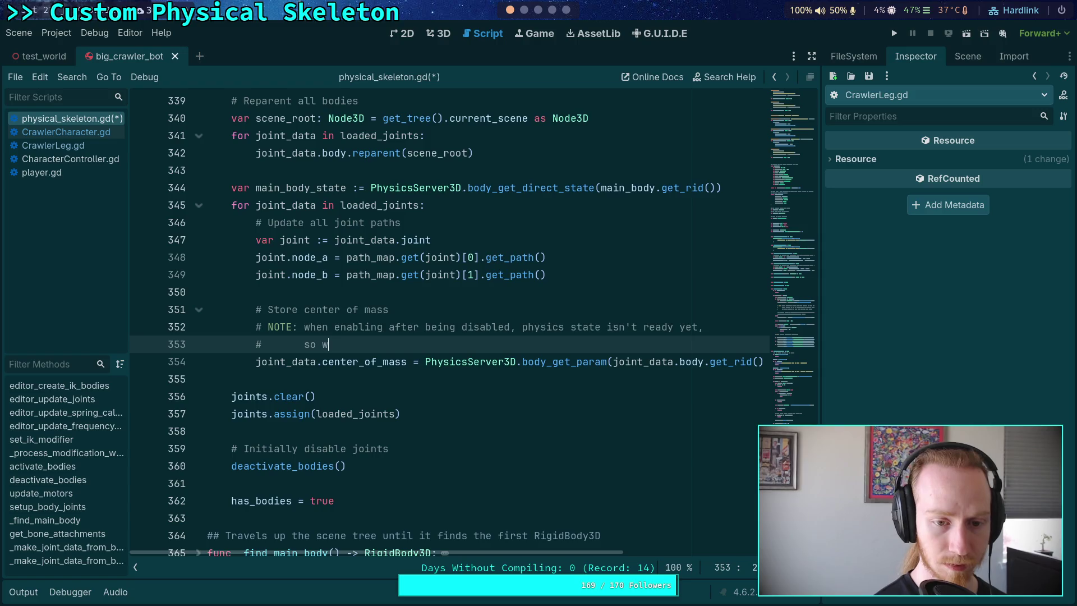
{"action": "type", "text": "o cac"}
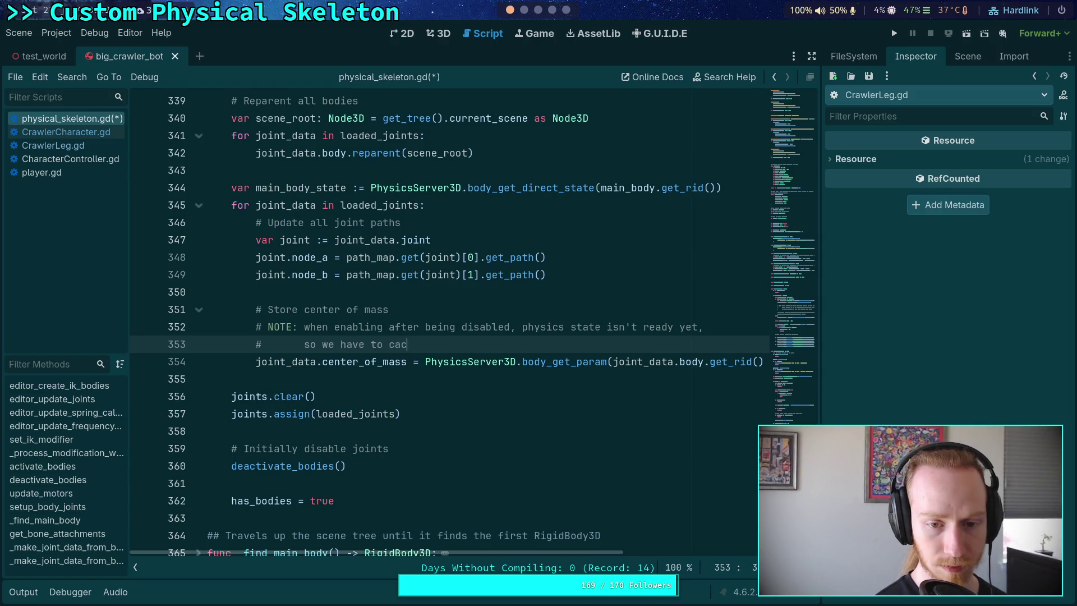
{"action": "type", "text": "he no"}
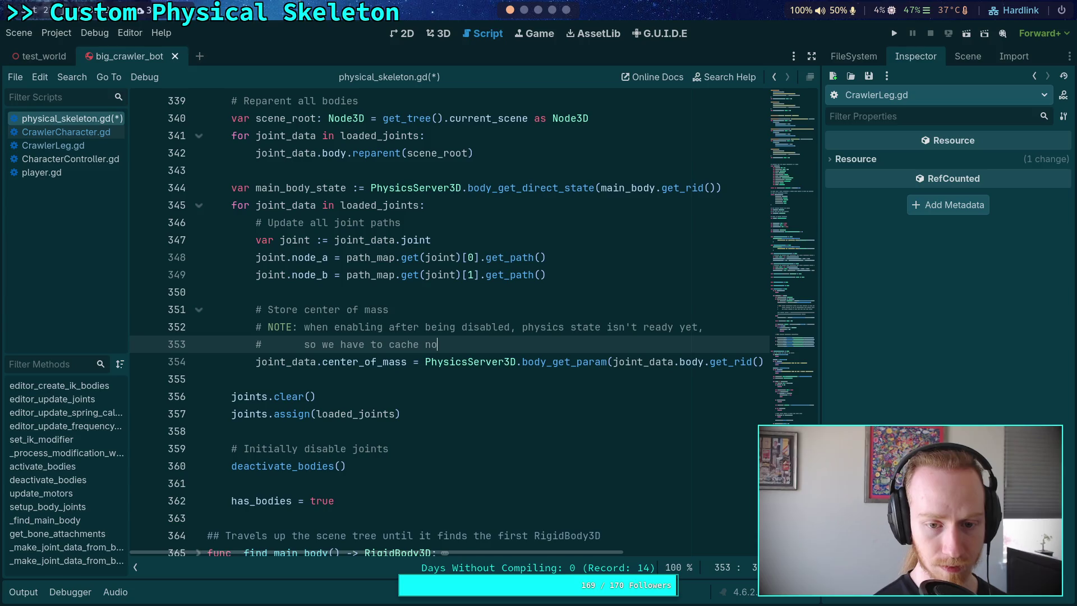
{"action": "type", "text": "w befor"}
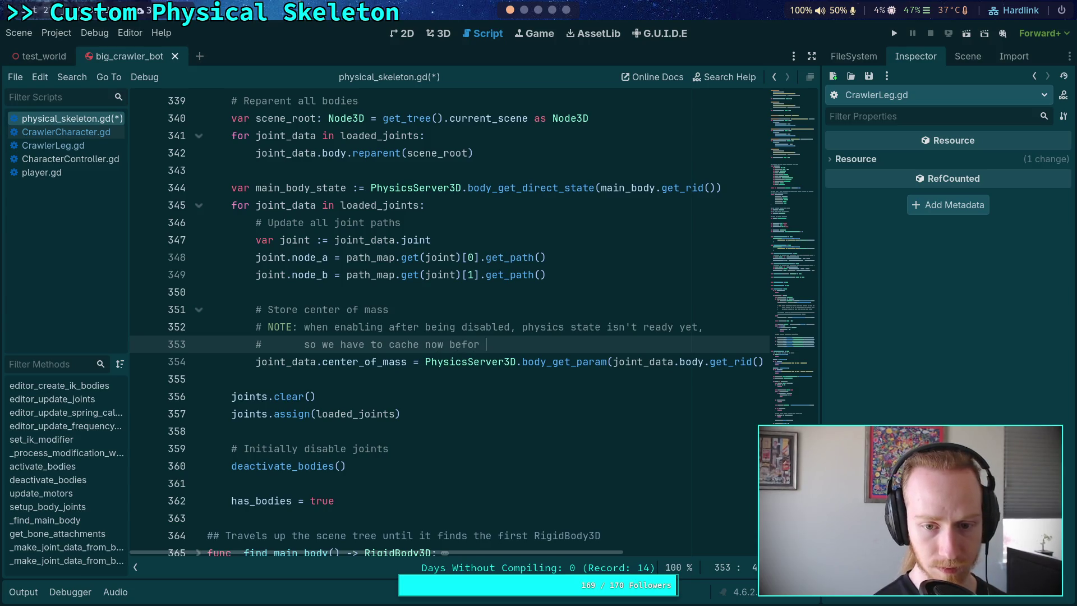
{"action": "type", "text": "e it is removed "}
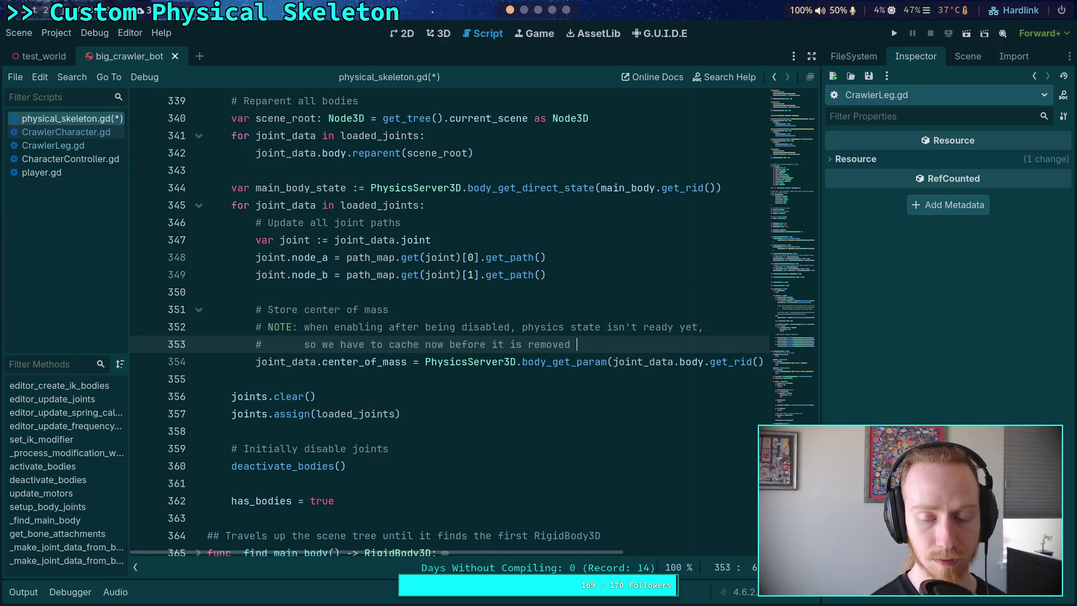
{"action": "key", "text": "BackSpace"}
{"action": "key", "text": "BackSpace"}
{"action": "key", "text": "BackSpace"}
{"action": "key", "text": "BackSpace"}
{"action": "key", "text": "BackSpace"}
{"action": "key", "text": "BackSpace"}
{"action": "key", "text": "BackSpace"}
{"action": "key", "text": "BackSpace"}
{"action": "type", "text": "dis"}
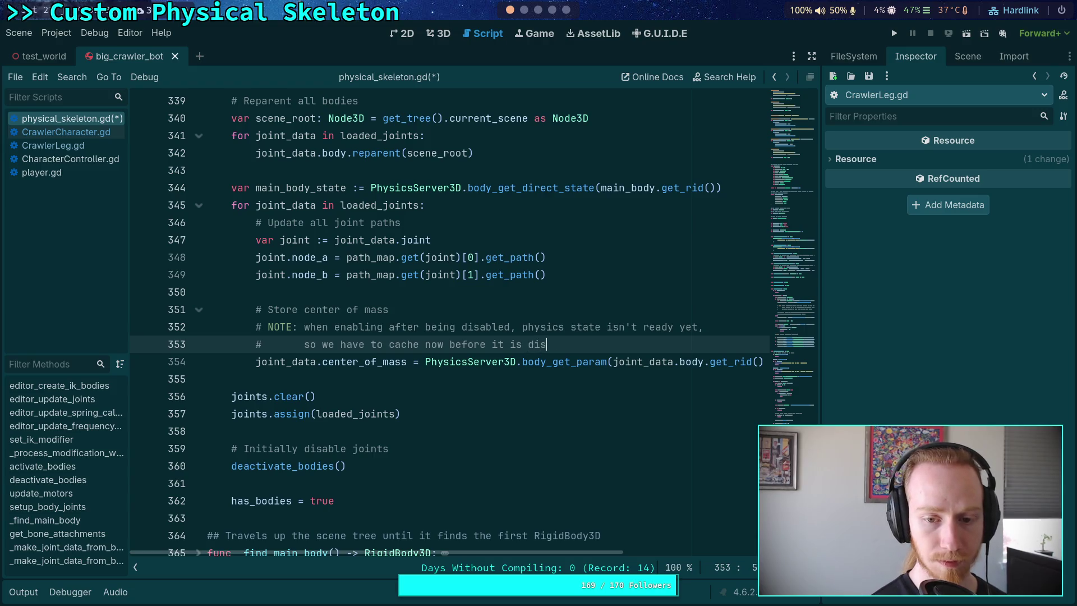
{"action": "type", "text": "abled."}
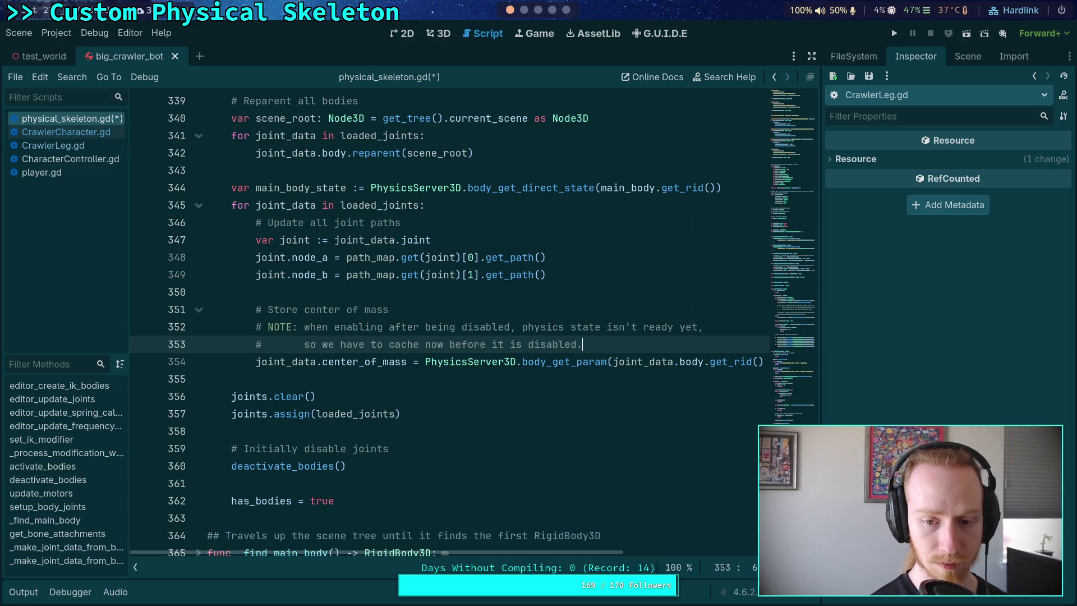
{"action": "key", "text": "ctrl+s"}
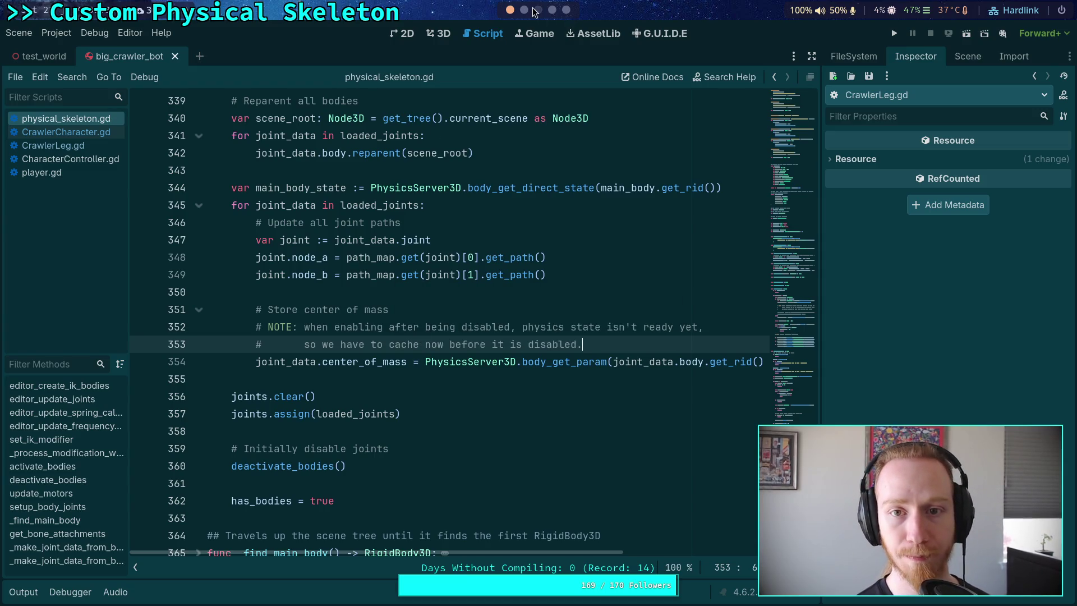
{"action": "left_click", "coordinate": [542, 10]}
Quit the stale diff, re-run git diff, and page through the refreshed output including the new comment
{"action": "left_click", "coordinate": [523, 10]}
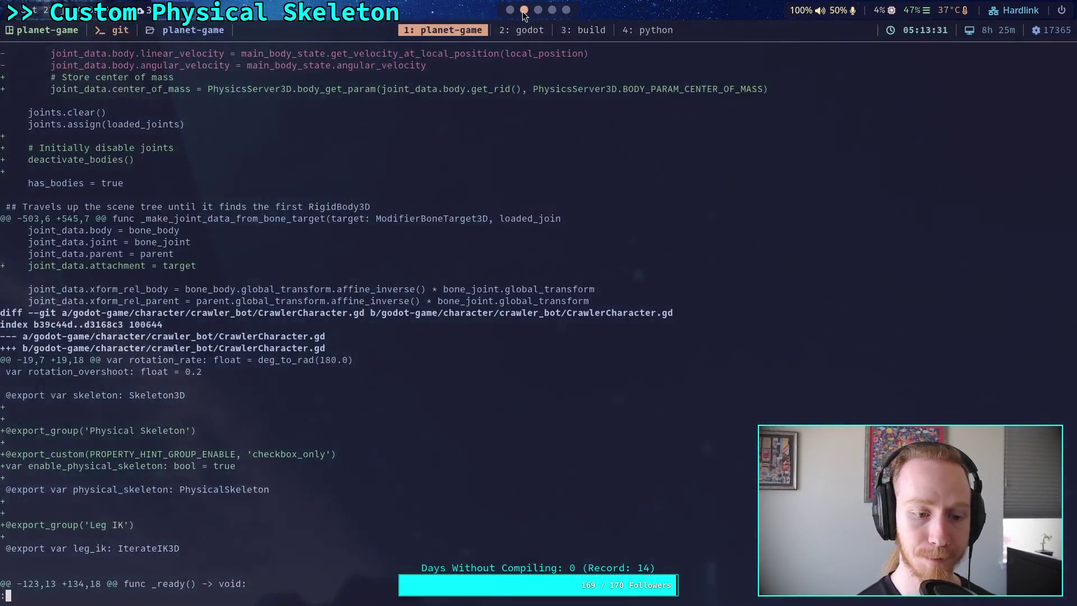
{"action": "key", "text": "q"}
{"action": "key", "text": "Up"}
{"action": "key", "text": "Return"}
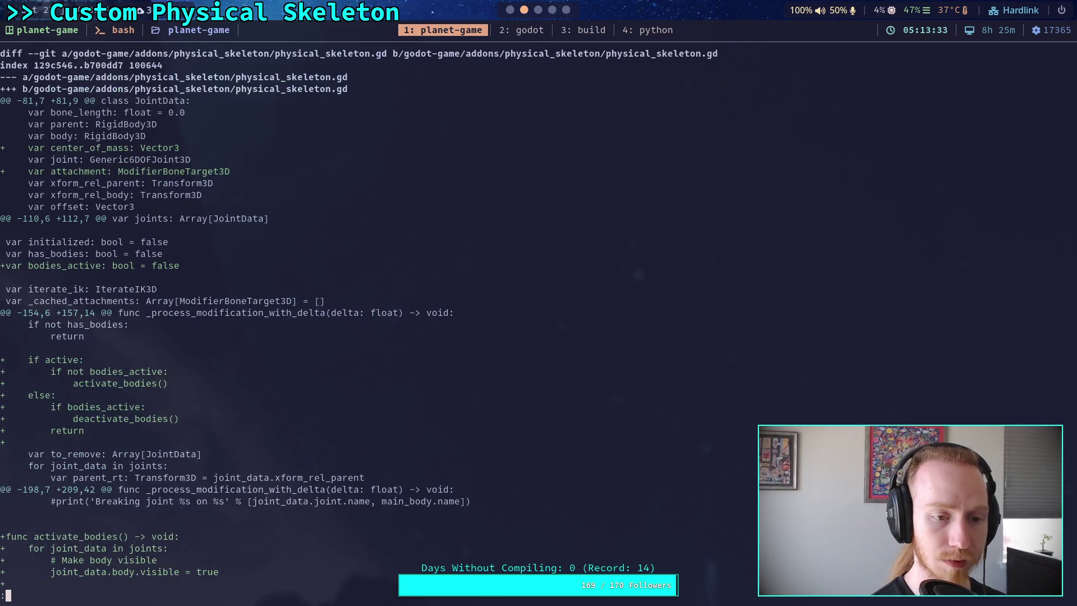
{"action": "key", "text": "space"}
{"action": "key", "text": "space"}
{"action": "key", "text": "space"}
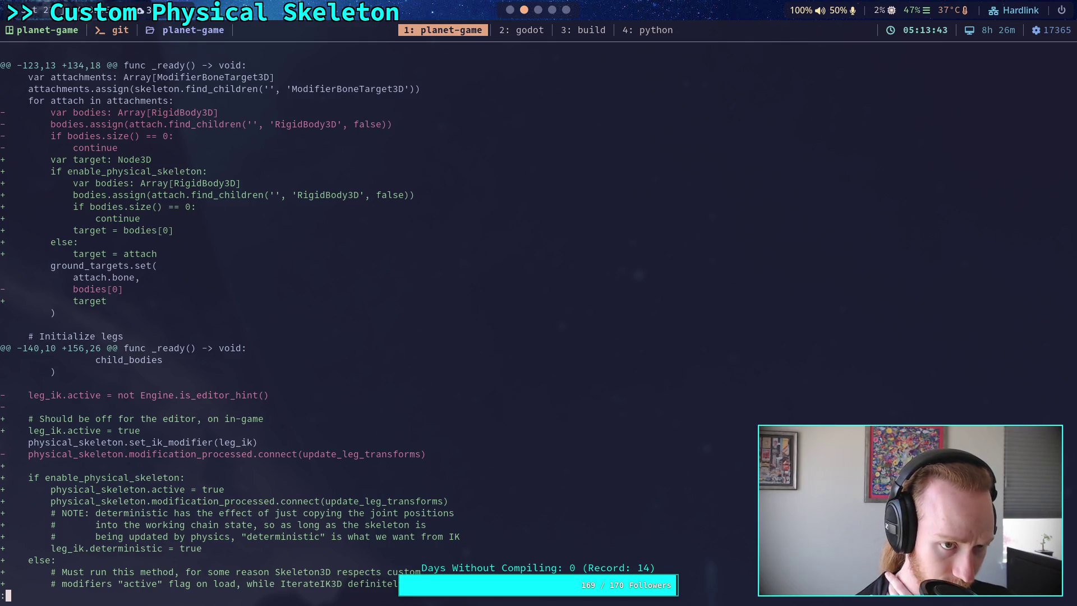
{"action": "key", "text": "q"}
{"action": "key", "text": "space"}
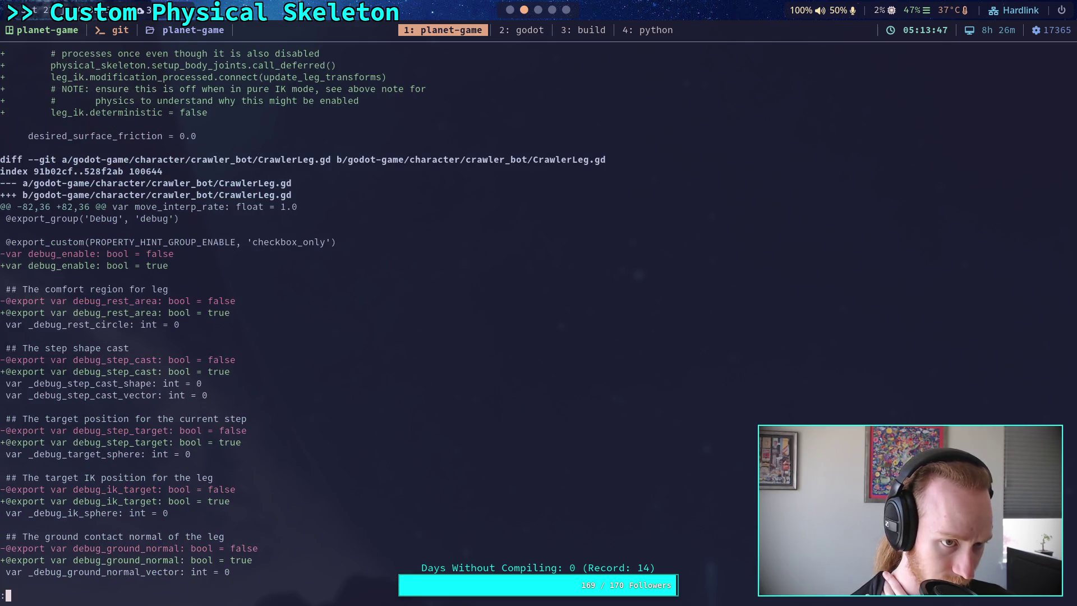
{"action": "key", "text": "space"}
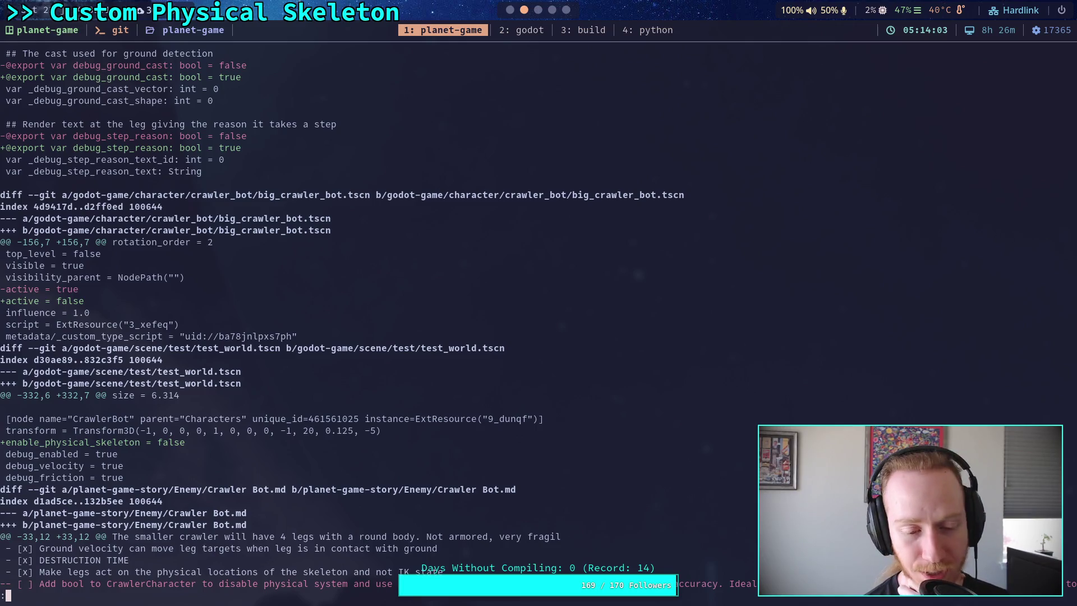
Run git status, then stage addons/physical_skeleton/physical_skeleton.gd with git add
{"action": "type", "text": "qgit status"}
{"action": "key", "text": "Return"}
{"action": "type", "text": "git add go"}
{"action": "key", "text": "Tab"}
{"action": "type", "text": "ad"}
{"action": "key", "text": "Tab"}
{"action": "type", "text": "phy"}
{"action": "key", "text": "Tab"}
{"action": "key", "text": "Tab"}
{"action": "key", "text": "Return"}
Stage CrawlerCharacter.gd from the character/crawler_bot folder with git add
{"action": "type", "text": "git add "}
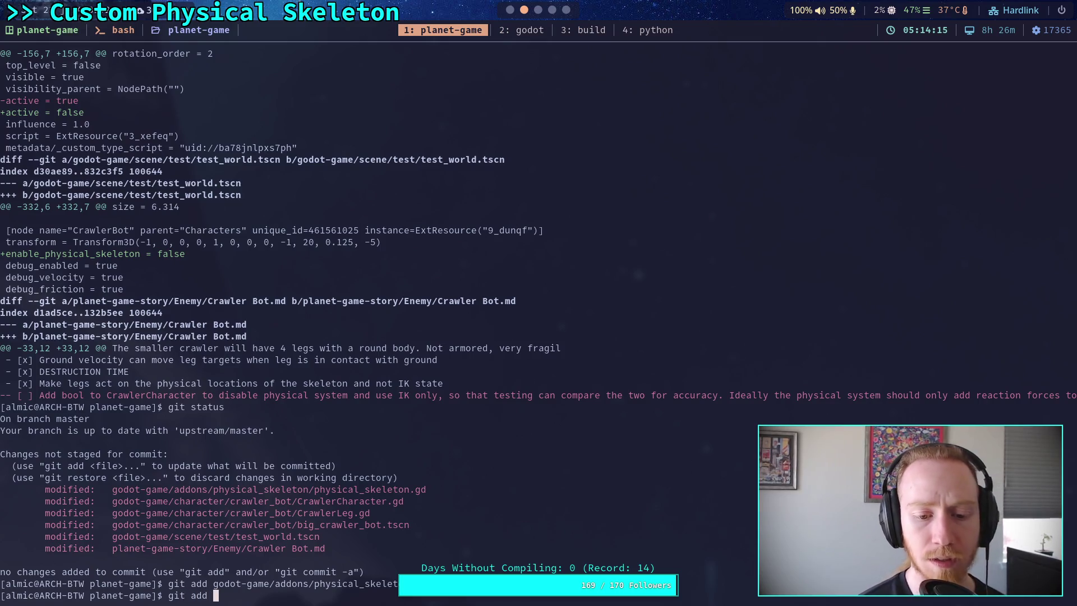
{"action": "type", "text": "god"}
{"action": "key", "text": "Tab"}
{"action": "type", "text": "c"}
{"action": "key", "text": "Tab"}
{"action": "type", "text": "c"}
{"action": "key", "text": "Tab"}
{"action": "type", "text": "C"}
{"action": "key", "text": "Tab"}
{"action": "type", "text": "C"}
{"action": "key", "text": "Tab"}
{"action": "key", "text": "Return"}
Stage the big_crawler_bot.tscn scene with git add
{"action": "type", "text": "git add "}
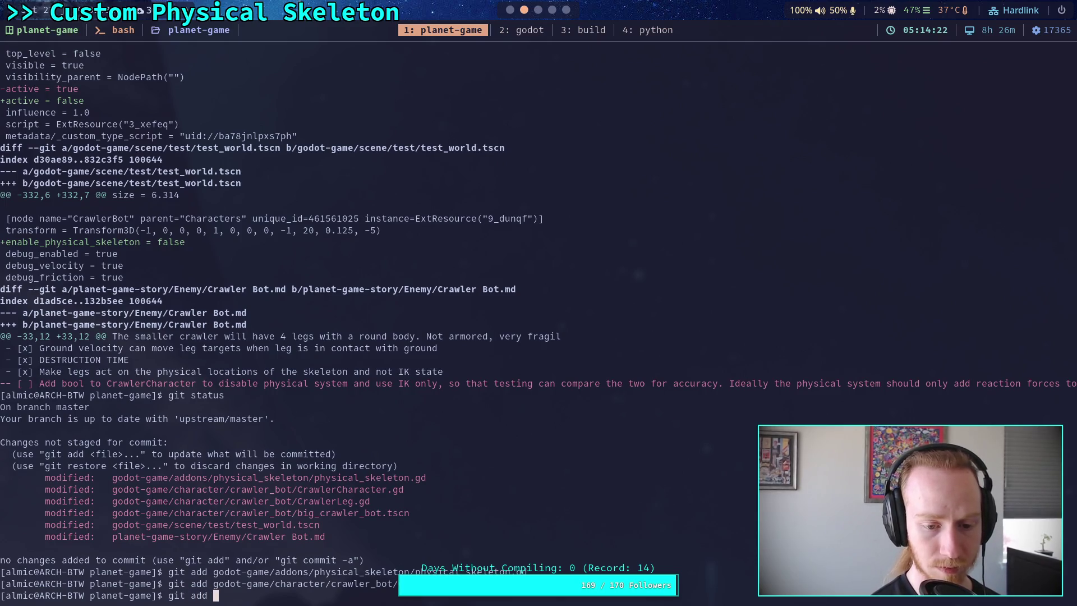
{"action": "type", "text": "go"}
{"action": "key", "text": "Tab"}
{"action": "type", "text": "c"}
{"action": "key", "text": "Tab"}
{"action": "type", "text": "c"}
{"action": "key", "text": "Tab"}
{"action": "type", "text": "b"}
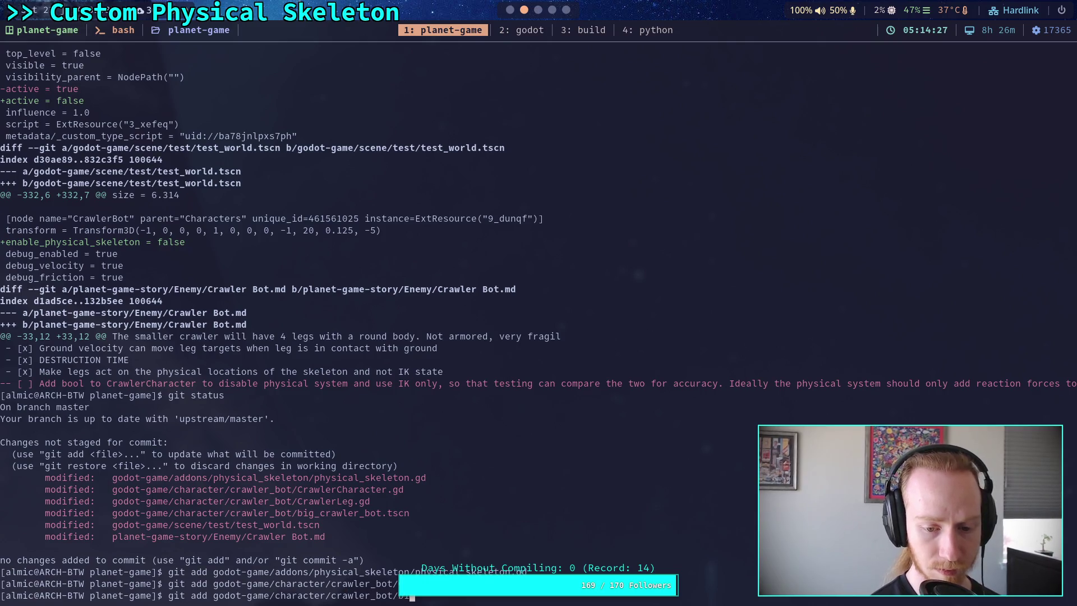
{"action": "key", "text": "Tab"}
{"action": "key", "text": "Return"}
Stage the Crawler Bot.md notes file from planet-game-story/Enemy with git add
{"action": "type", "text": "git add pl"}
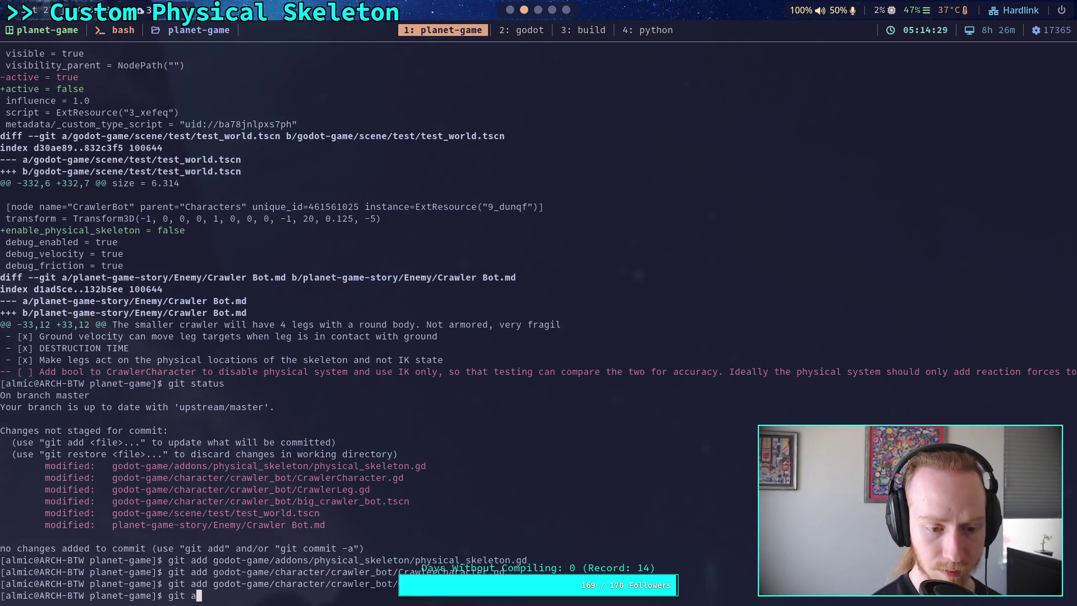
{"action": "key", "text": "Tab"}
{"action": "type", "text": "E"}
{"action": "key", "text": "Tab"}
{"action": "type", "text": "Cr"}
{"action": "key", "text": "Tab"}
{"action": "key", "text": "Return"}
Check git status and review the remaining unstaged diff, then prepare git diff -- *skel*
{"action": "type", "text": "git status"}
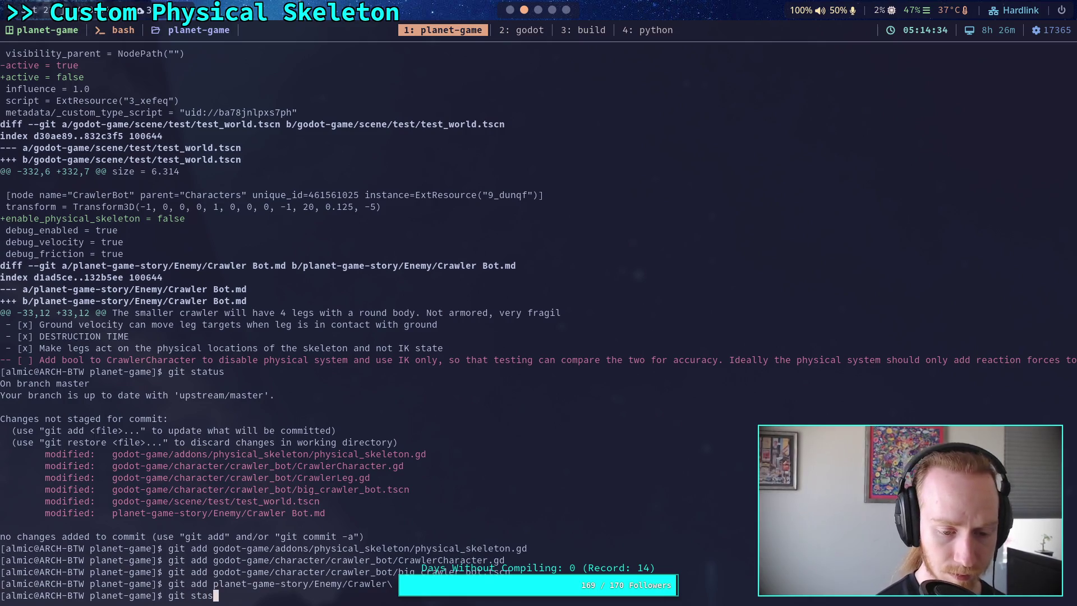
{"action": "key", "text": "Return"}
{"action": "type", "text": "git diff"}
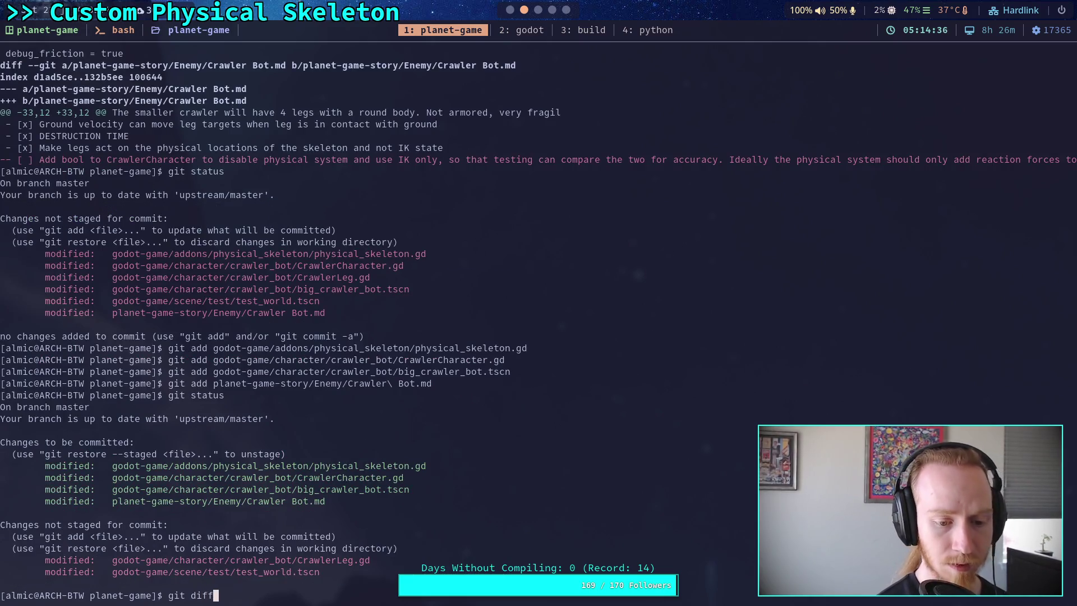
{"action": "key", "text": "Return"}
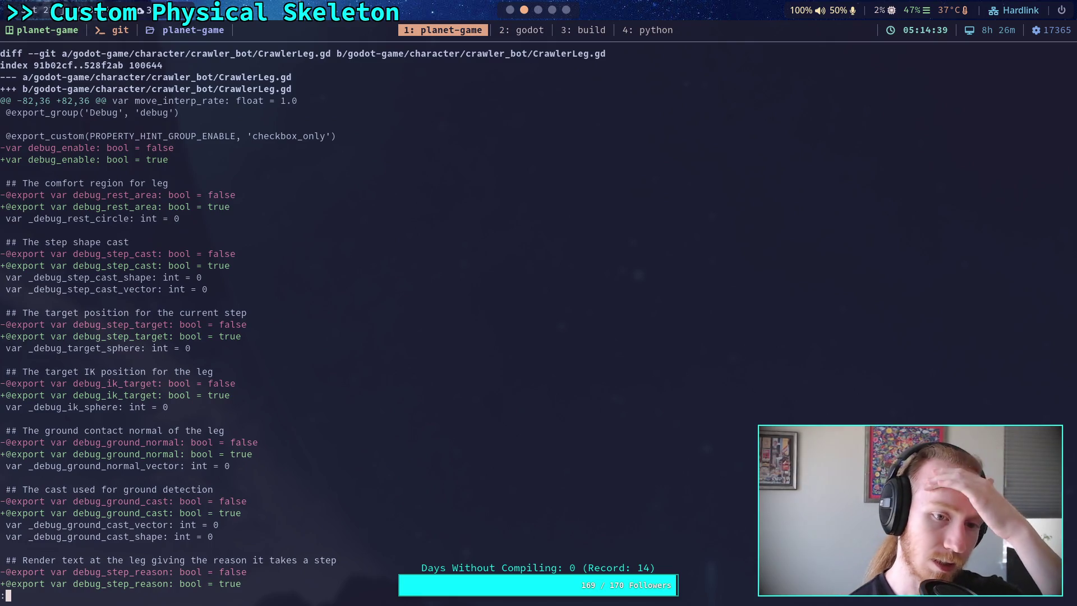
{"action": "key", "text": "space"}
{"action": "type", "text": "q"}
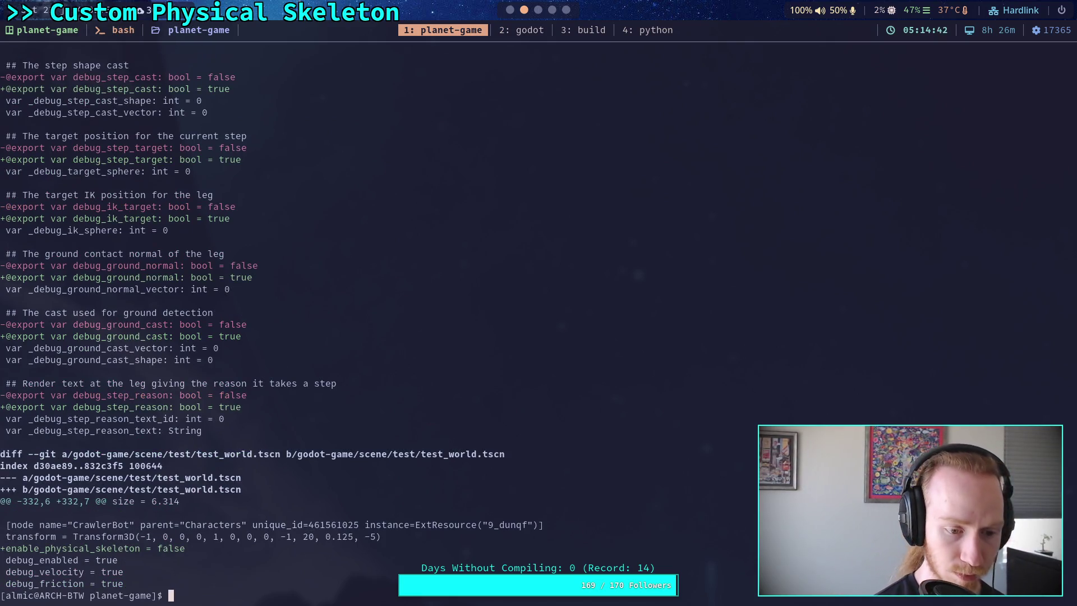
{"action": "type", "text": "git di"}
{"action": "type", "text": "ff -- *skel*"}
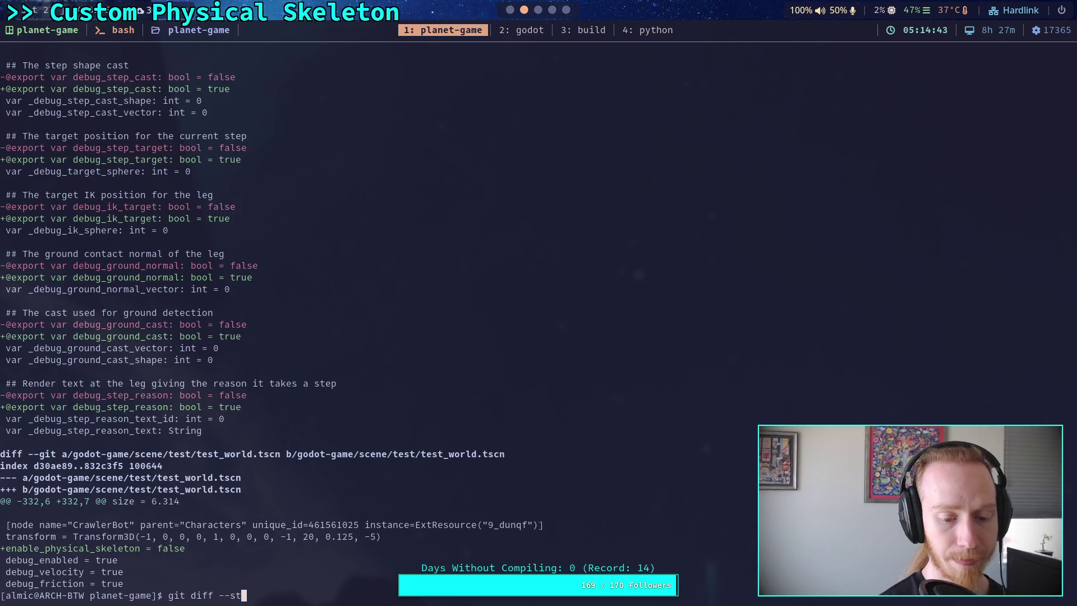
View the *skel* diff, then page through the diff to the big_crawler_bot.tscn and Crawler Bot.md changes
{"action": "key", "text": "Return"}
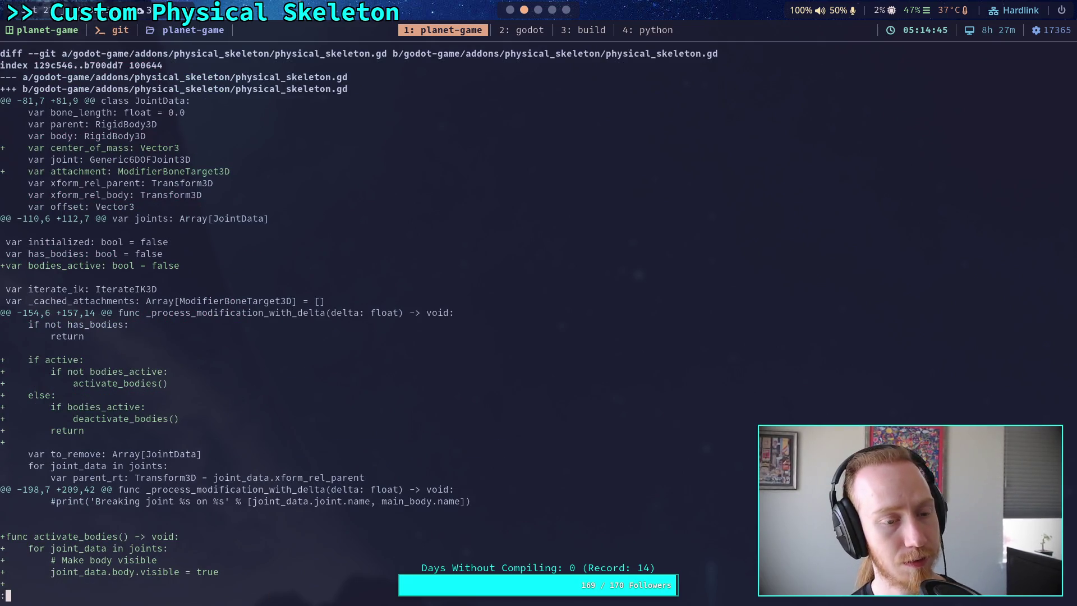
{"action": "key", "text": "q"}
{"action": "key", "text": "space"}
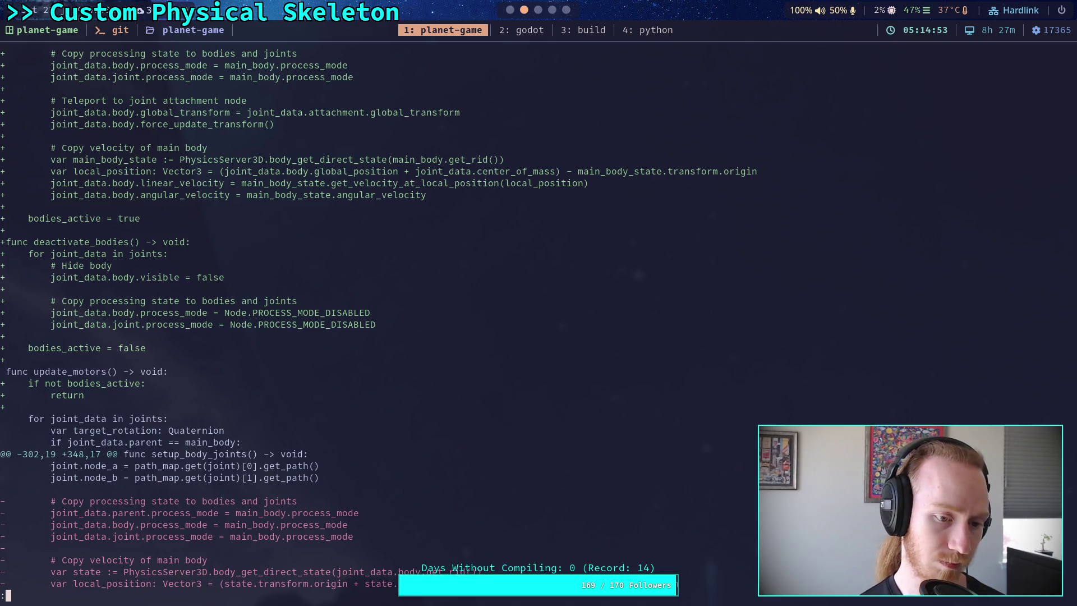
{"action": "key", "text": "space"}
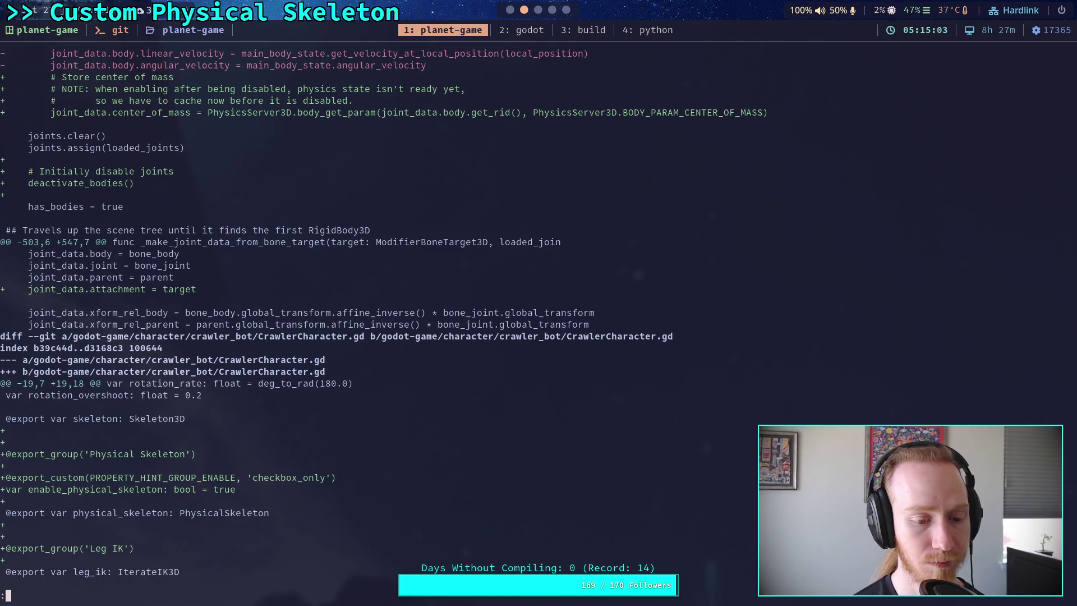
{"action": "key", "text": "space"}
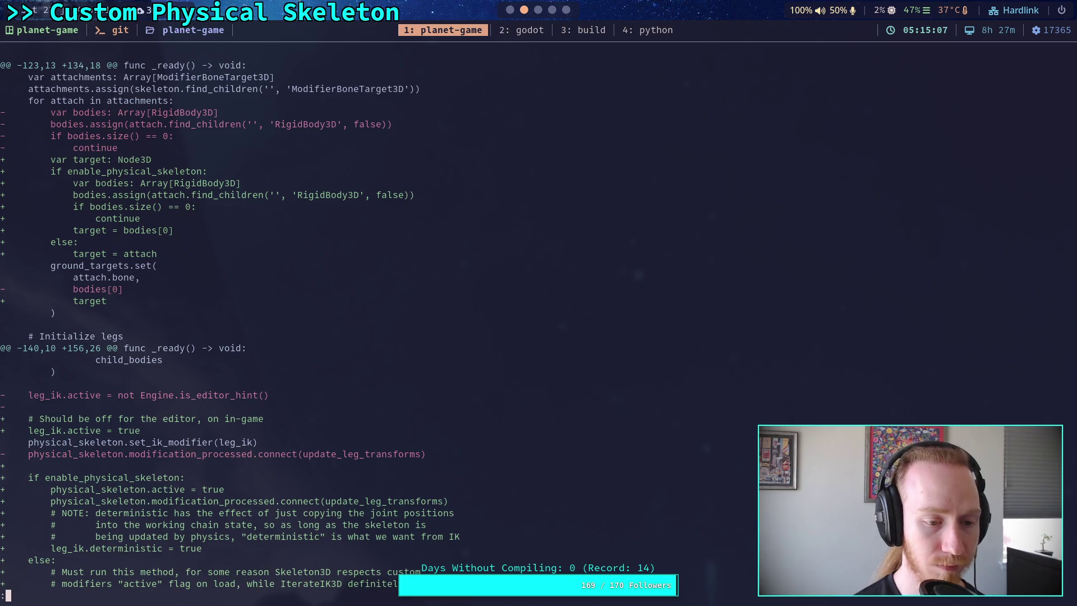
{"action": "key", "text": "space"}
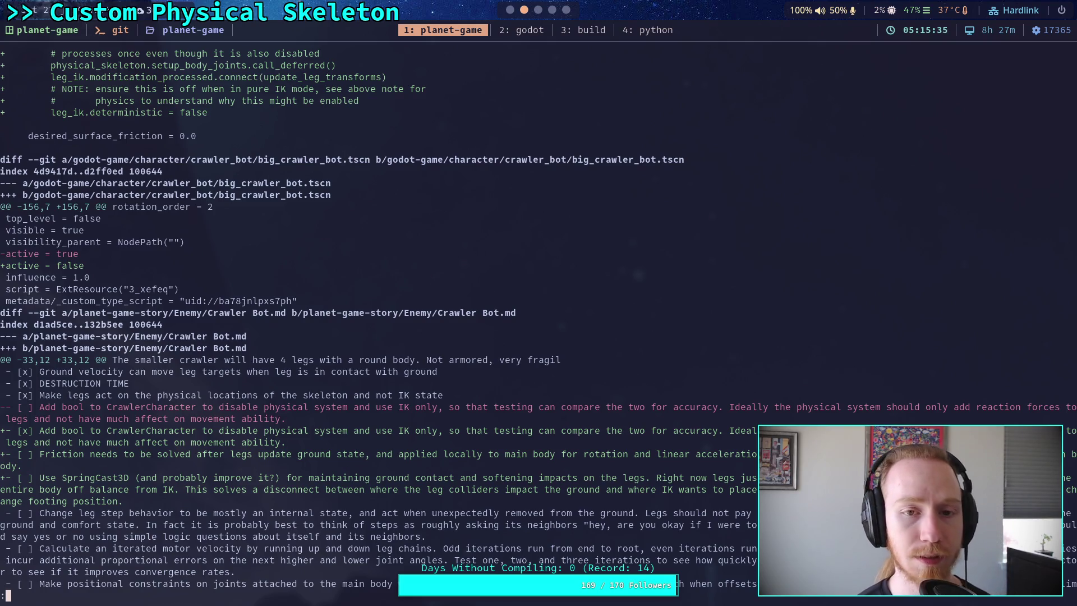
{"action": "key", "text": "super+2"}
In physical_skeleton.gd, fold setup_body_joints and update_motors and unfold activate_bodies
{"action": "scroll", "coordinate": [361, 393], "scroll_direction": "down", "scroll_amount": 5}
{"action": "scroll", "coordinate": [360, 393], "scroll_direction": "up", "scroll_amount": 10}
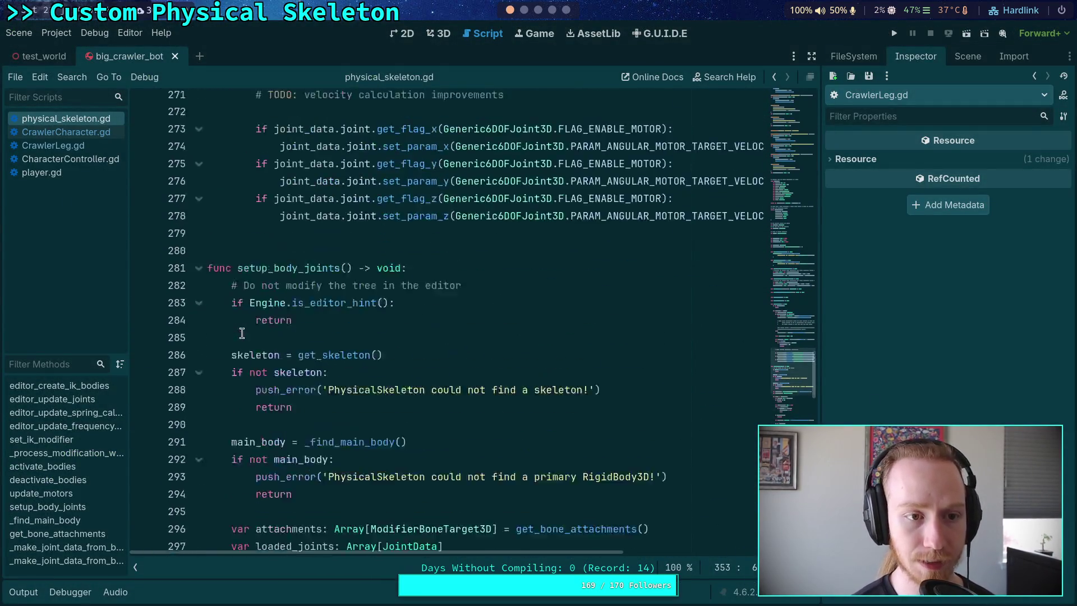
{"action": "scroll", "coordinate": [242, 334], "scroll_direction": "up", "scroll_amount": 2}
{"action": "left_click", "coordinate": [205, 394]}
{"action": "scroll", "coordinate": [210, 399], "scroll_direction": "up", "scroll_amount": 5}
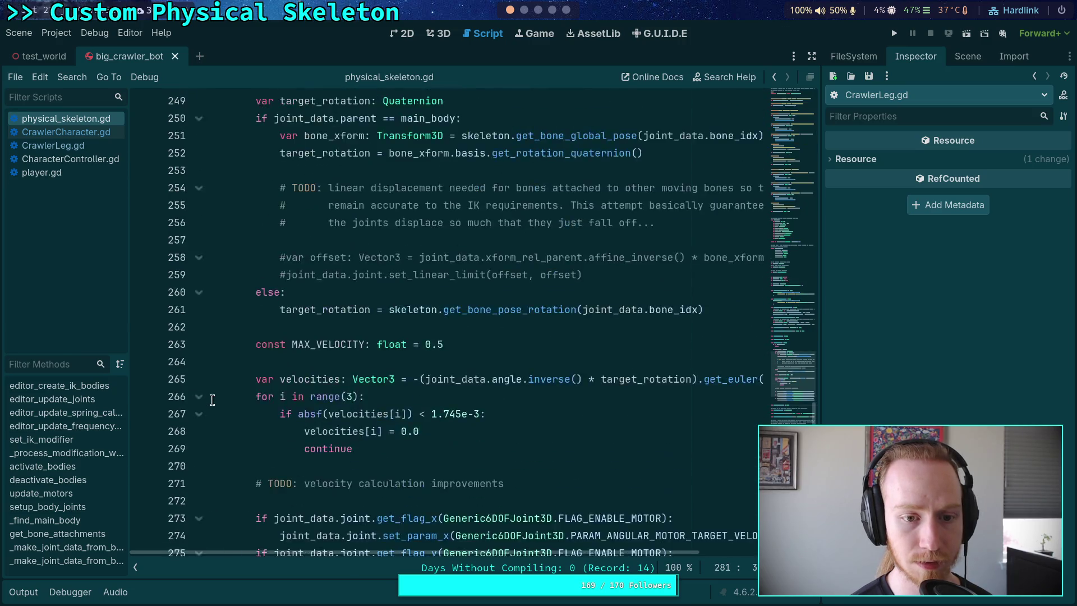
{"action": "scroll", "coordinate": [212, 399], "scroll_direction": "up", "scroll_amount": 8}
{"action": "left_click", "coordinate": [200, 380]}
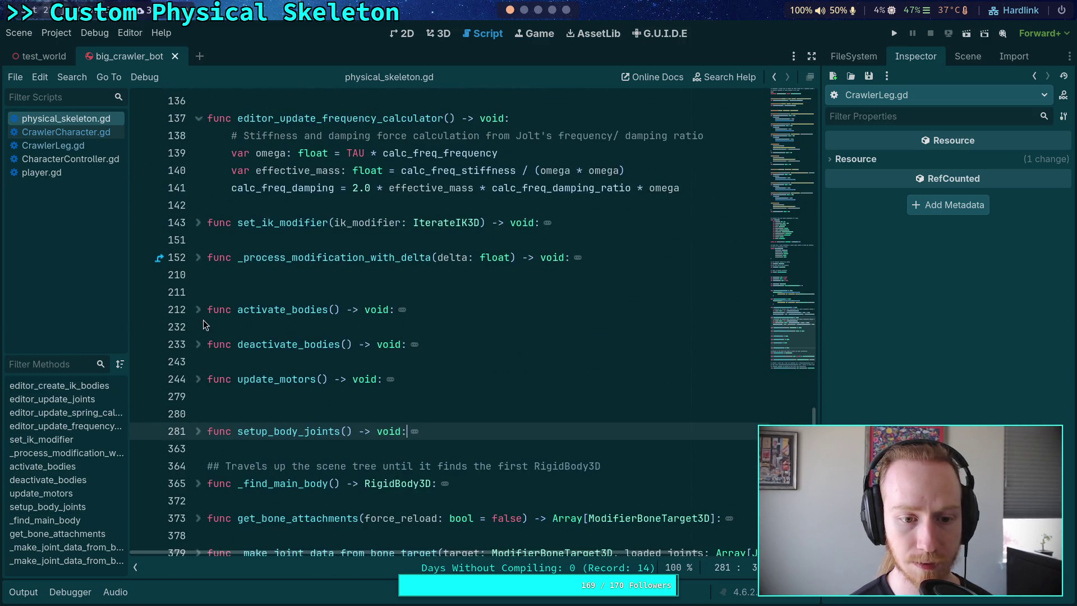
{"action": "left_click", "coordinate": [198, 310]}
{"action": "scroll", "coordinate": [224, 314], "scroll_direction": "down", "scroll_amount": 3}
Below the copy-state comment, begin a TODO: this causes the joint to rebuild, and probably immediately, so
{"action": "left_click", "coordinate": [640, 277]}
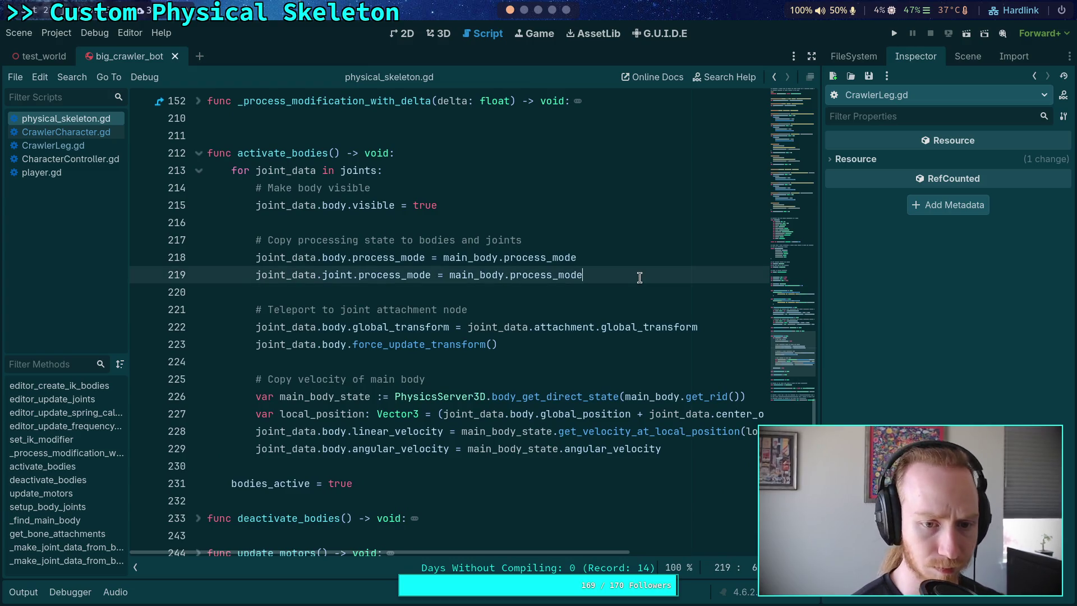
{"action": "key", "text": "Up"}
{"action": "key", "text": "Up"}
{"action": "key", "text": "Return"}
{"action": "type", "text": "#"}
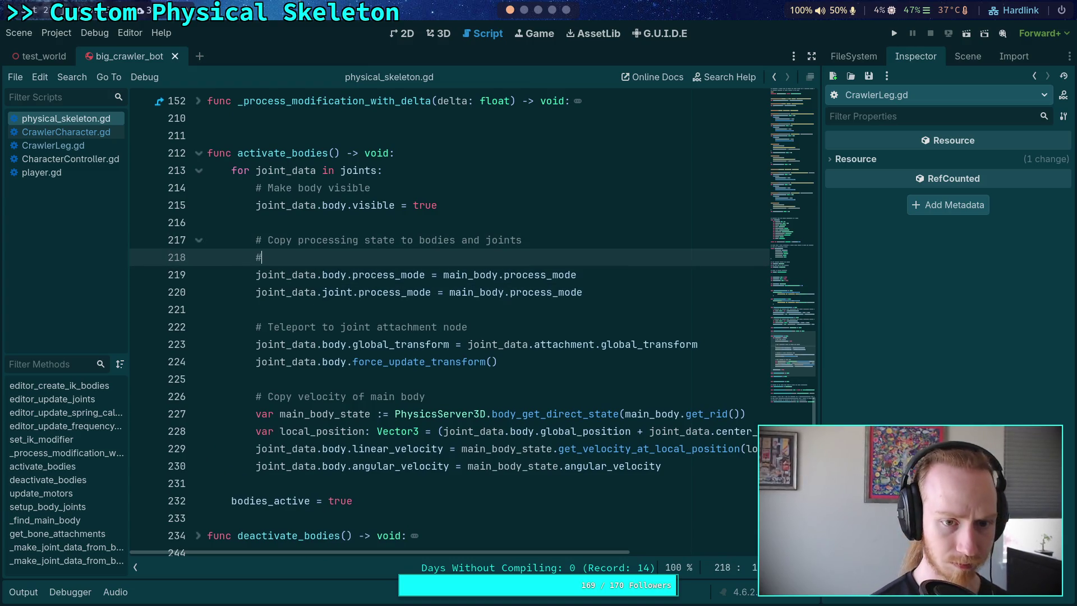
{"action": "type", "text": " TODO: i"}
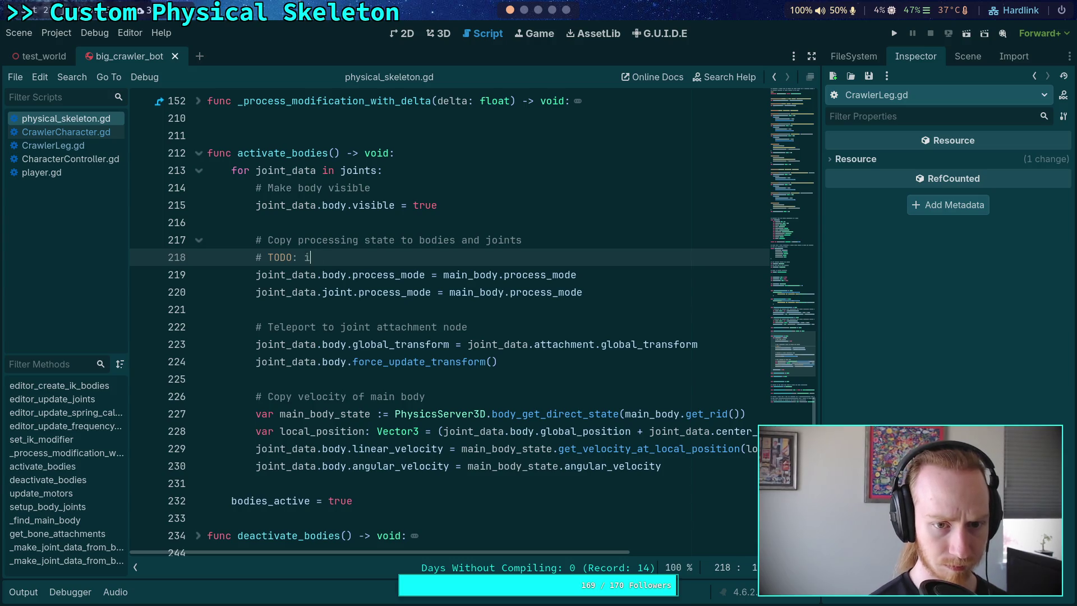
{"action": "key", "text": "BackSpace"}
{"action": "type", "text": "this causes t"}
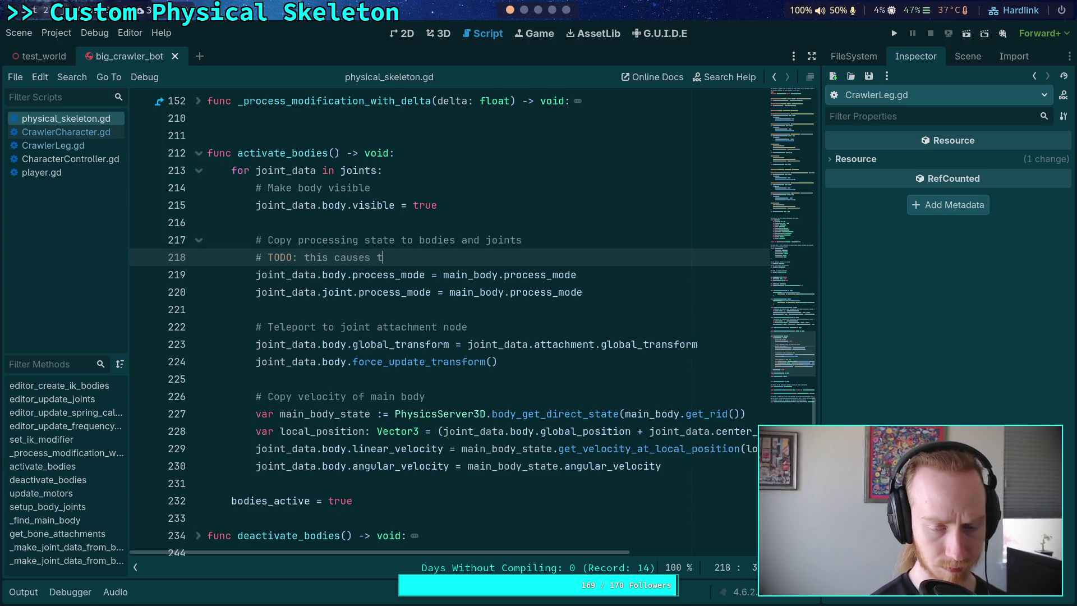
{"action": "type", "text": "he joint to reb"}
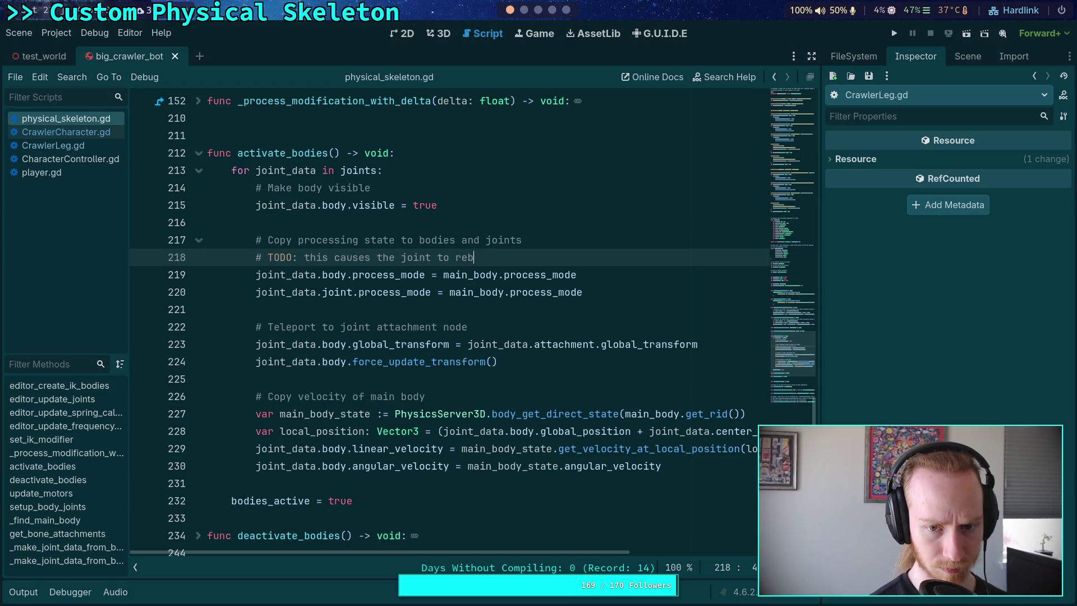
{"action": "type", "text": "uild ("}
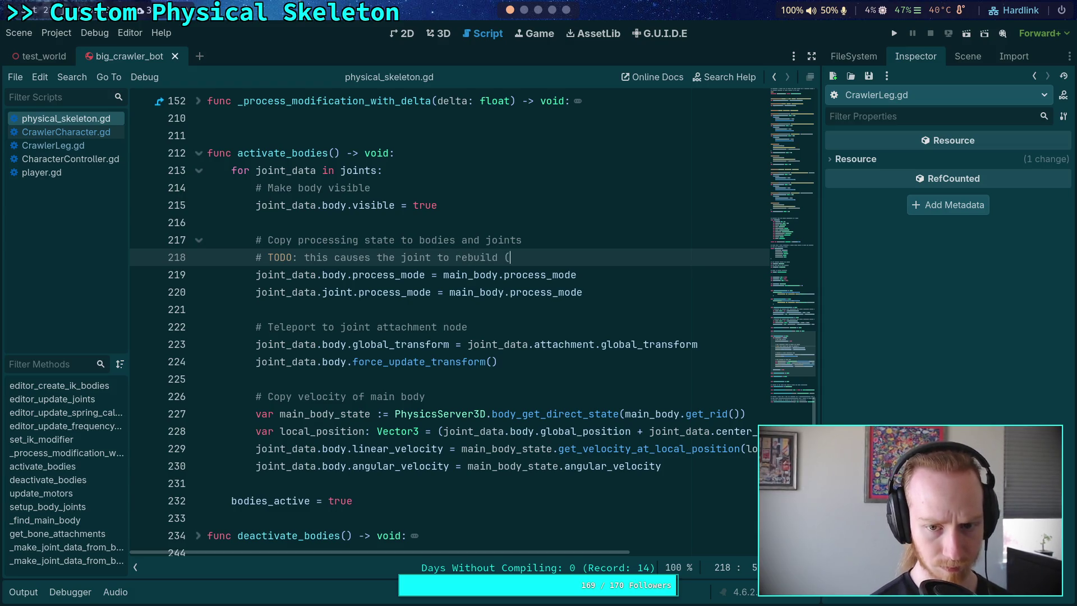
{"action": "type", "text": "probably imme"}
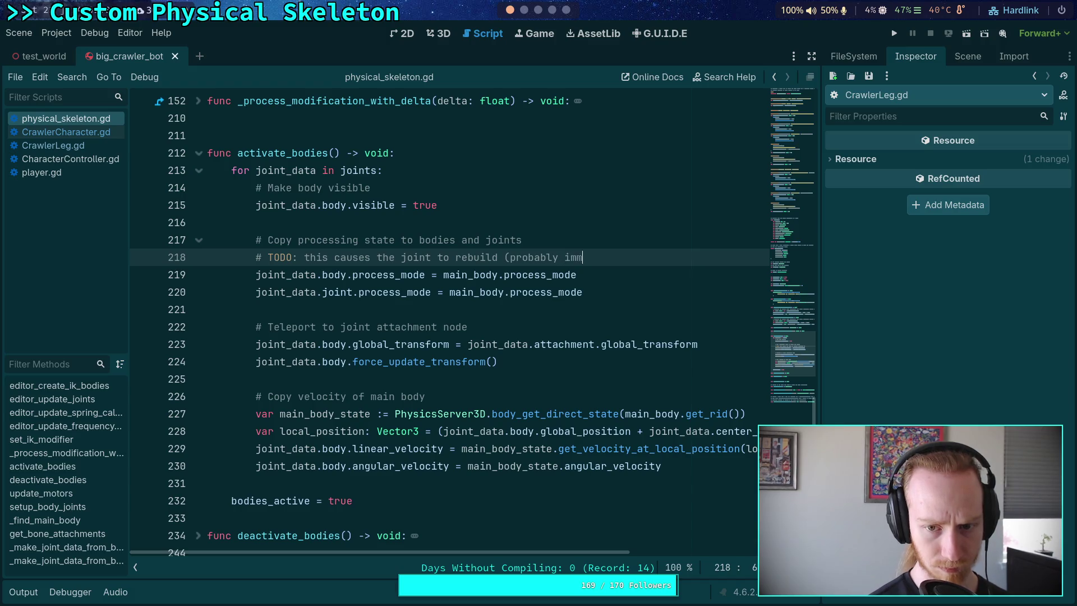
{"action": "key", "text": "BackSpace"}
{"action": "key", "text": "BackSpace"}
{"action": "key", "text": "BackSpace"}
{"action": "type", "text": ","}
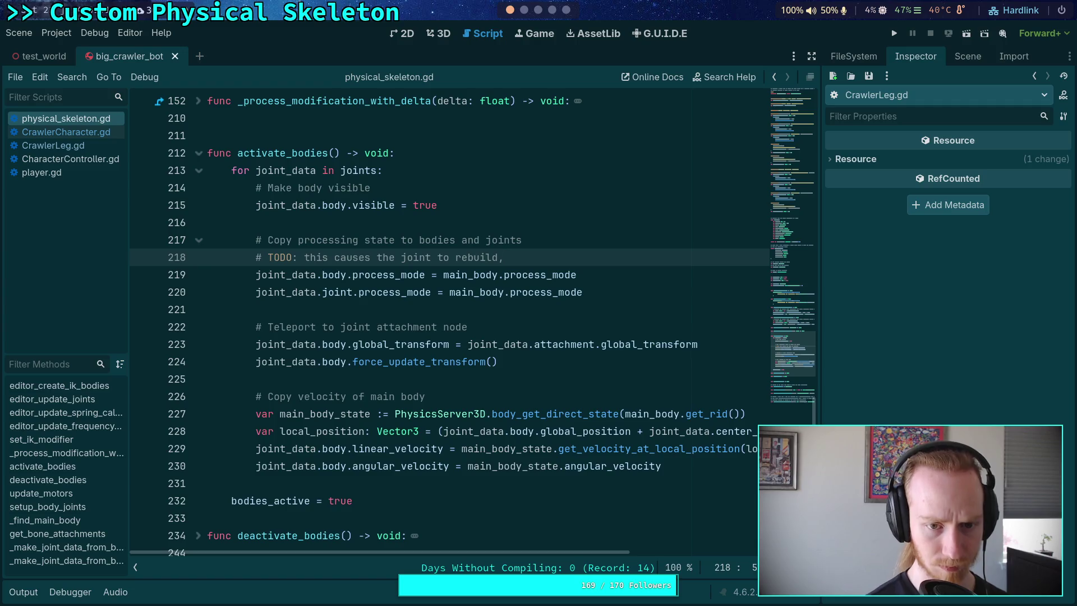
{"action": "key", "text": "BackSpace"}
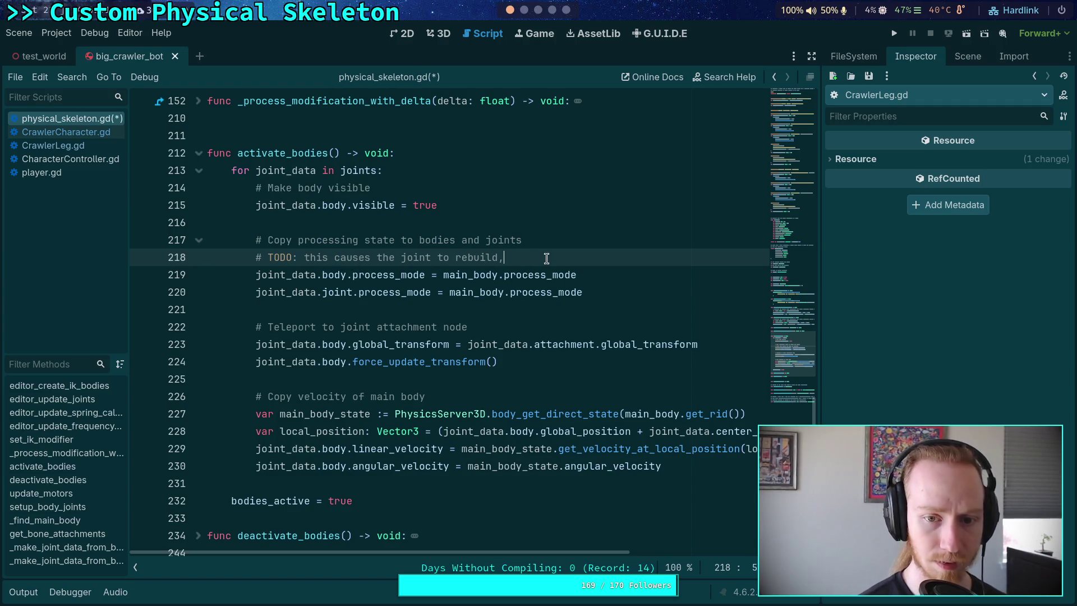
{"action": "type", "text": " and probably"}
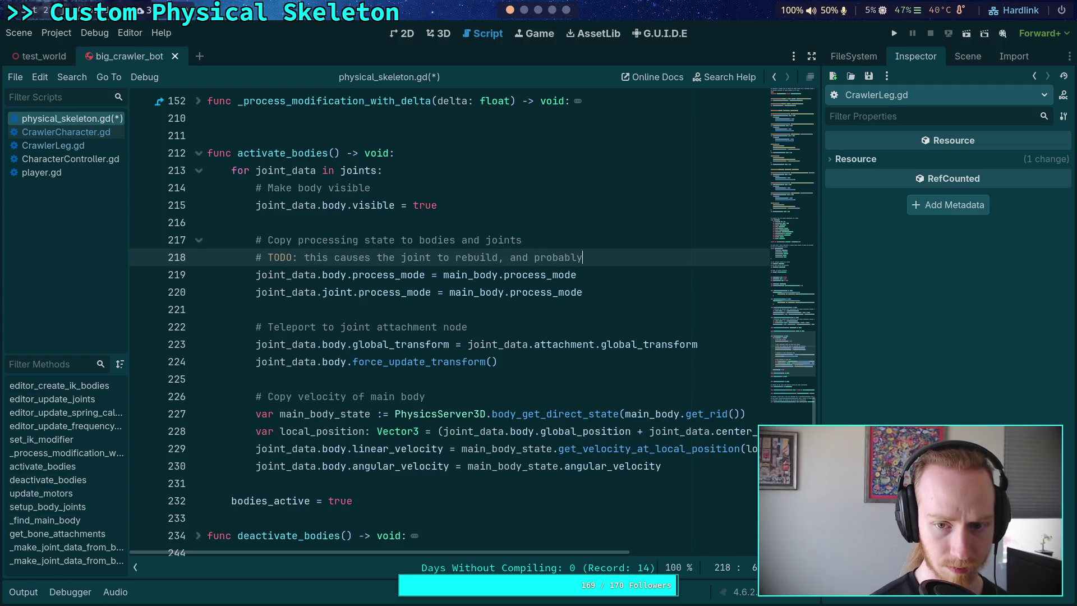
{"action": "type", "text": " immediate"}
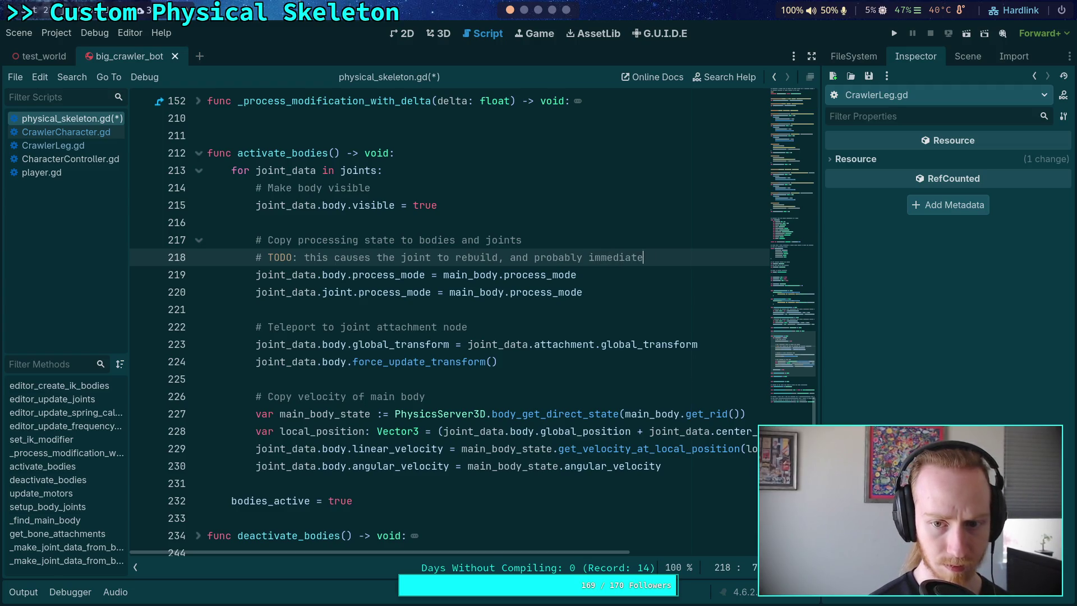
{"action": "type", "text": "ly, so"}
Add the TODO's second line about running through joints from root to end, and save the script
{"action": "key", "text": "Return"}
{"action": "type", "text": "#       "}
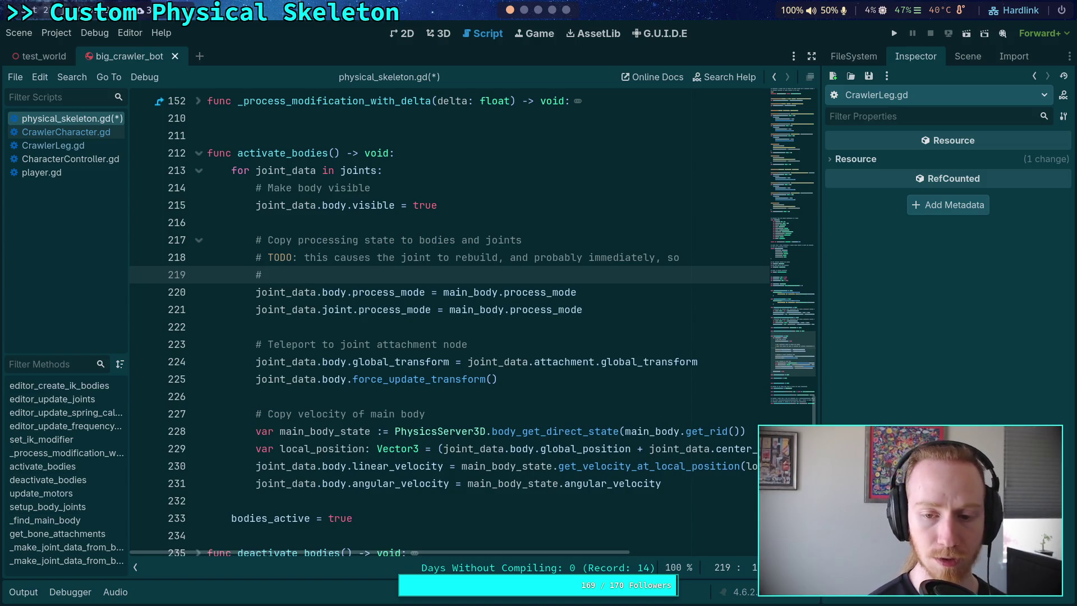
{"action": "type", "text": "we may nee"}
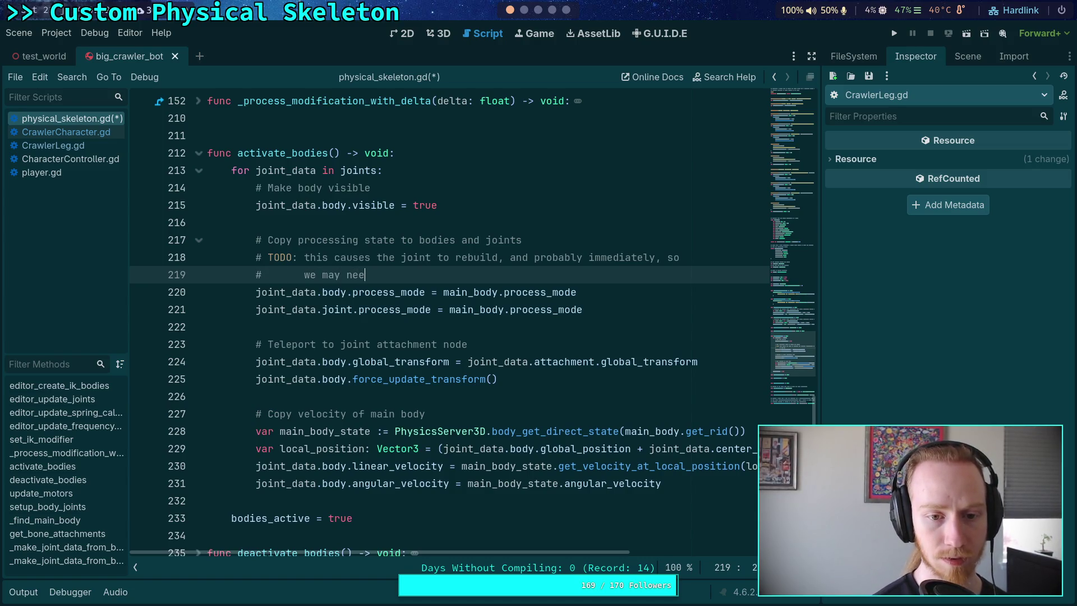
{"action": "type", "text": "d to be sur"}
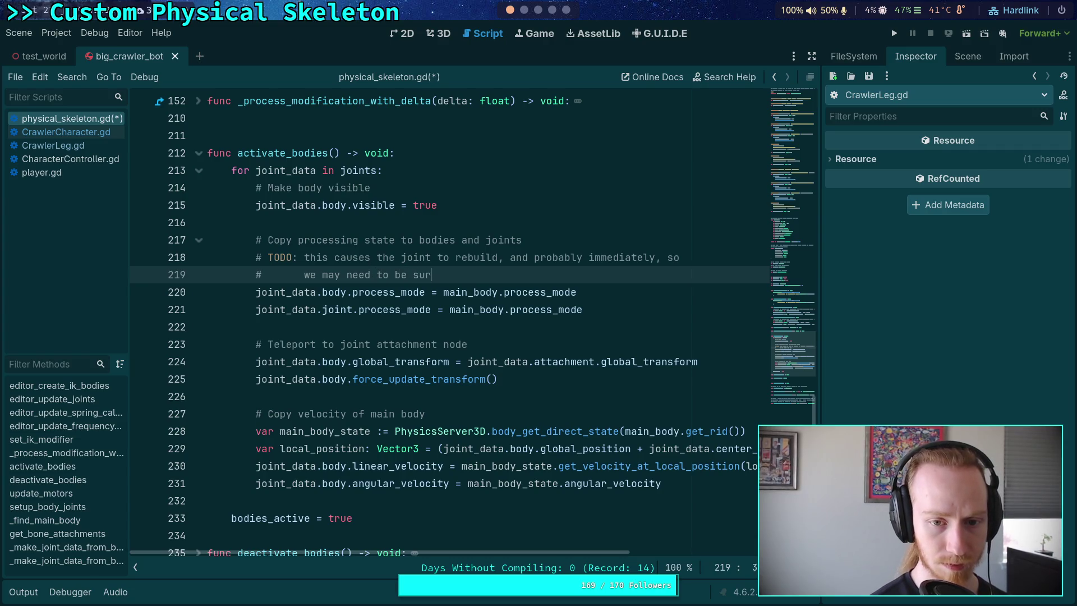
{"action": "type", "text": "e to run thr"}
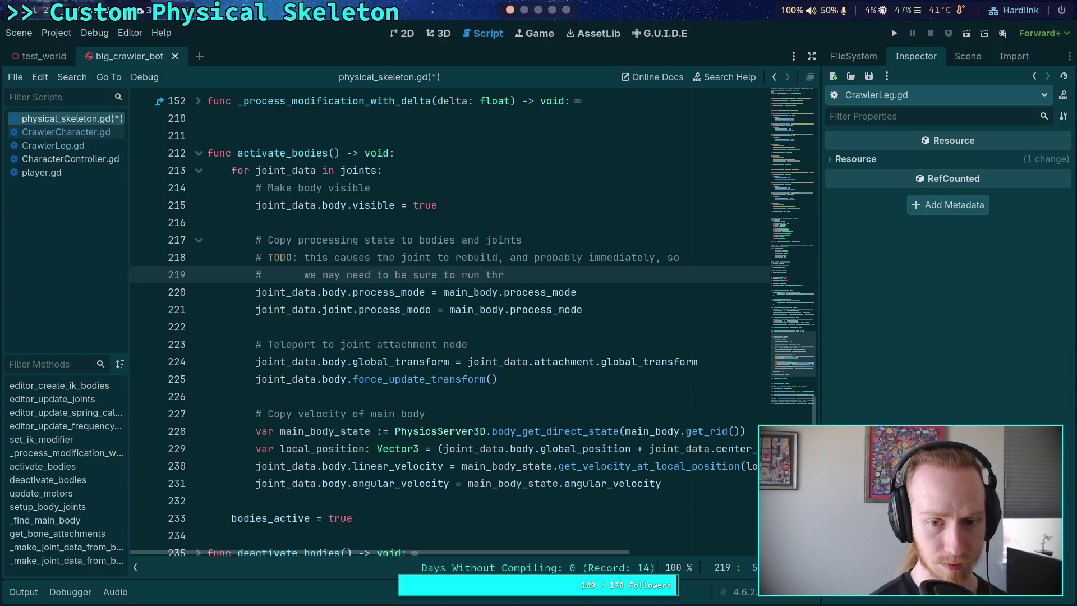
{"action": "type", "text": "ough jo"}
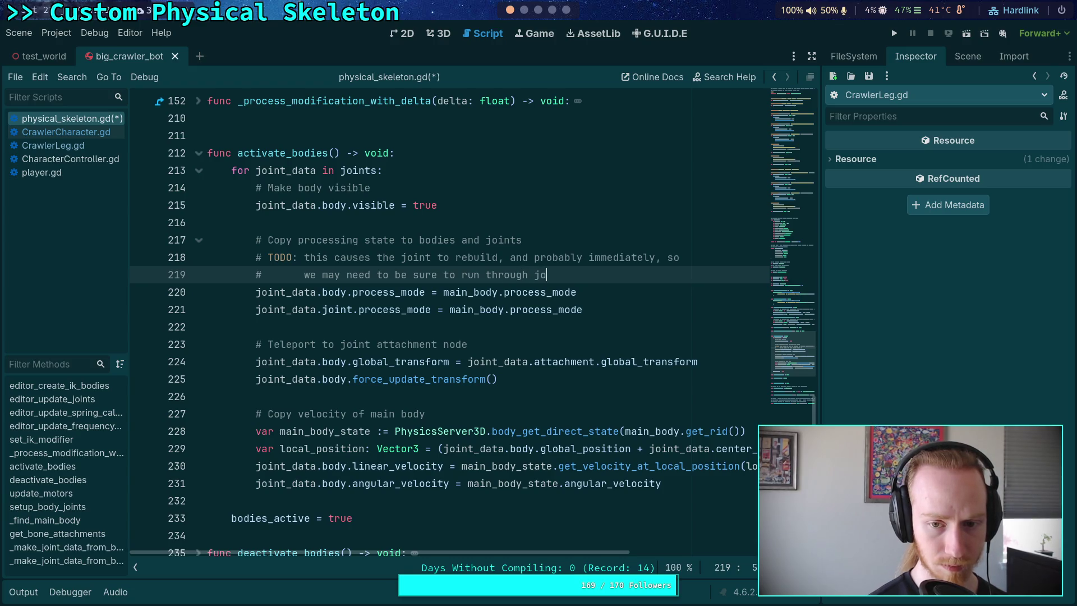
{"action": "type", "text": "ints from the "}
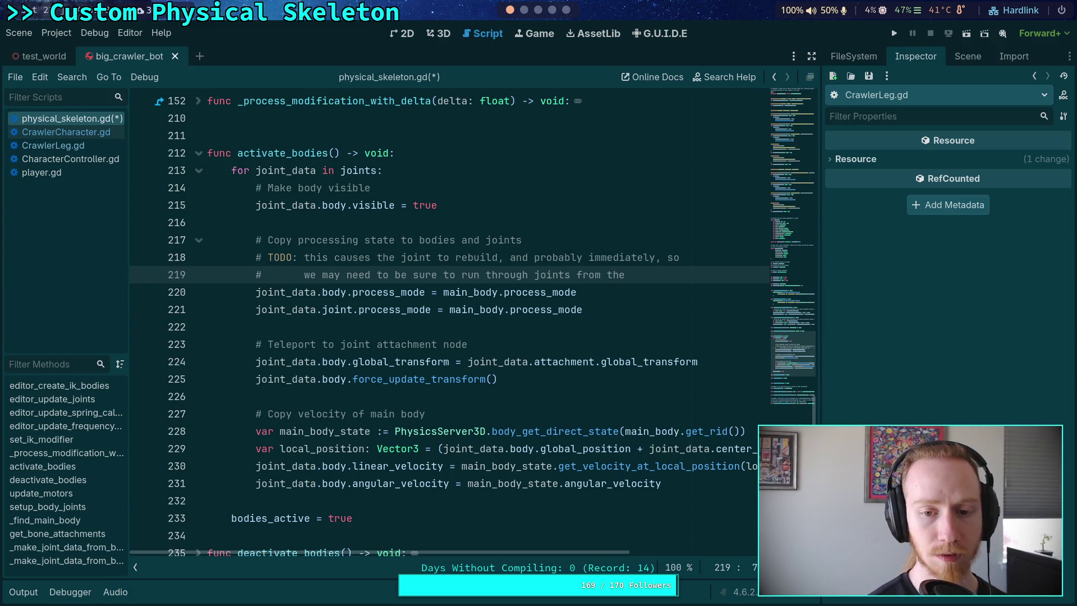
{"action": "type", "text": "root to the"}
{"action": "key", "text": "BackSpace"}
{"action": "key", "text": "BackSpace"}
{"action": "key", "text": "BackSpace"}
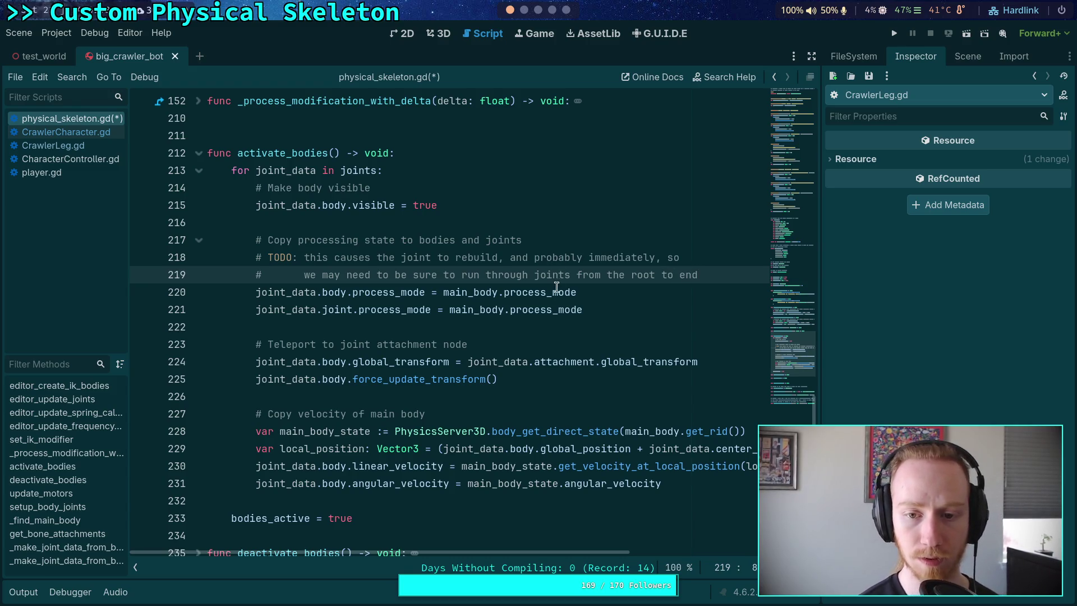
{"action": "double_click", "coordinate": [620, 274]}
{"action": "key", "text": "BackSpace"}
{"action": "key", "text": "BackSpace"}
{"action": "left_click", "coordinate": [709, 275]}
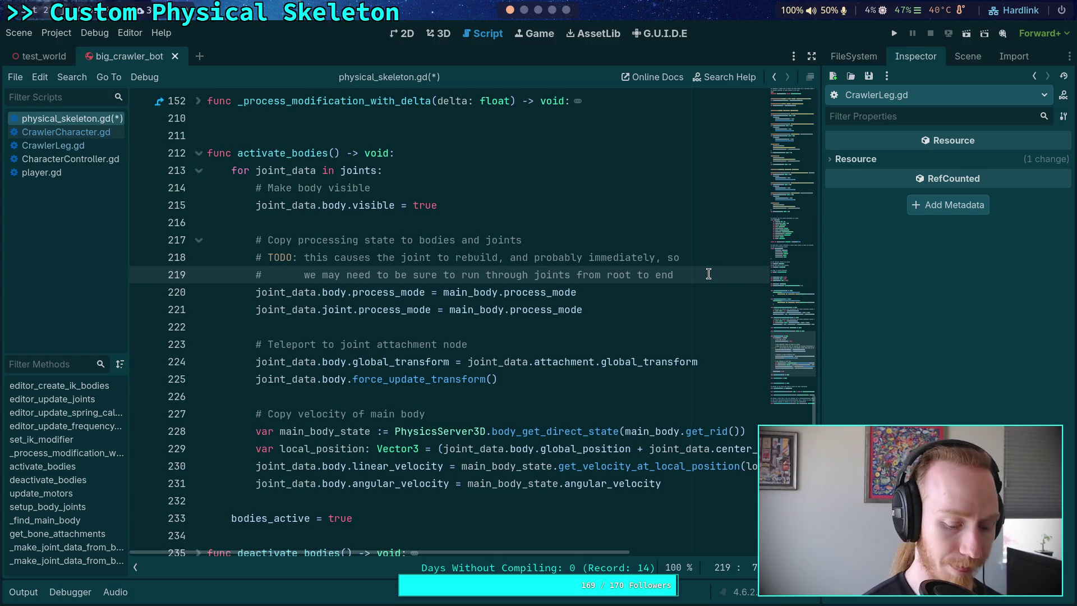
{"action": "key", "text": "ctrl+s"}
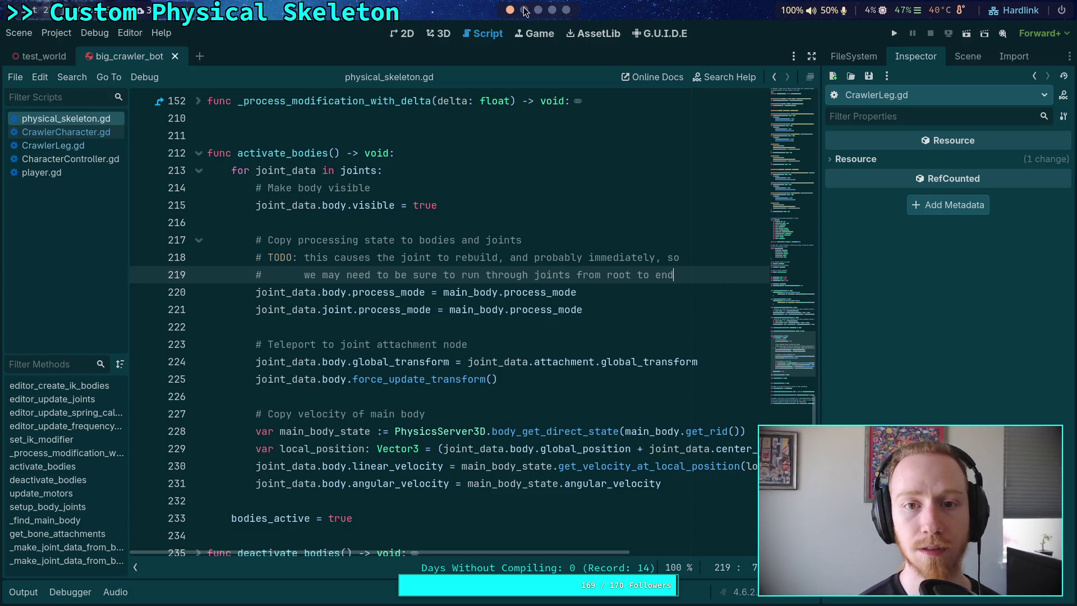
{"action": "left_click", "coordinate": [525, 10]}
{"action": "left_click", "coordinate": [510, 11]}
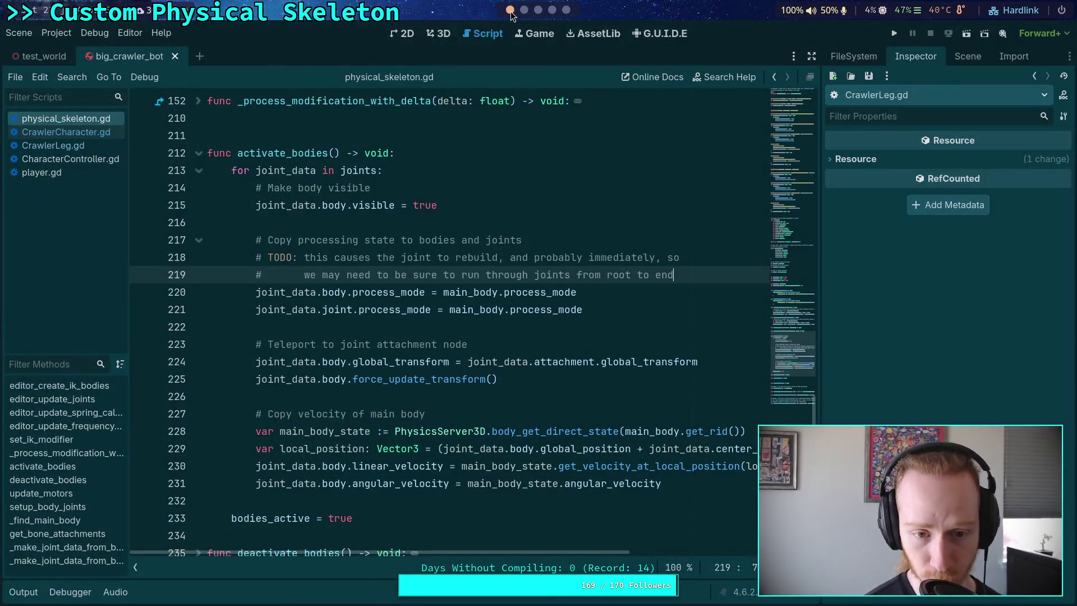
{"action": "left_click_drag", "start_coordinate": [701, 275], "coordinate": [167, 262]}
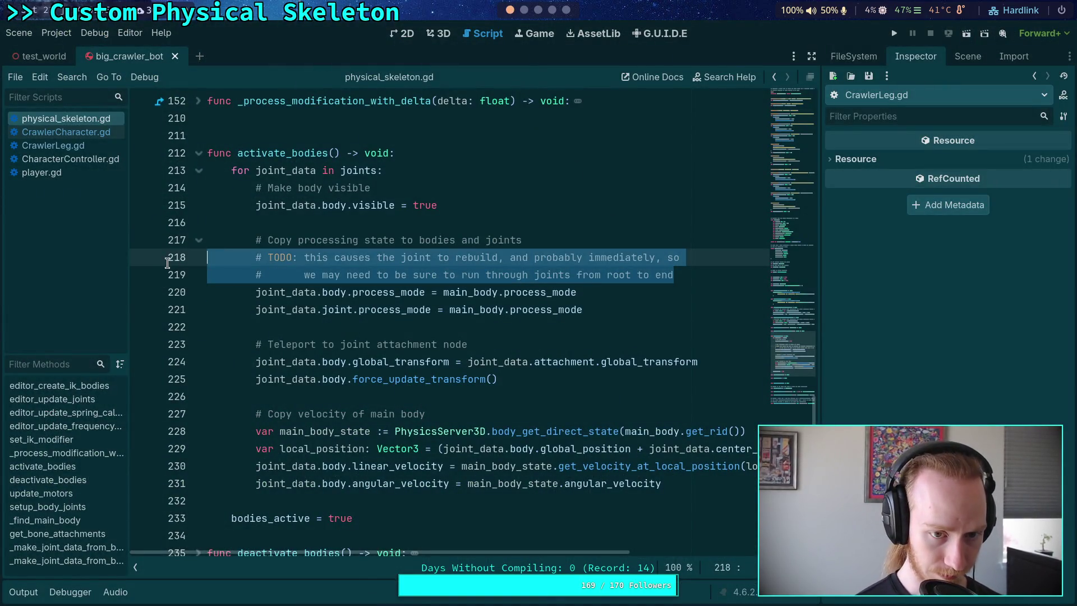
{"action": "left_click", "coordinate": [440, 326]}
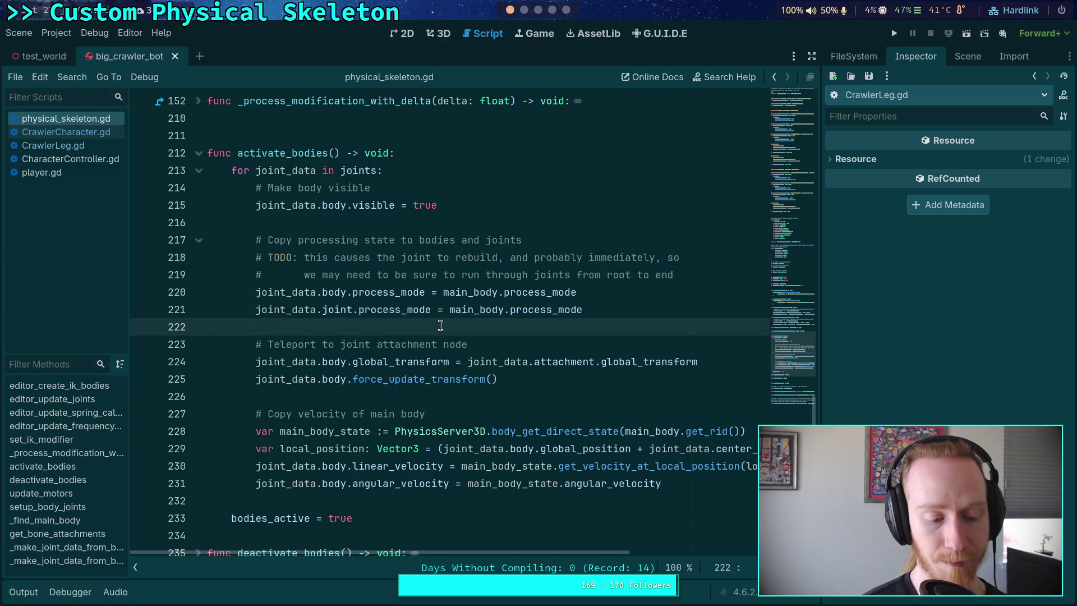
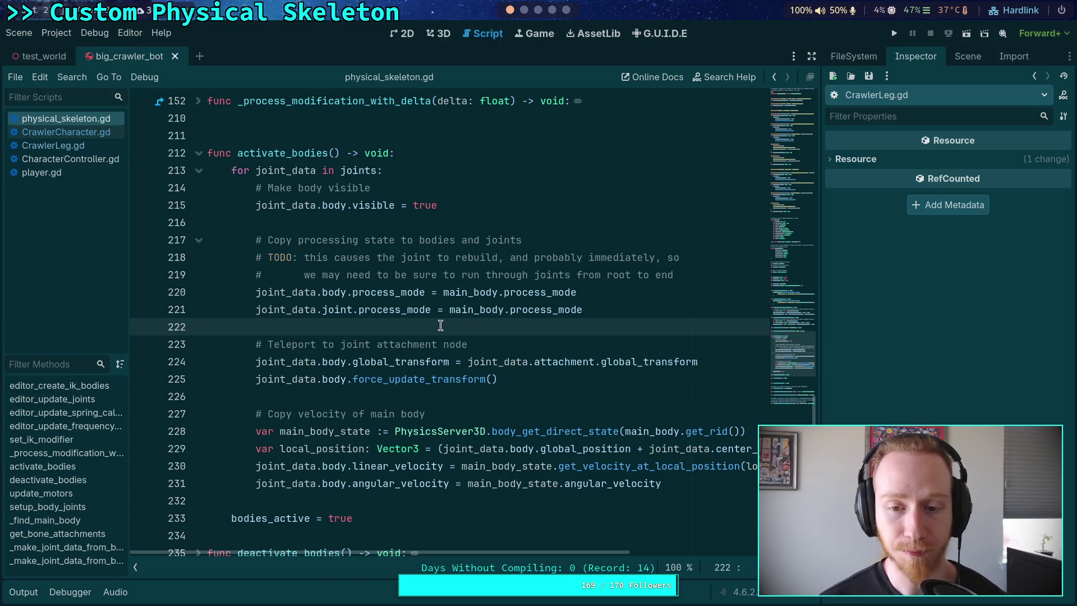
Switch to the Obsidian workspace showing the Crawler Bot plan note
{"action": "key", "text": "super+3"}
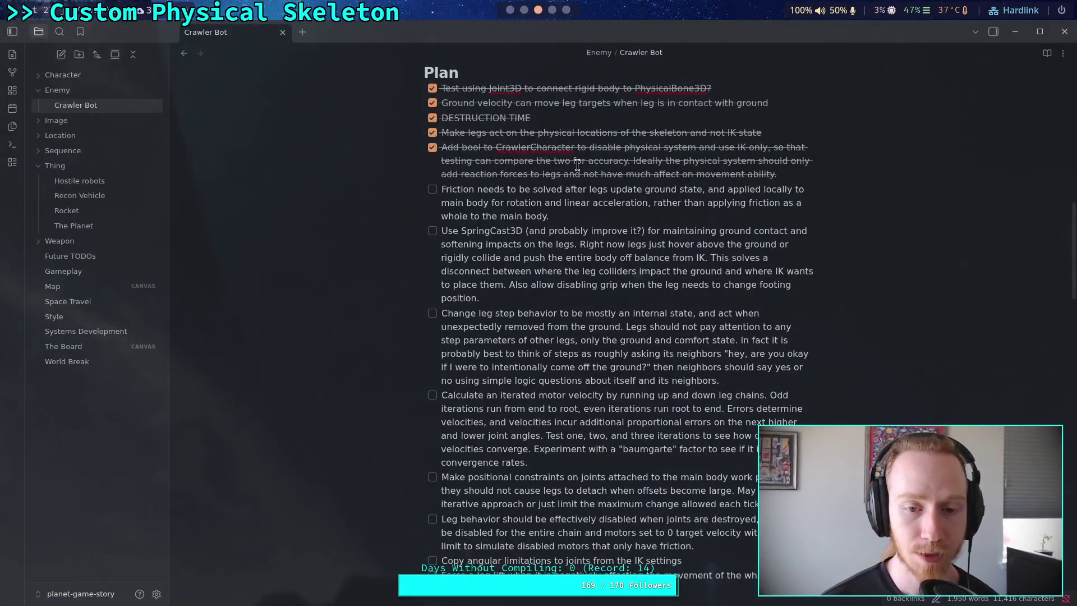
Insert a blank checklist line below the leg step behavior task ending 'neighbors.'
{"action": "left_click", "coordinate": [550, 300]}
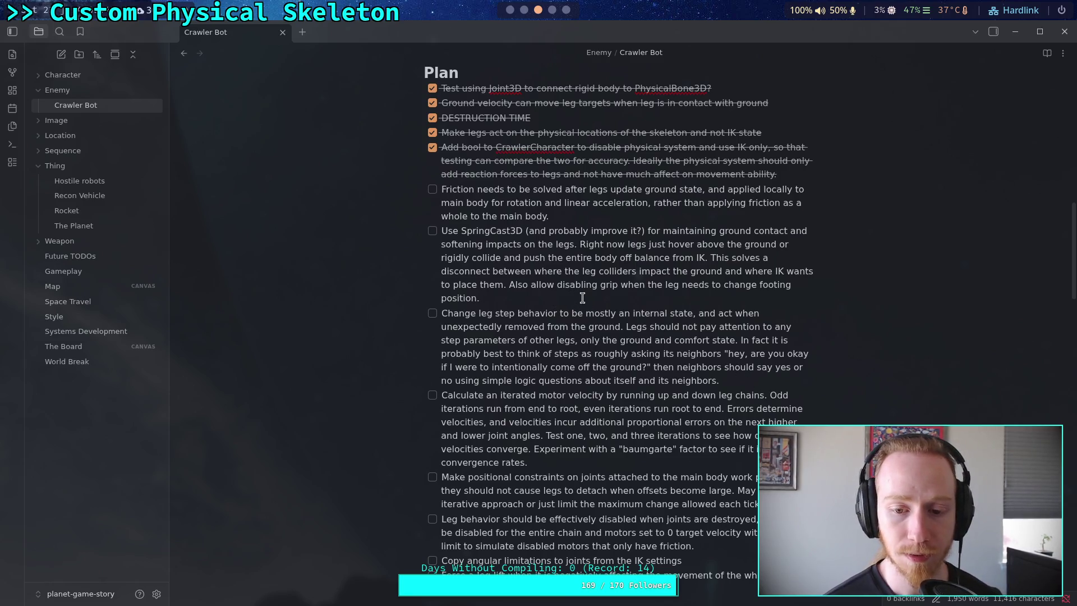
{"action": "key", "text": "Return"}
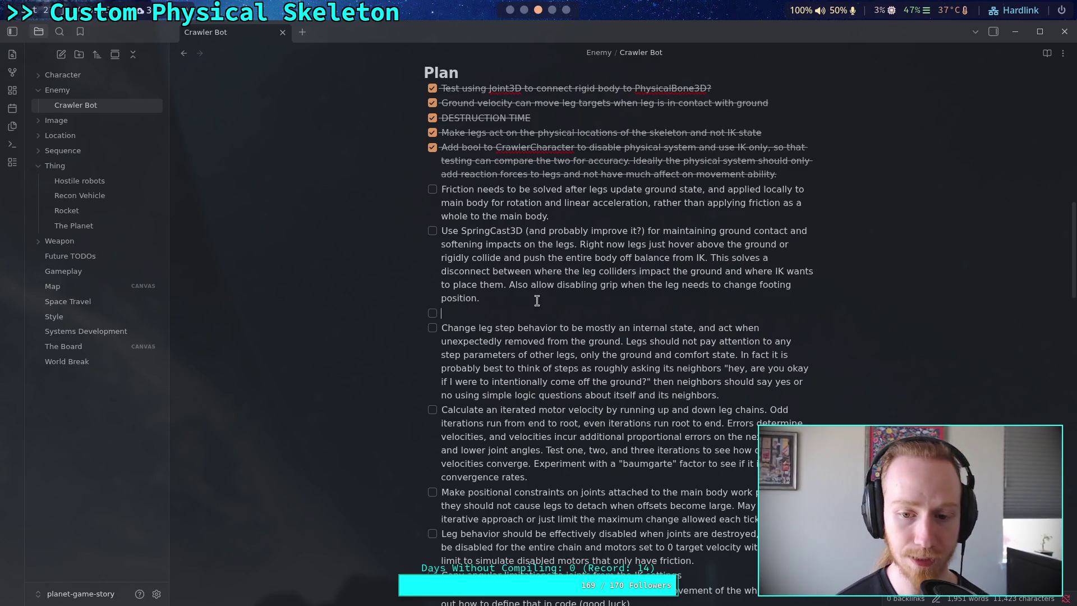
{"action": "key", "text": "BackSpace"}
{"action": "key", "text": "BackSpace"}
{"action": "key", "text": "BackSpace"}
{"action": "left_click", "coordinate": [794, 381]}
{"action": "key", "text": "BackSpace"}
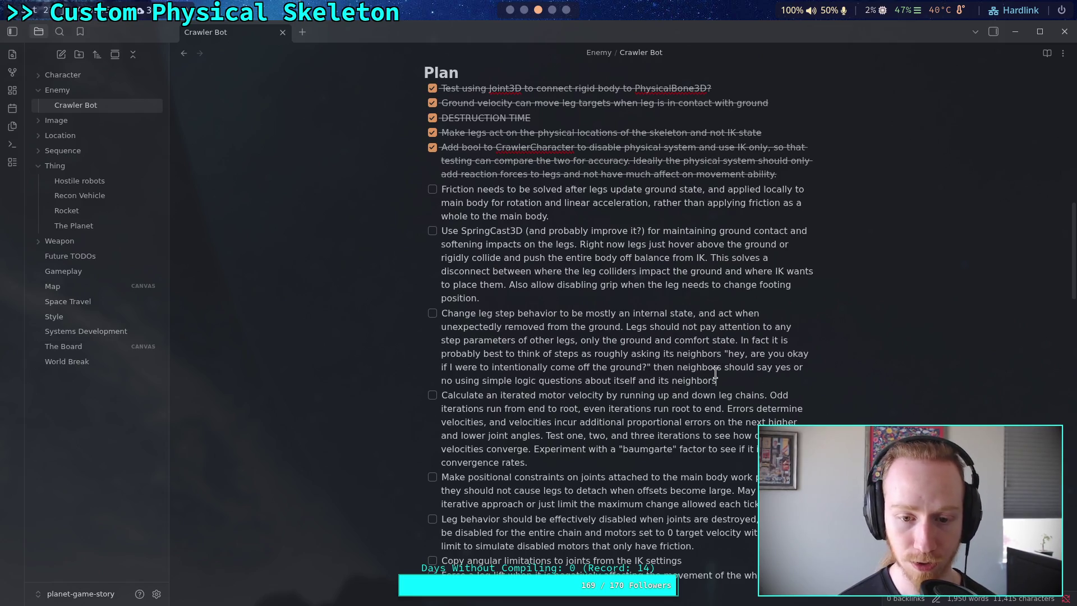
{"action": "type", "text": "."}
{"action": "key", "text": "Return"}
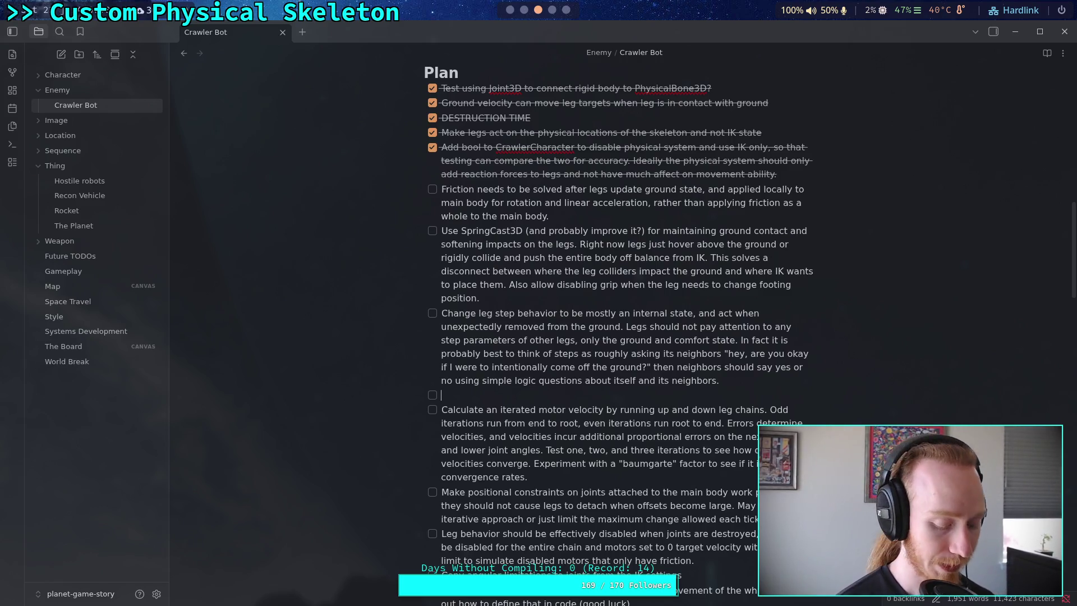
Type 'Update joints array to be in chain-order', forward root-to-end, backward end-to-root
{"action": "type", "text": "Update"}
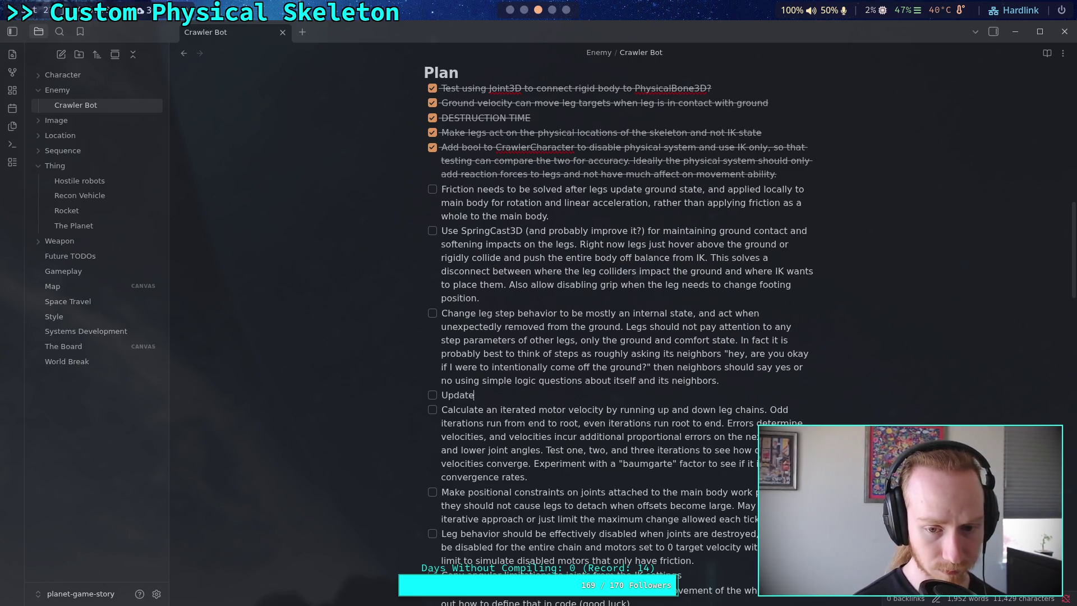
{"action": "type", "text": " joint s array to be in chain-"}
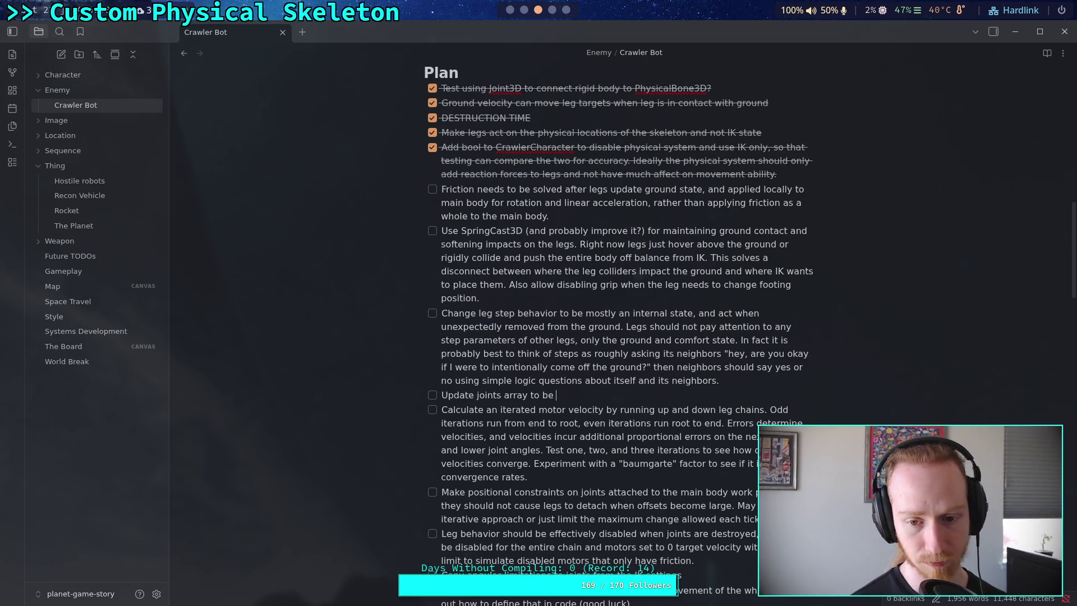
{"action": "type", "text": "order,"}
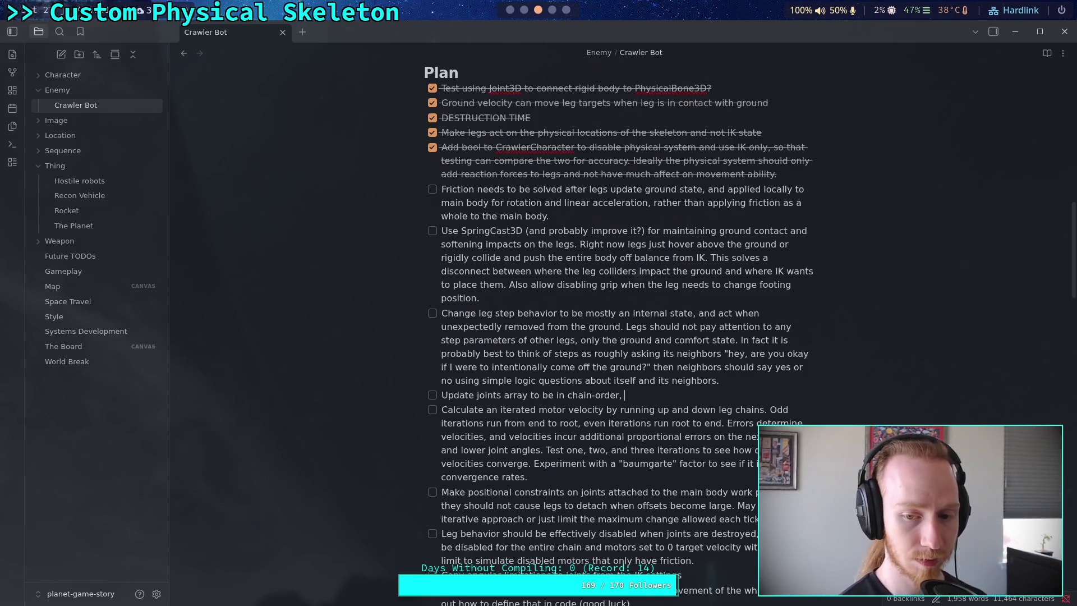
{"action": "type", "text": " so forw"}
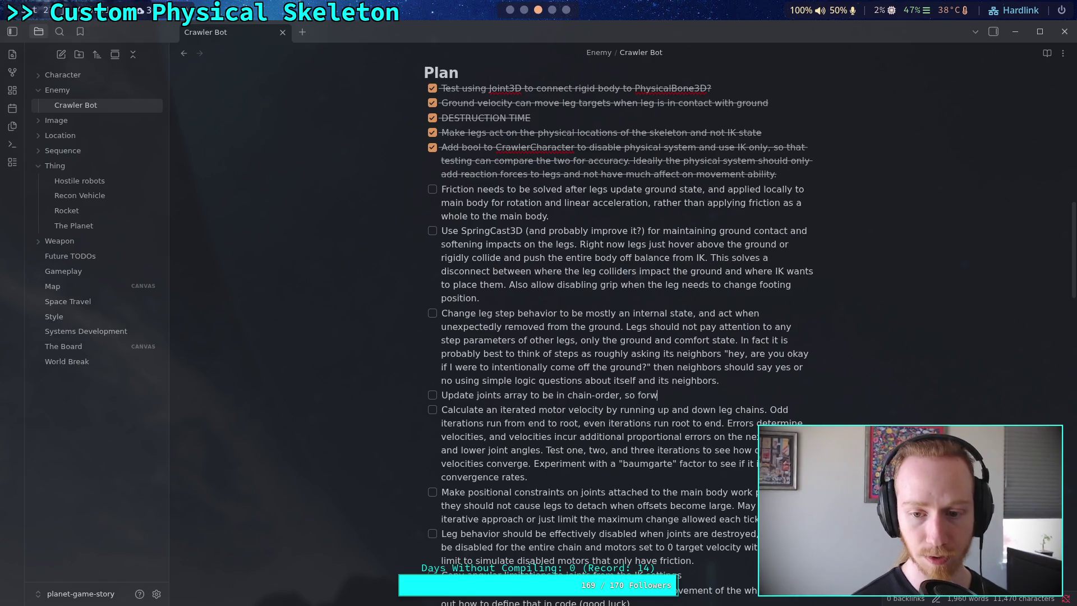
{"action": "type", "text": "ard iteration is "}
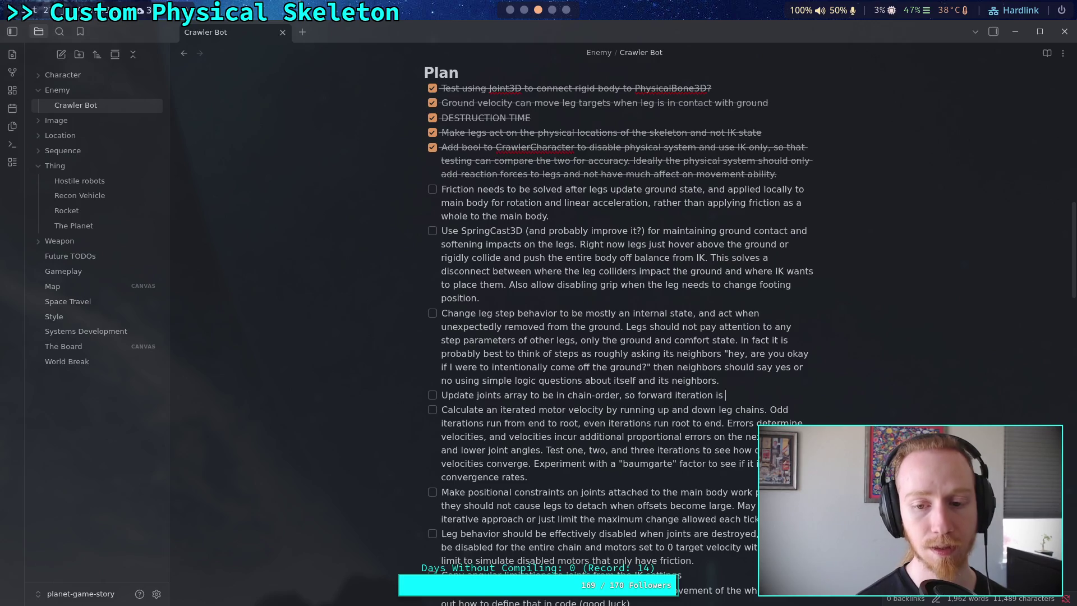
{"action": "type", "text": "r"}
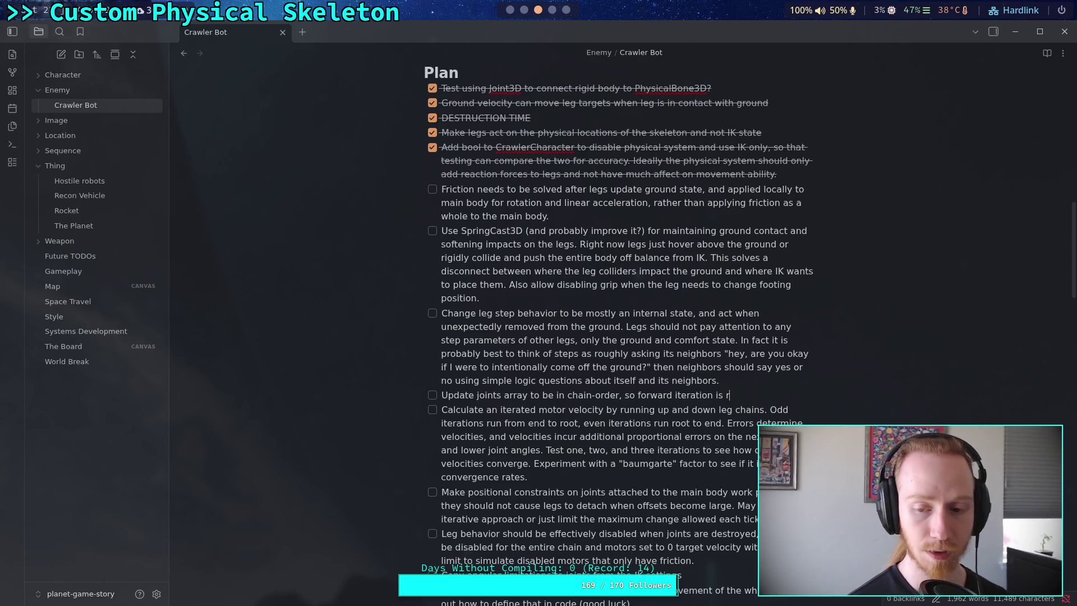
{"action": "type", "text": "oot-> end"}
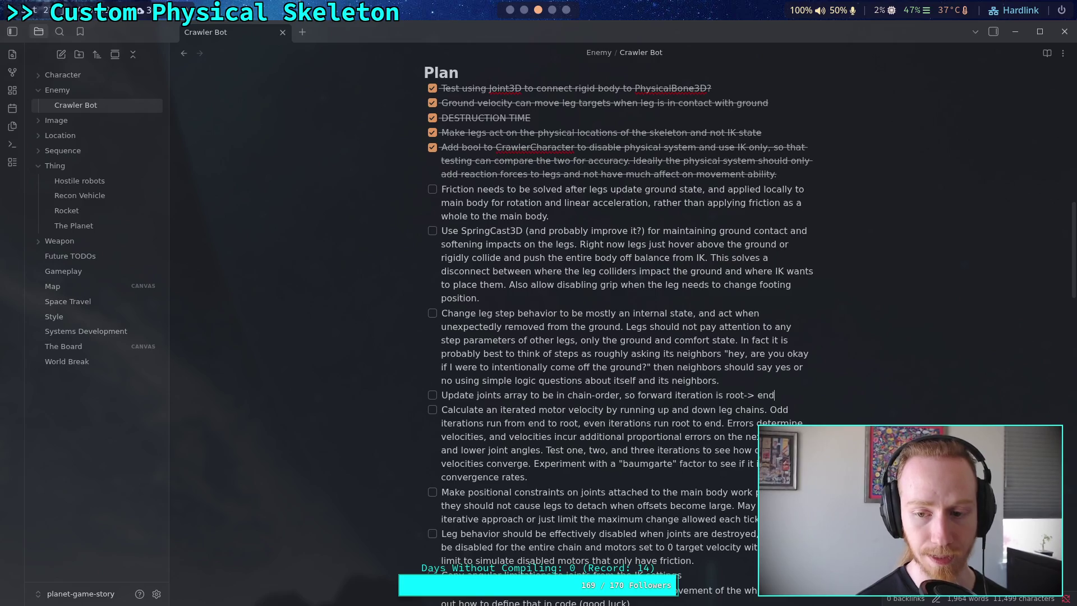
{"action": "key", "text": "BackSpace"}
{"action": "key", "text": "BackSpace"}
{"action": "key", "text": "BackSpace"}
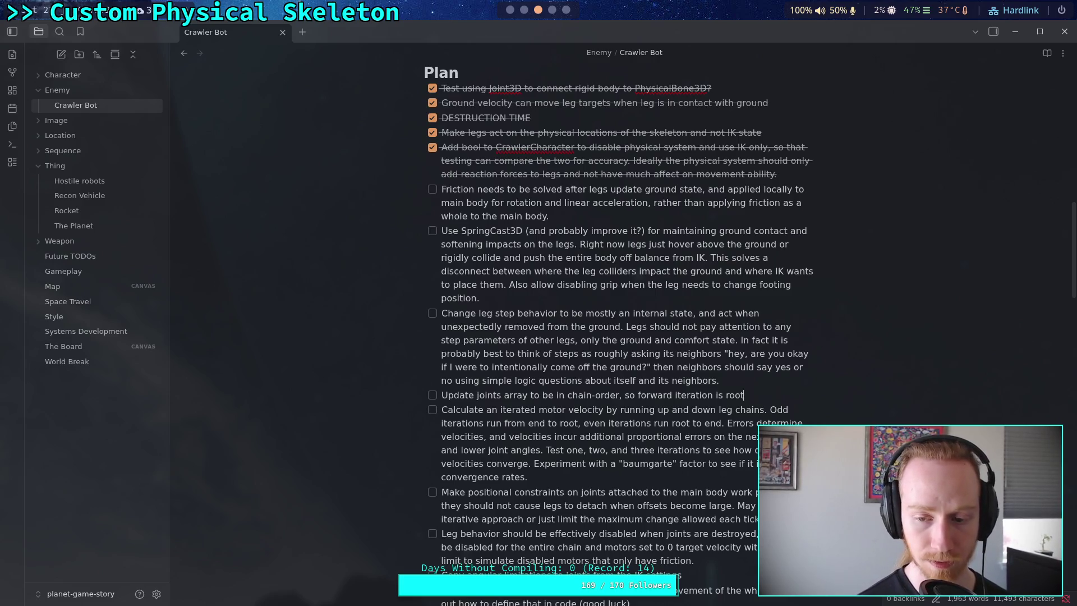
{"action": "type", "text": "-to-"}
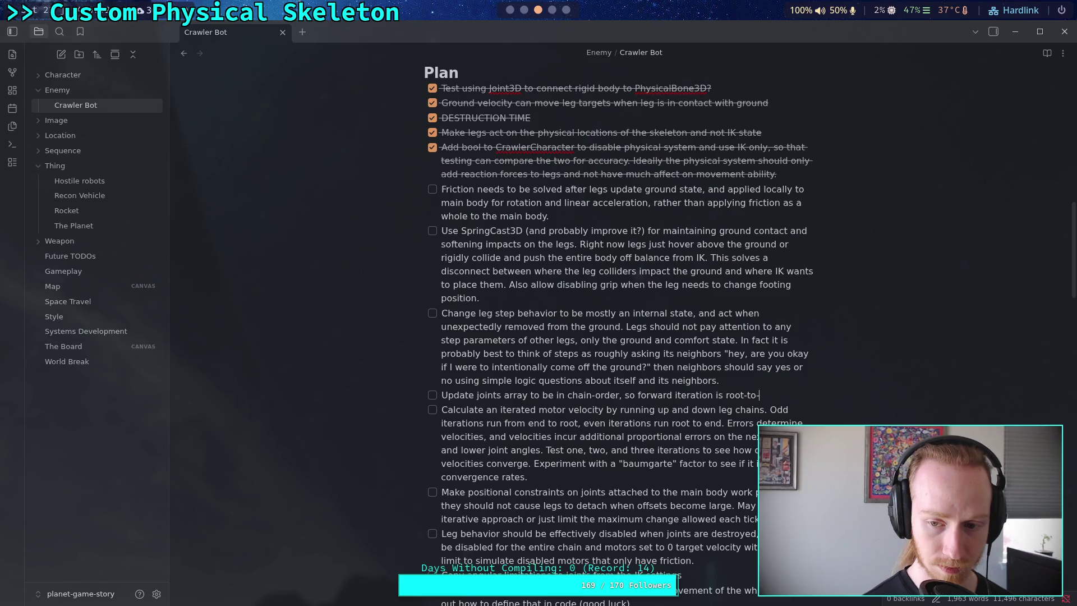
{"action": "type", "text": "end and back"}
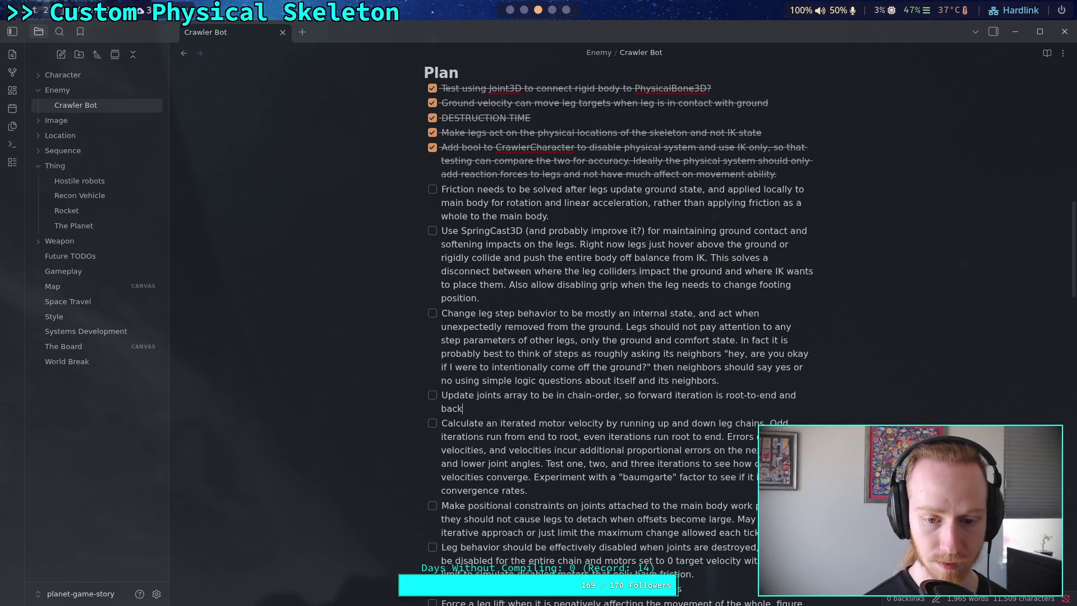
{"action": "type", "text": "ward iteration is "}
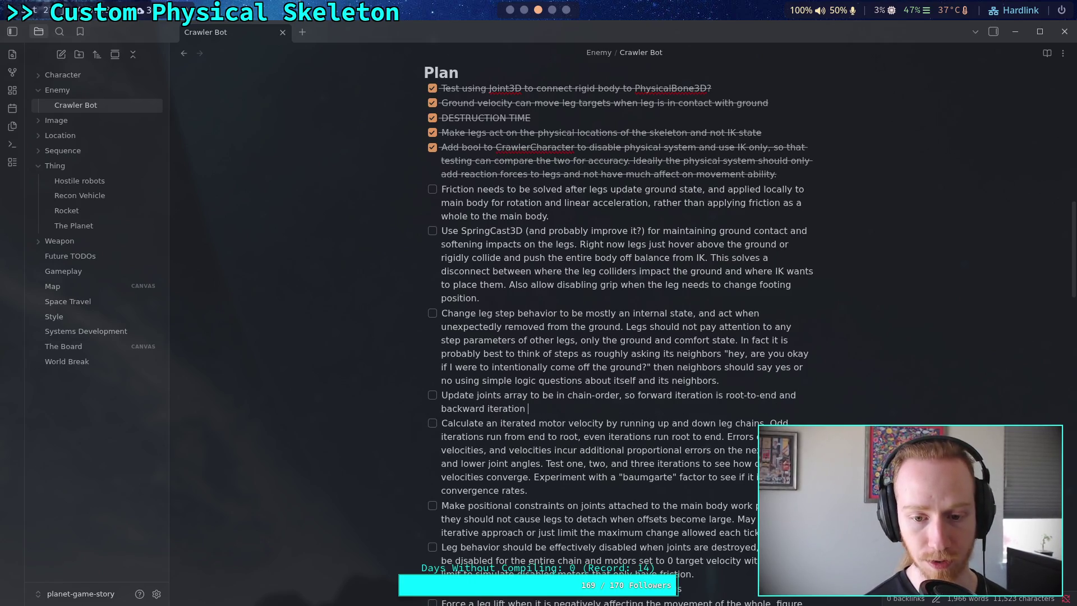
{"action": "type", "text": "end-"}
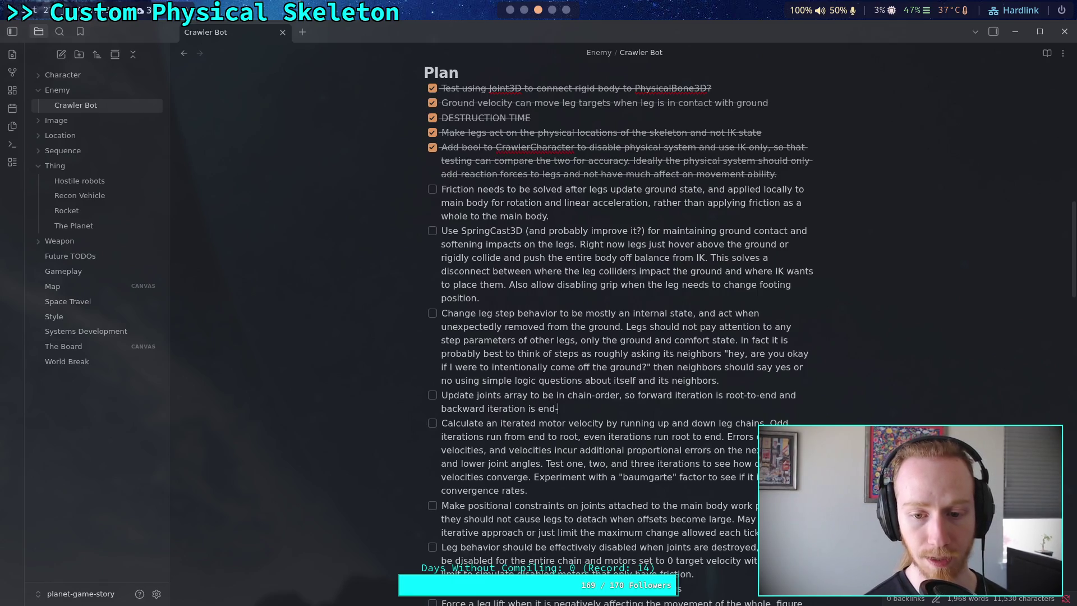
{"action": "key", "text": "BackSpace"}
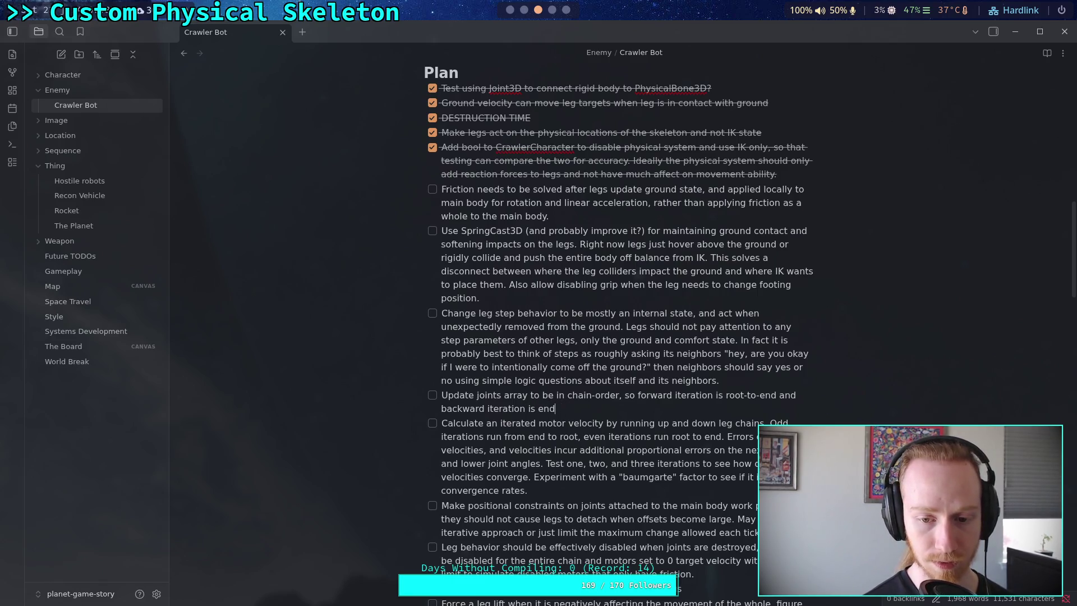
Add that destroyed joints should be deleted and child joints disabled and removed from iteration
{"action": "type", "text": "-to-root. "}
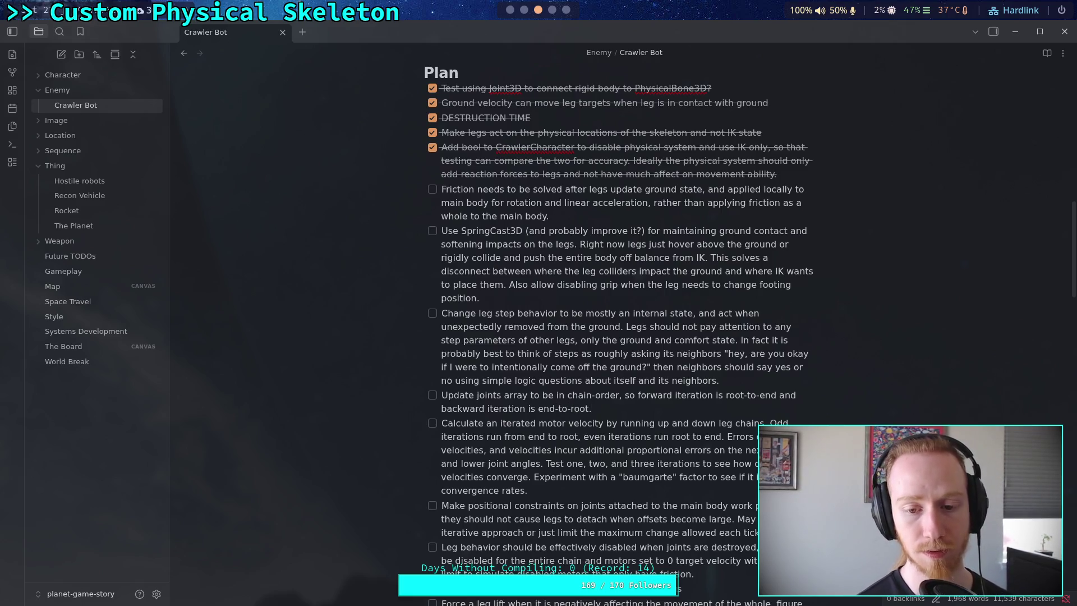
{"action": "type", "text": "W"}
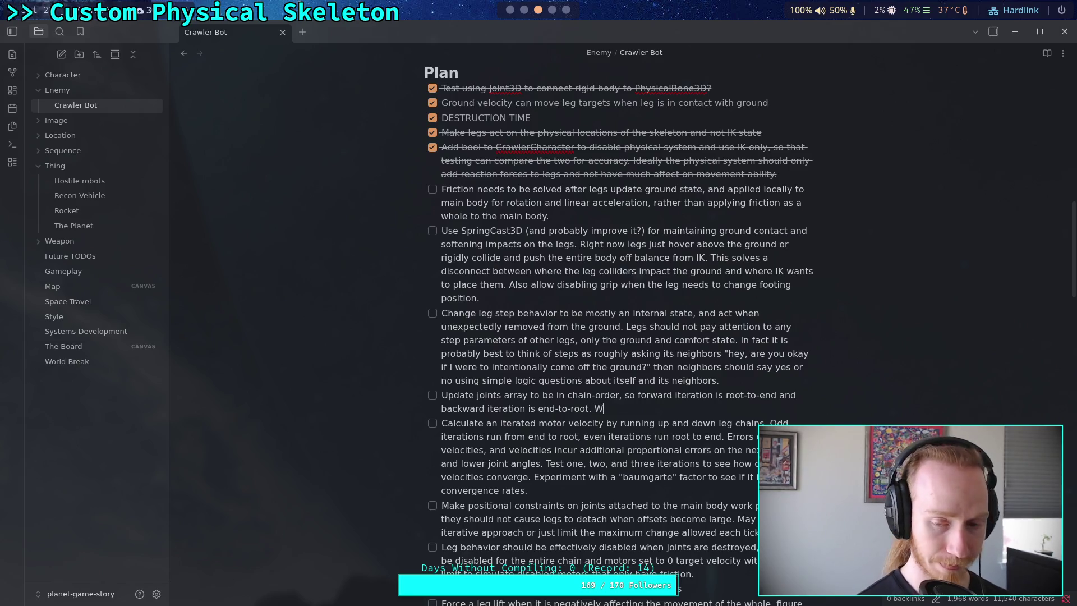
{"action": "type", "text": "hen a joint is "}
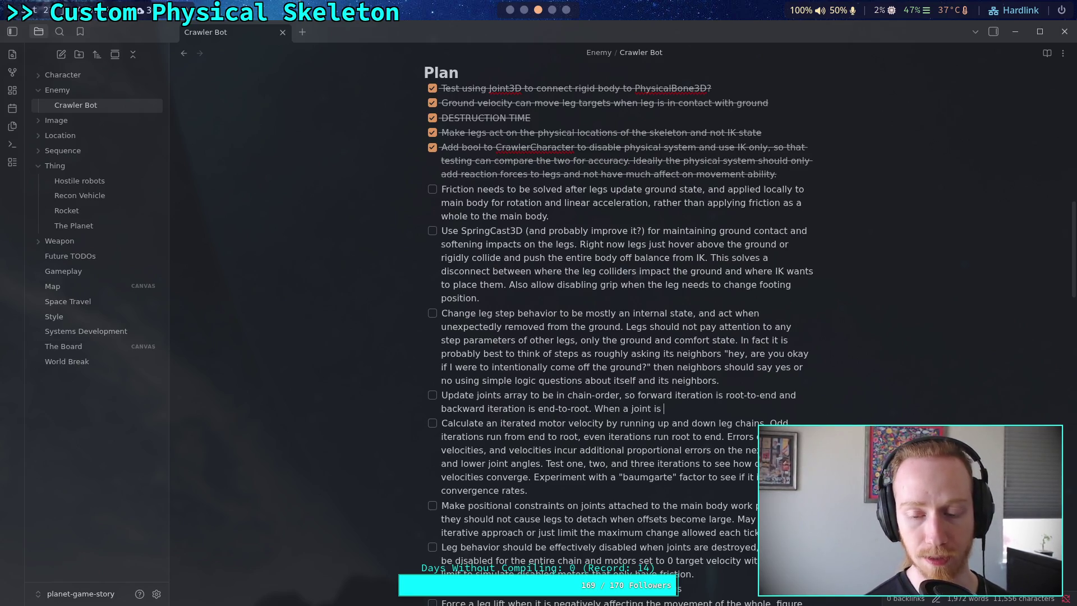
{"action": "type", "text": "destr"}
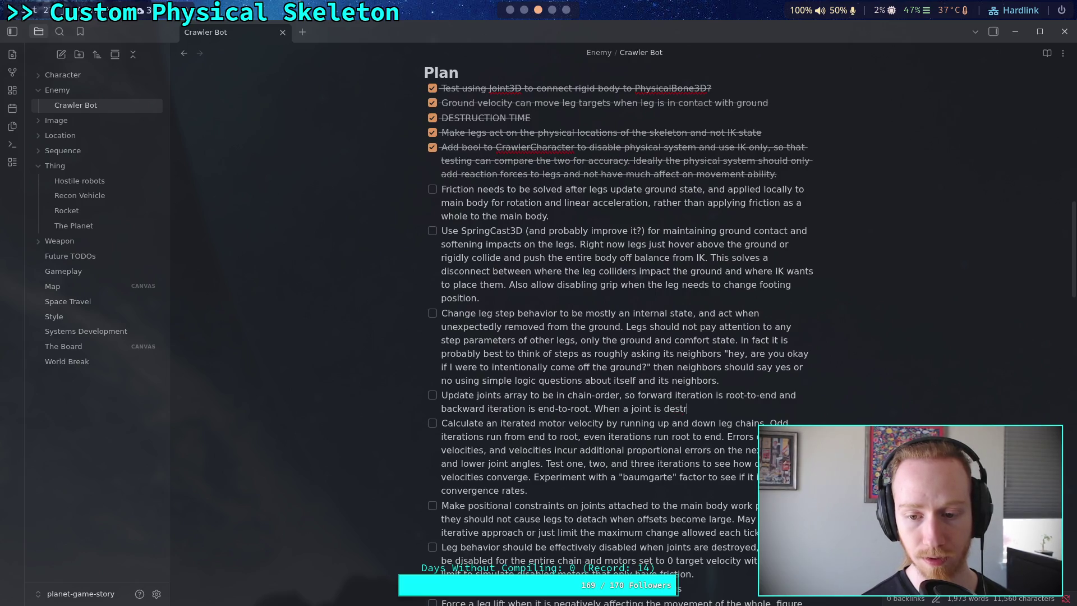
{"action": "type", "text": "oyed, it should b"}
{"action": "key", "text": "BackSpace"}
{"action": "key", "text": "BackSpace"}
{"action": "key", "text": "BackSpace"}
{"action": "type", "text": "and all joints till end"}
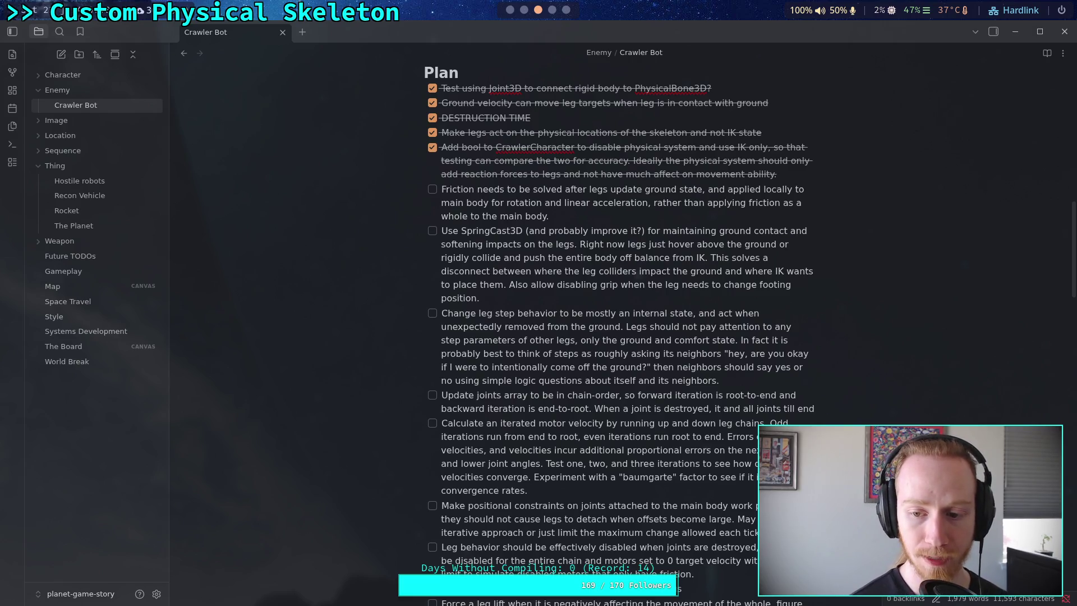
{"action": "key", "text": "BackSpace"}
{"action": "key", "text": "BackSpace"}
{"action": "key", "text": "BackSpace"}
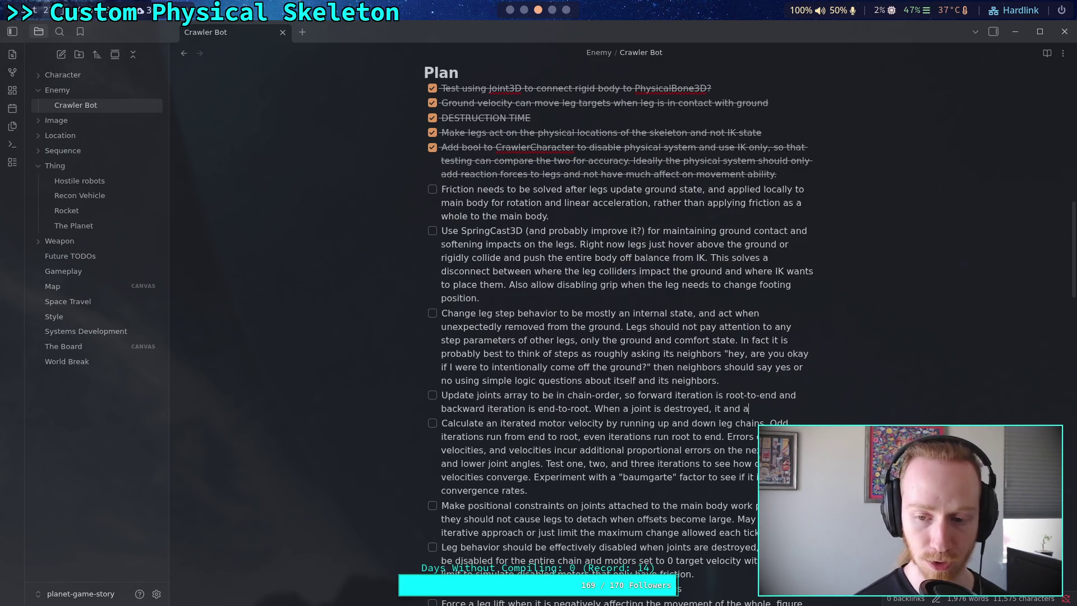
{"action": "type", "text": "should be "}
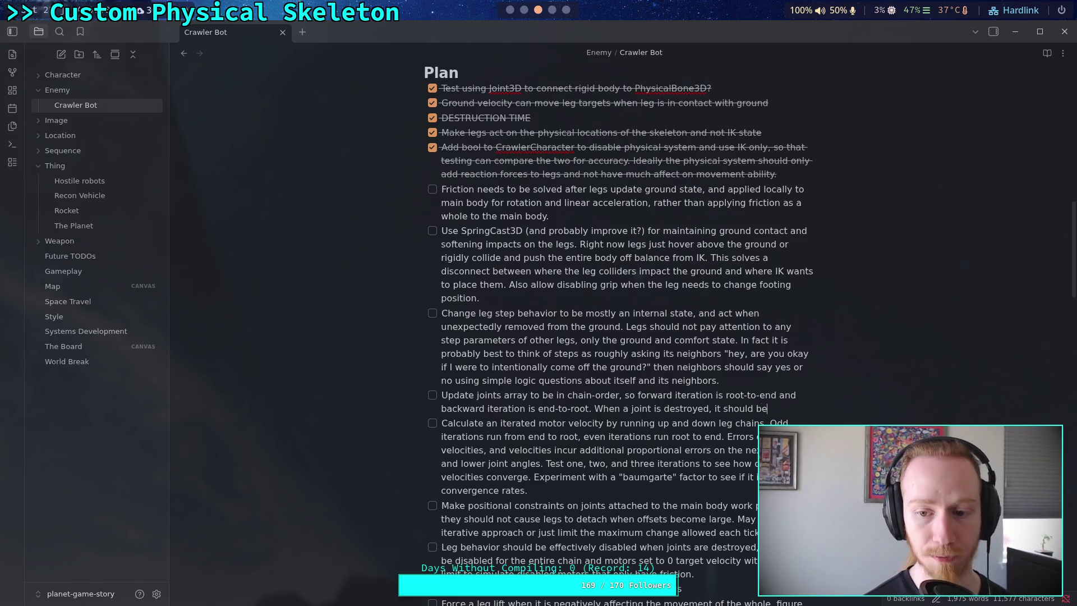
{"action": "type", "text": "deleted"}
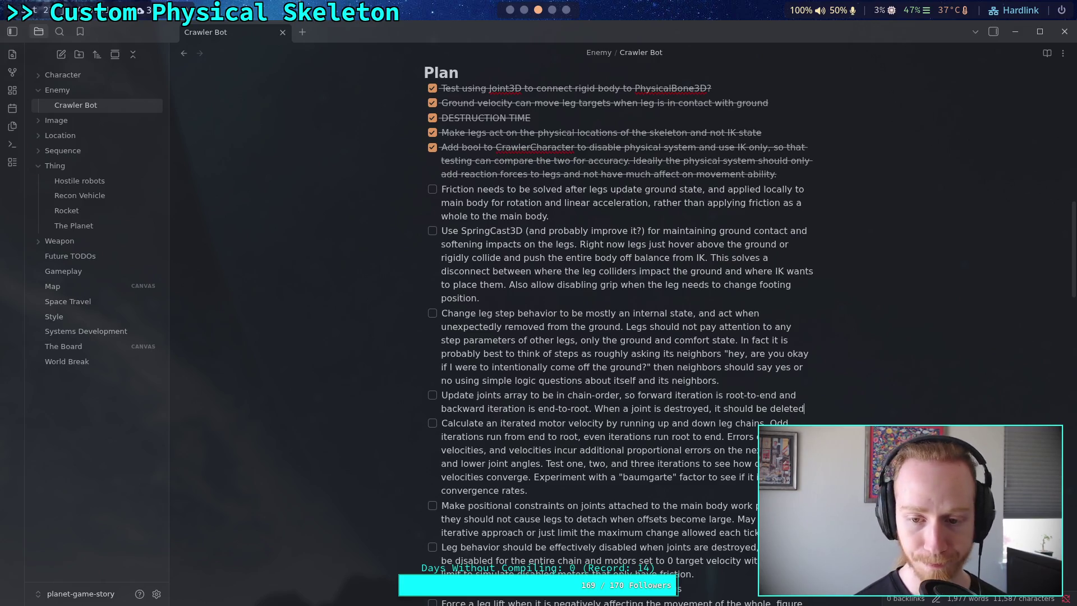
{"action": "type", "text": ", a"}
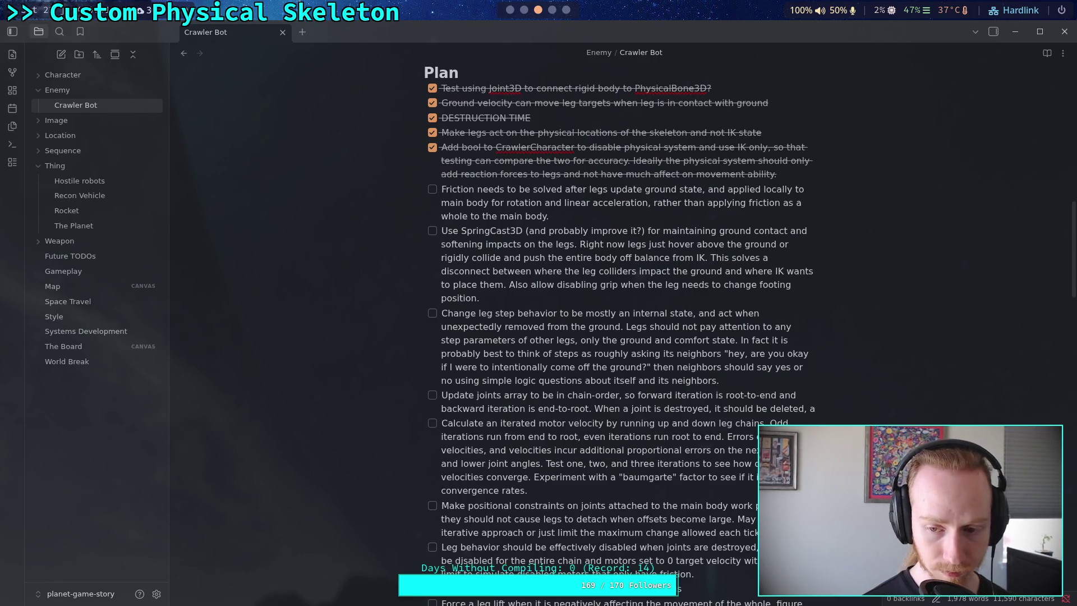
{"action": "type", "text": "nd "}
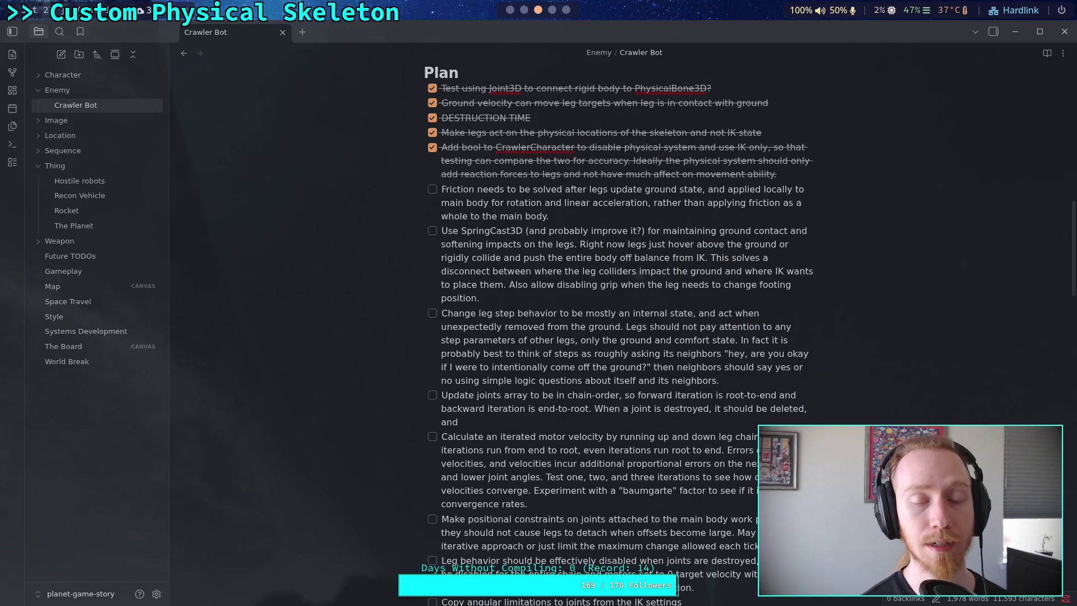
{"action": "type", "text": "child "}
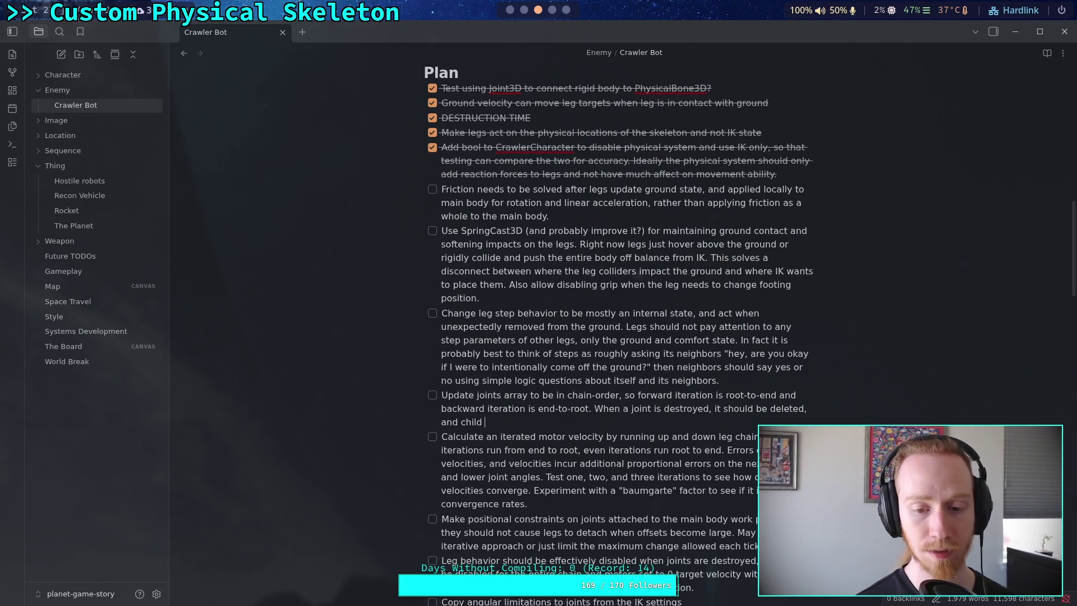
{"action": "type", "text": "joints "}
{"action": "type", "text": "should "}
{"action": "type", "text": "be \""}
{"action": "type", "text": "disa"}
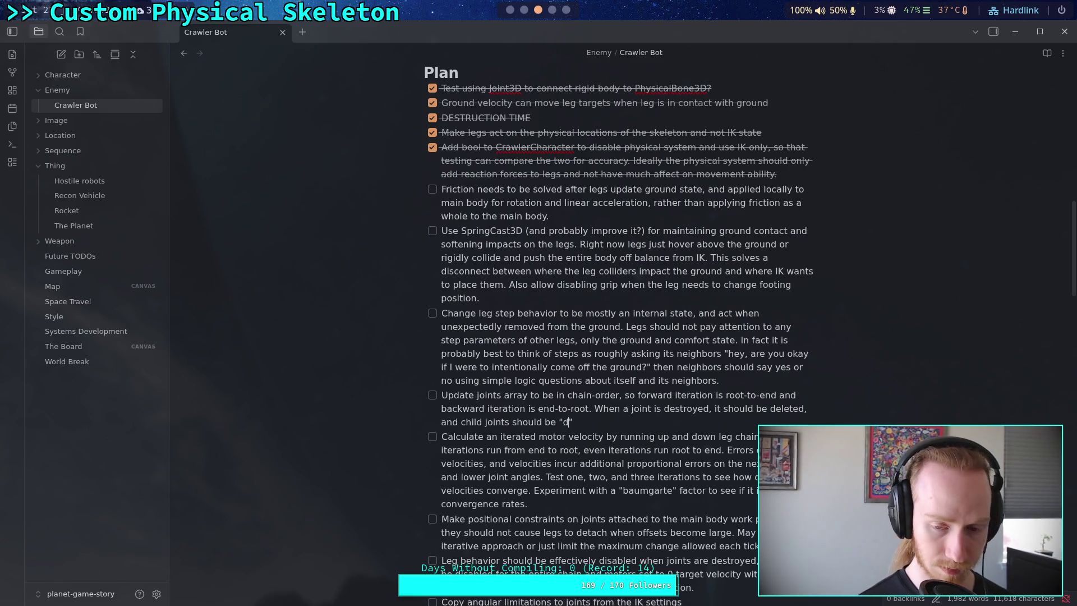
{"action": "type", "text": "bled\""}
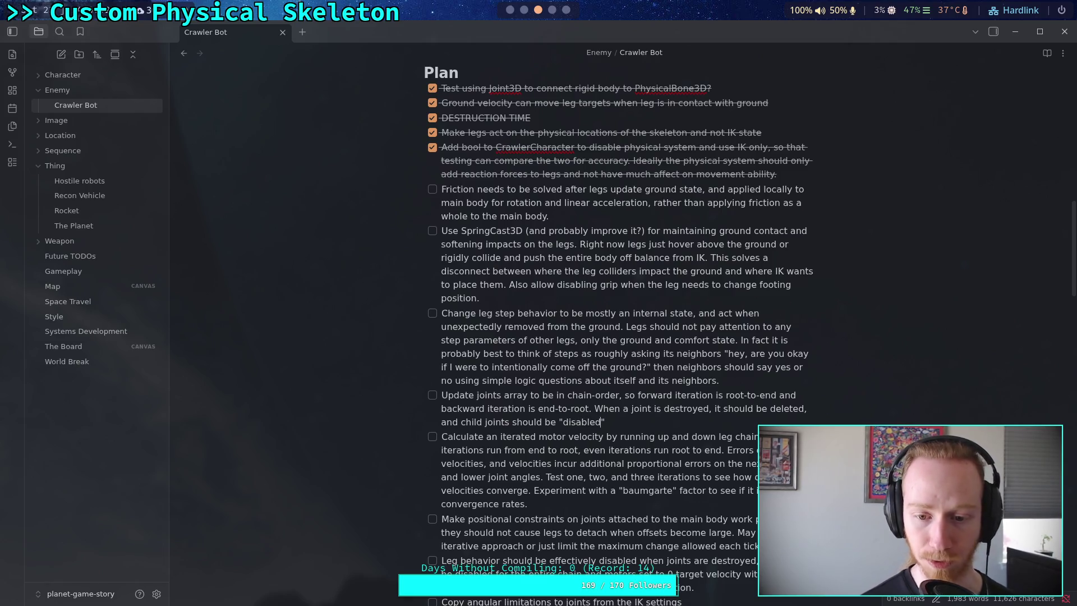
{"action": "type", "text": " and "}
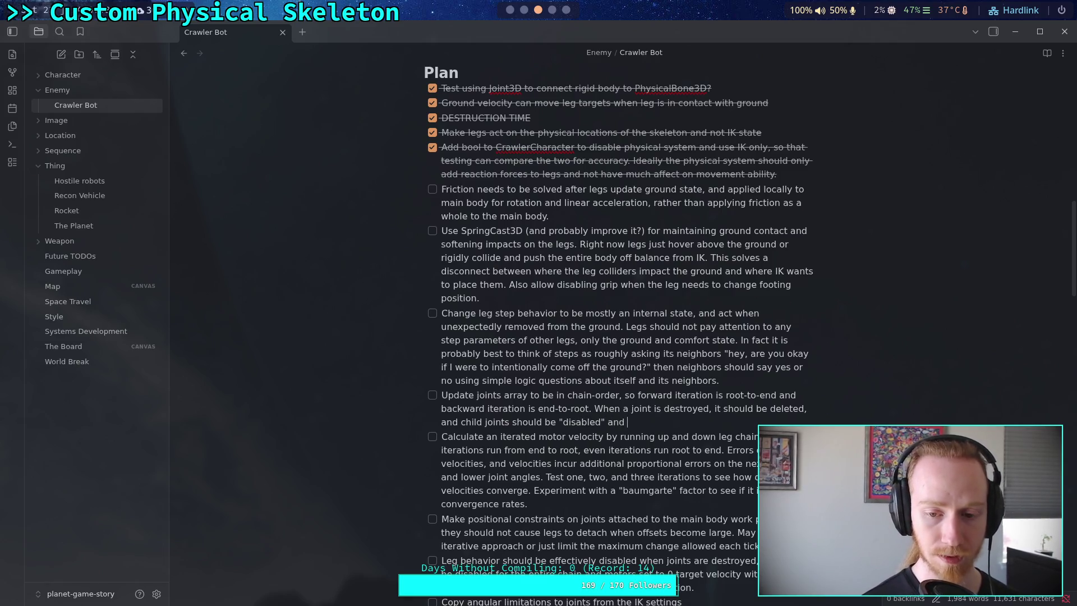
{"action": "type", "text": "removed from it"}
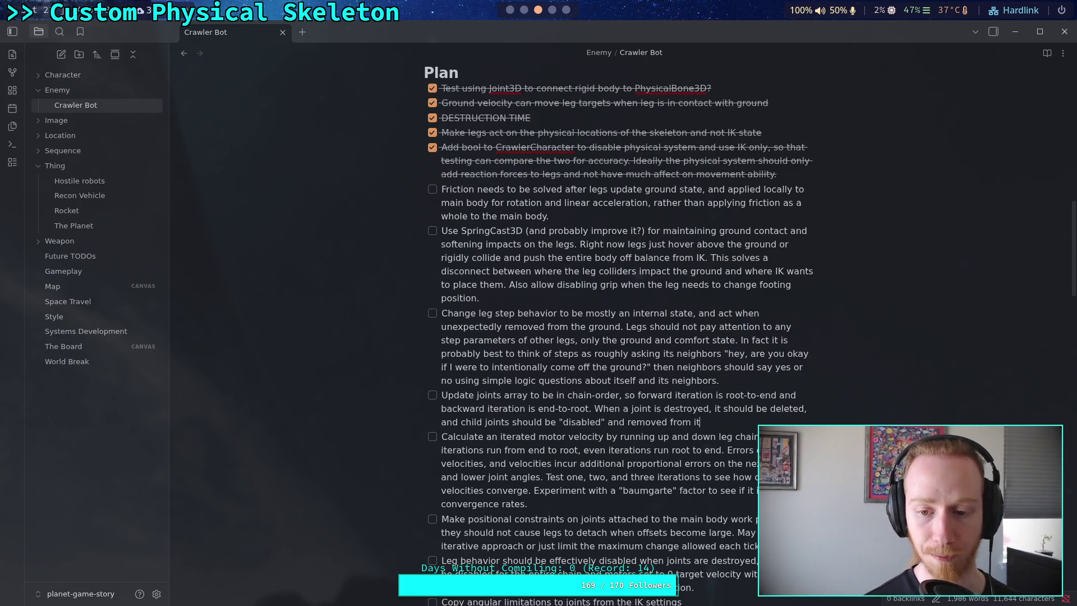
{"action": "type", "text": "eration lis"}
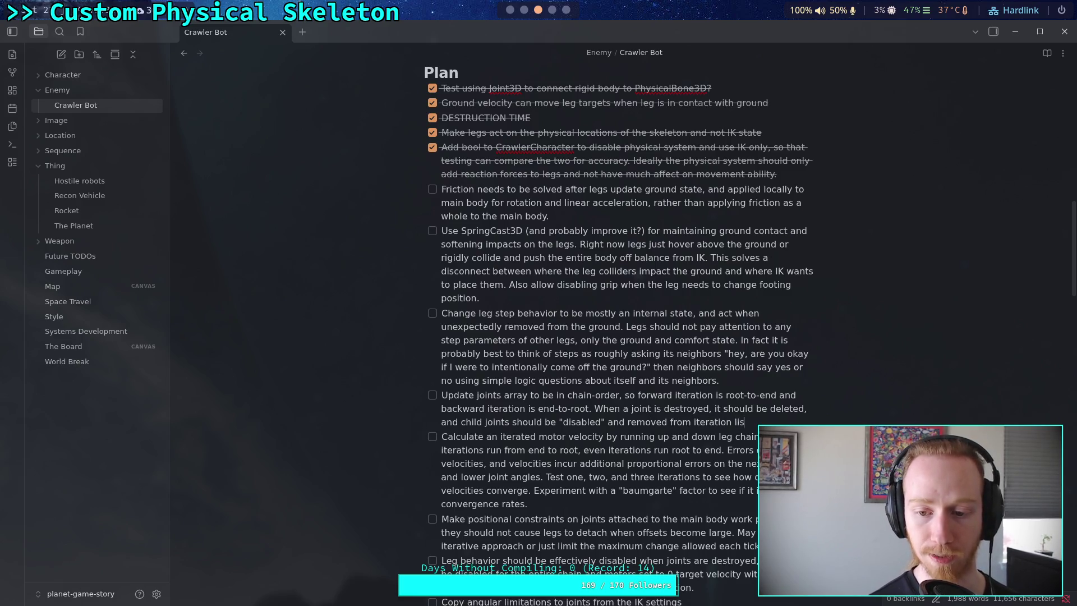
{"action": "type", "text": "t, and parnt"}
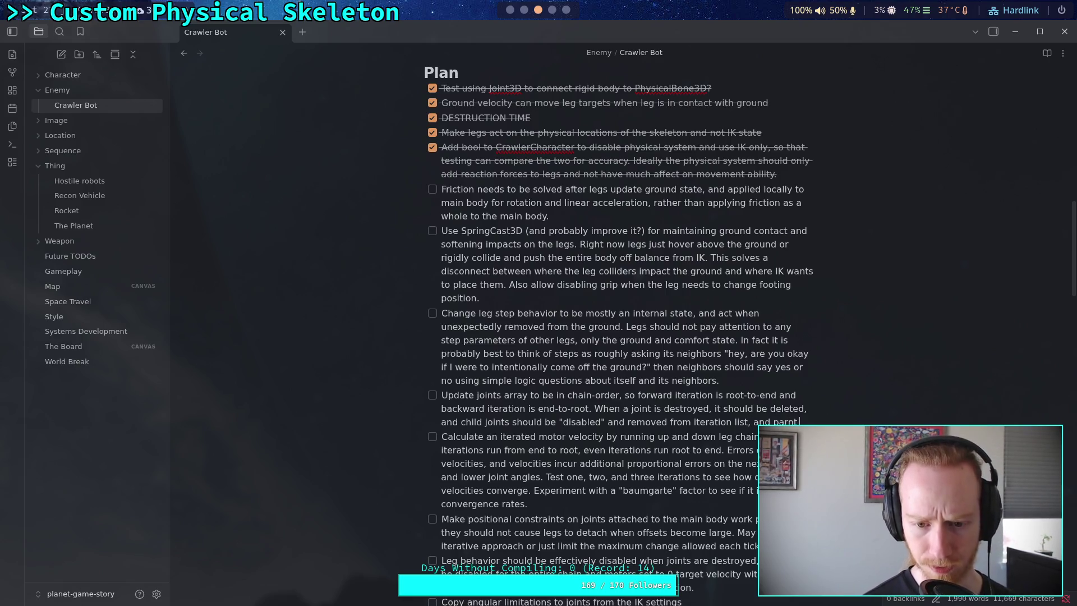
Finish the to-do: parent set to "non-functional" and target some "safe" rotation
{"action": "key", "text": "BackSpace"}
{"action": "key", "text": "BackSpace"}
{"action": "type", "text": "ent sh"}
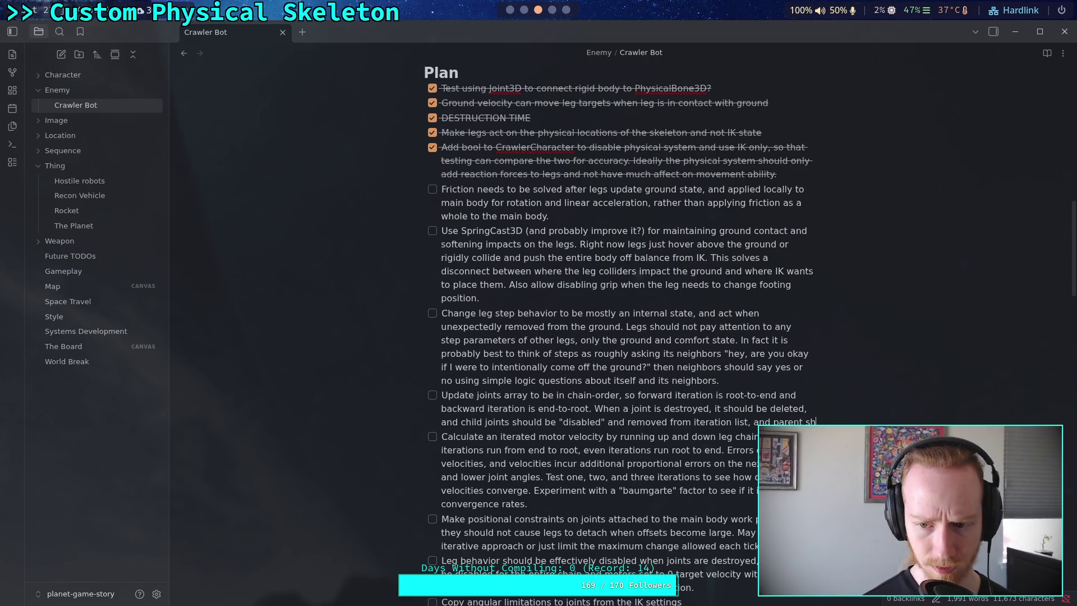
{"action": "type", "text": "ould "}
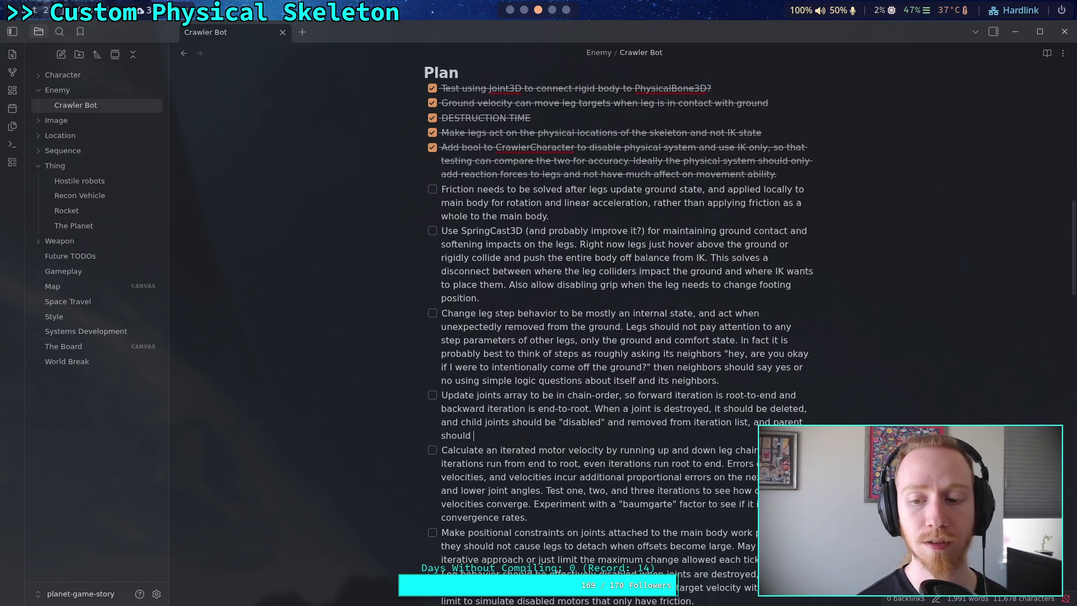
{"action": "type", "text": "be set to \"\""}
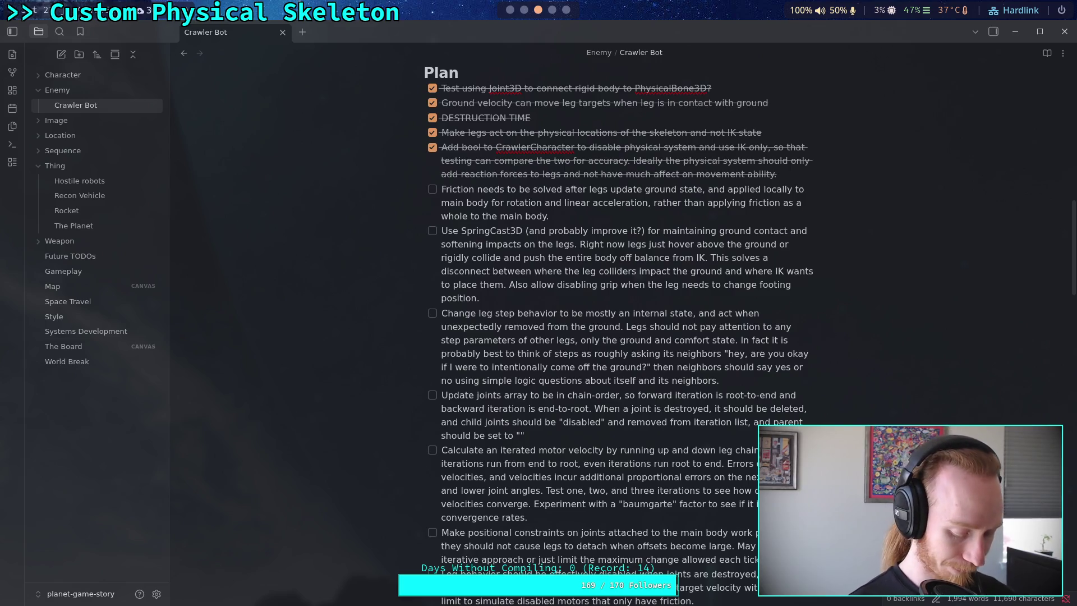
{"action": "type", "text": "non-functional\" and"}
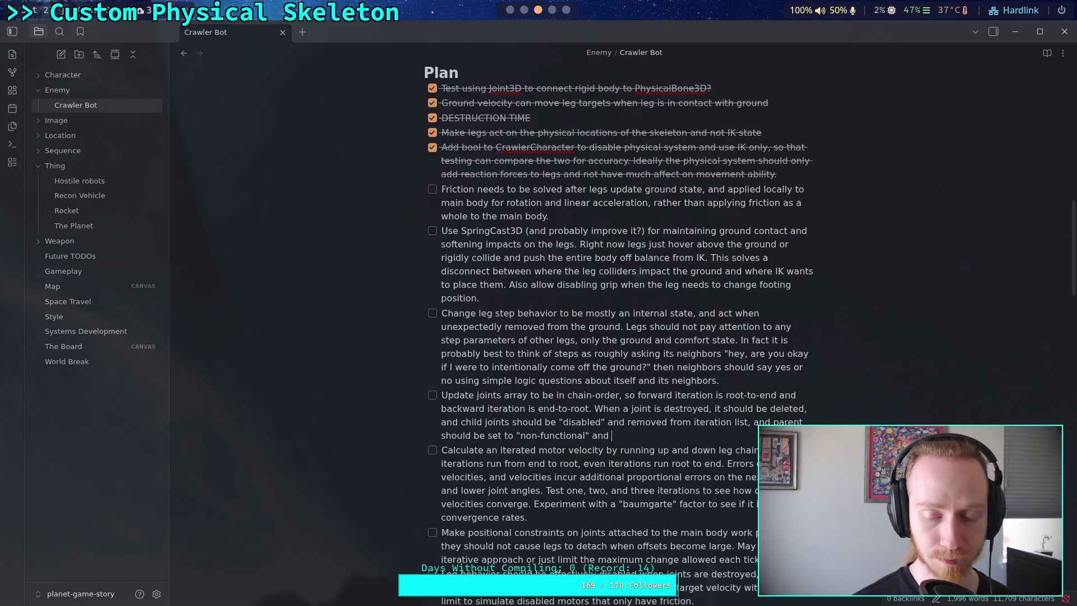
{"action": "type", "text": "target some"}
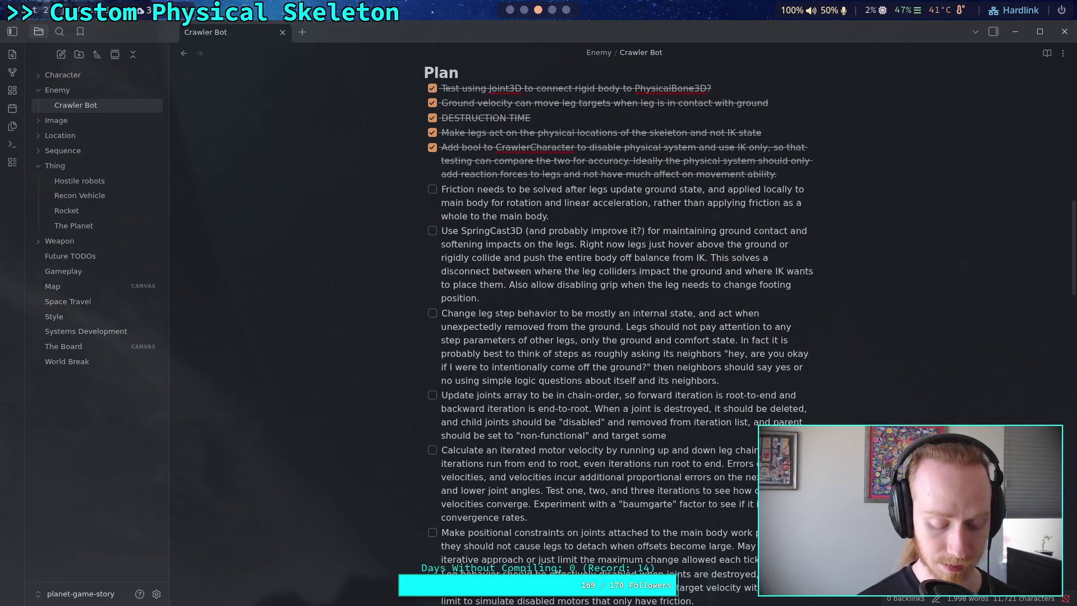
{"action": "type", "text": " tucked"}
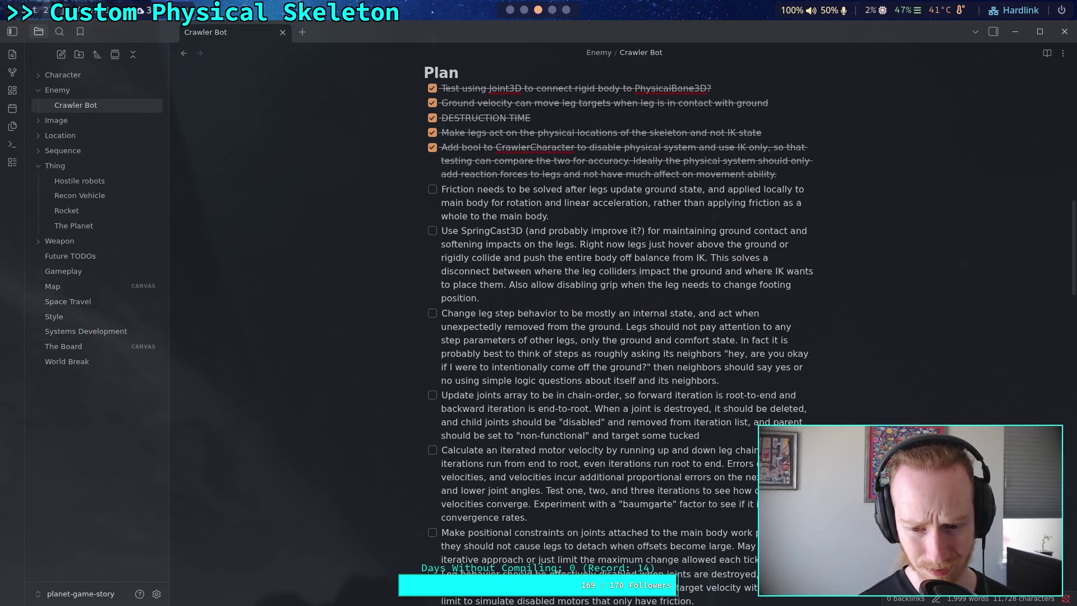
{"action": "type", "text": " position"}
{"action": "key", "text": "BackSpace"}
{"action": "key", "text": "BackSpace"}
{"action": "key", "text": "BackSpace"}
{"action": "key", "text": "BackSpace"}
{"action": "key", "text": "BackSpace"}
{"action": "key", "text": "BackSpace"}
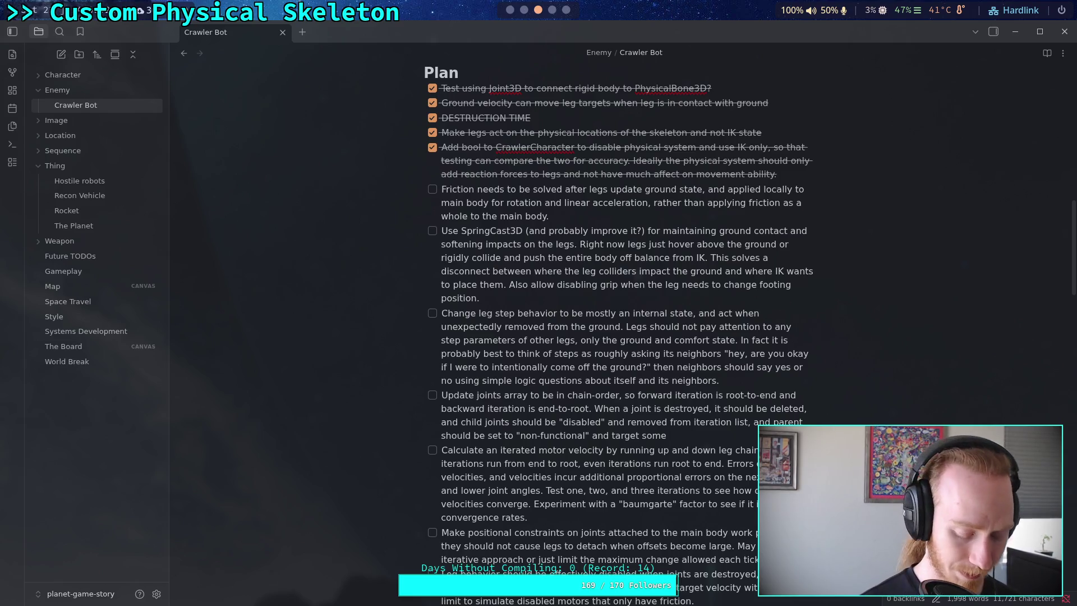
{"action": "type", "text": "\"safe\" rlot"}
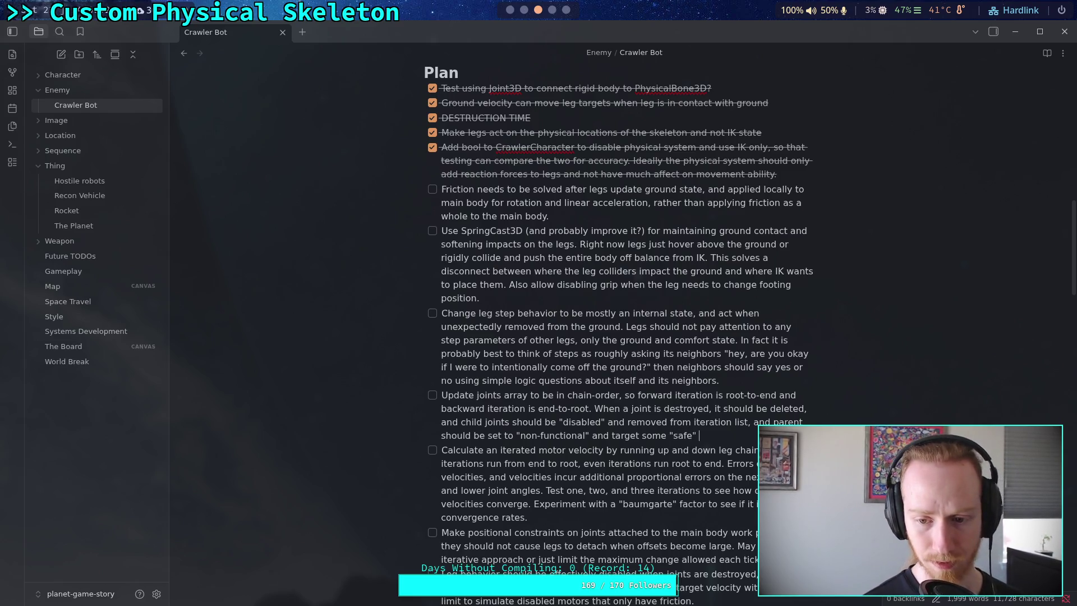
{"action": "key", "text": "BackSpace"}
{"action": "key", "text": "BackSpace"}
{"action": "key", "text": "BackSpace"}
{"action": "type", "text": "otation"}
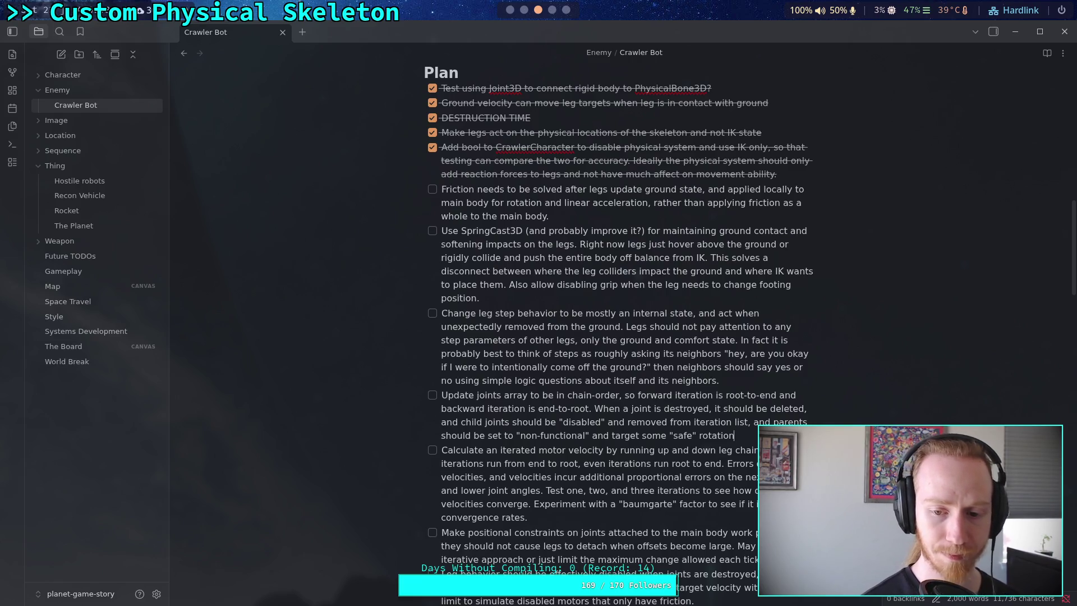
{"action": "type", "text": "."}
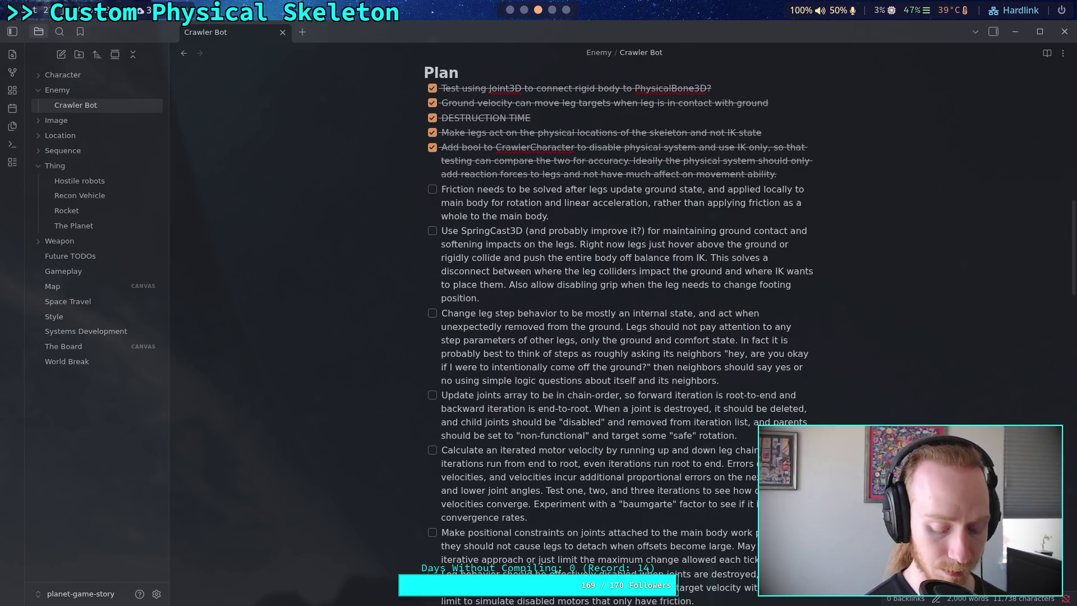
{"action": "left_click", "coordinate": [520, 13]}
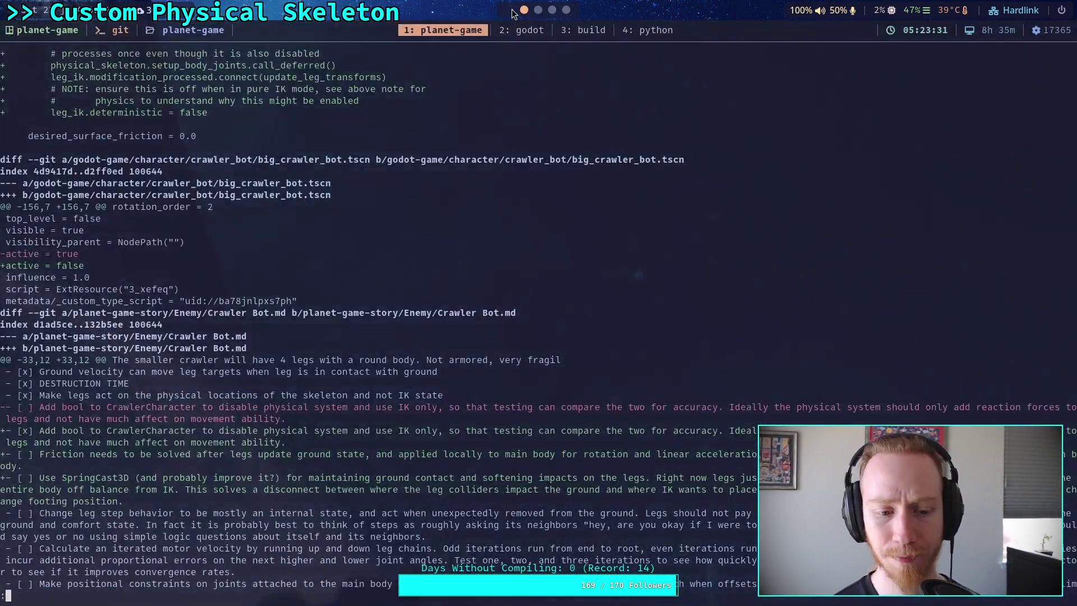
Review the git diff, stage the Crawler Bot note, and check git status
{"action": "type", "text": "git"}
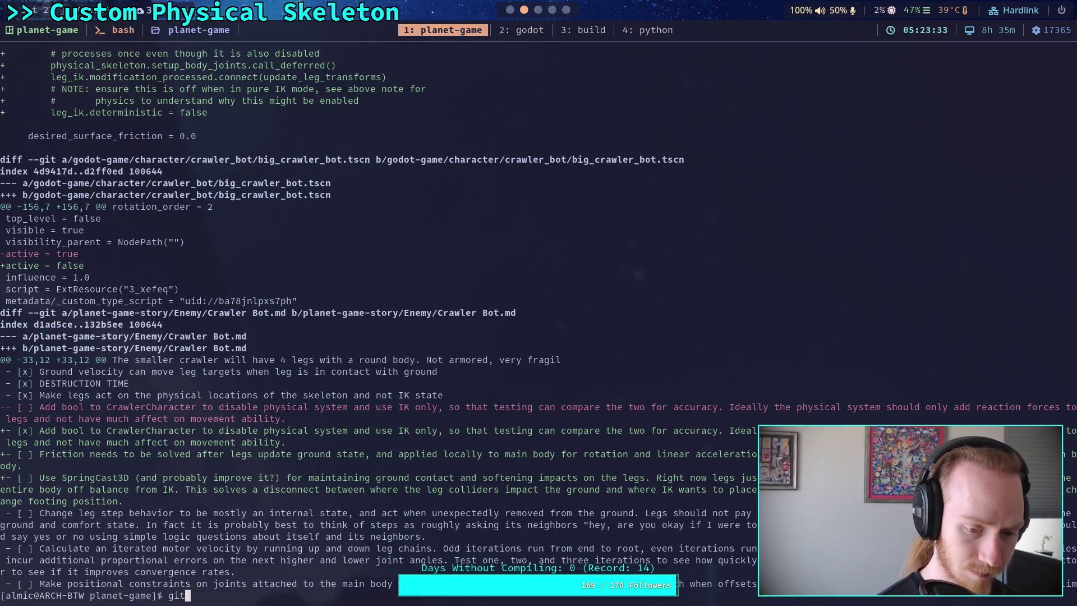
{"action": "type", "text": " diff"}
{"action": "key", "text": "Return"}
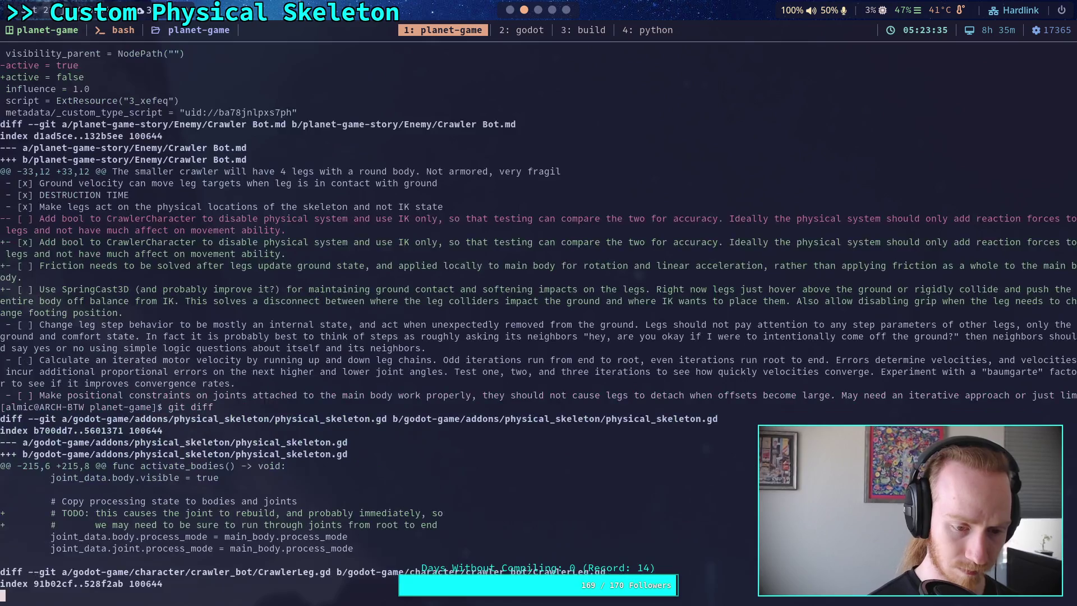
{"action": "key", "text": "space"}
{"action": "key", "text": "space"}
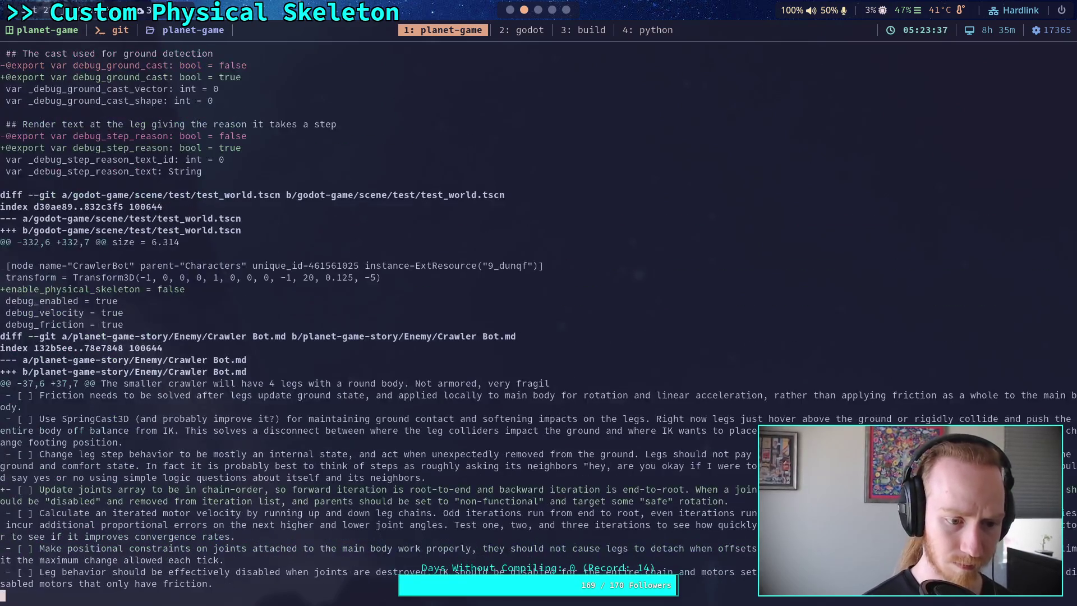
{"action": "type", "text": "qgit add planet-game-story/Enemy/Crawler\\ Bot.md"}
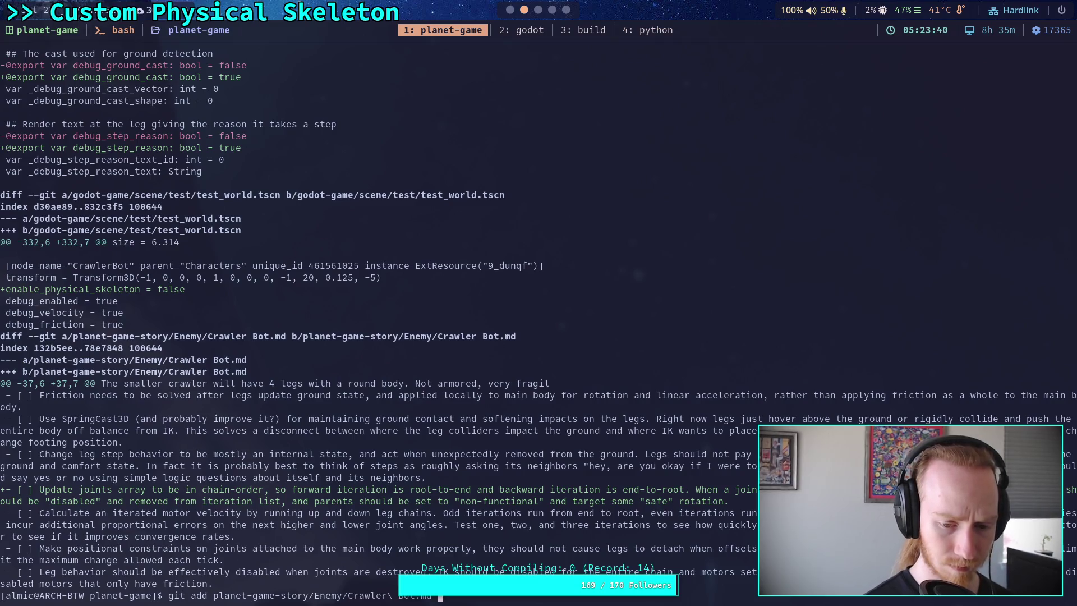
{"action": "key", "text": "Right"}
{"action": "key", "text": "Return"}
{"action": "type", "text": "git status"}
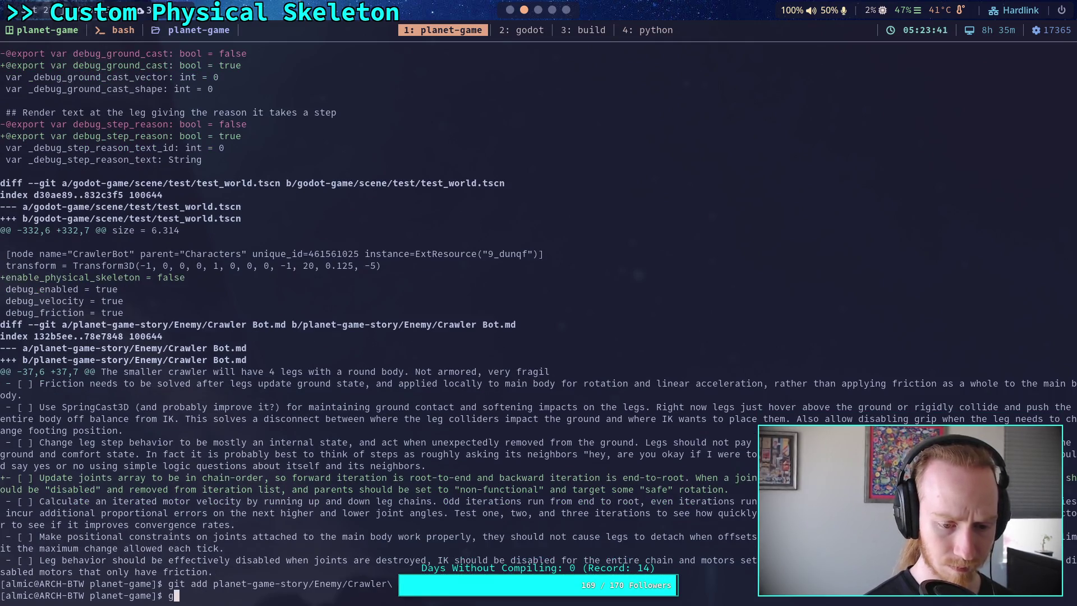
{"action": "key", "text": "Return"}
Review the remaining diff and stage godot-game/addons/physical_skeleton/physical_skeleton.gd
{"action": "type", "text": "git diff"}
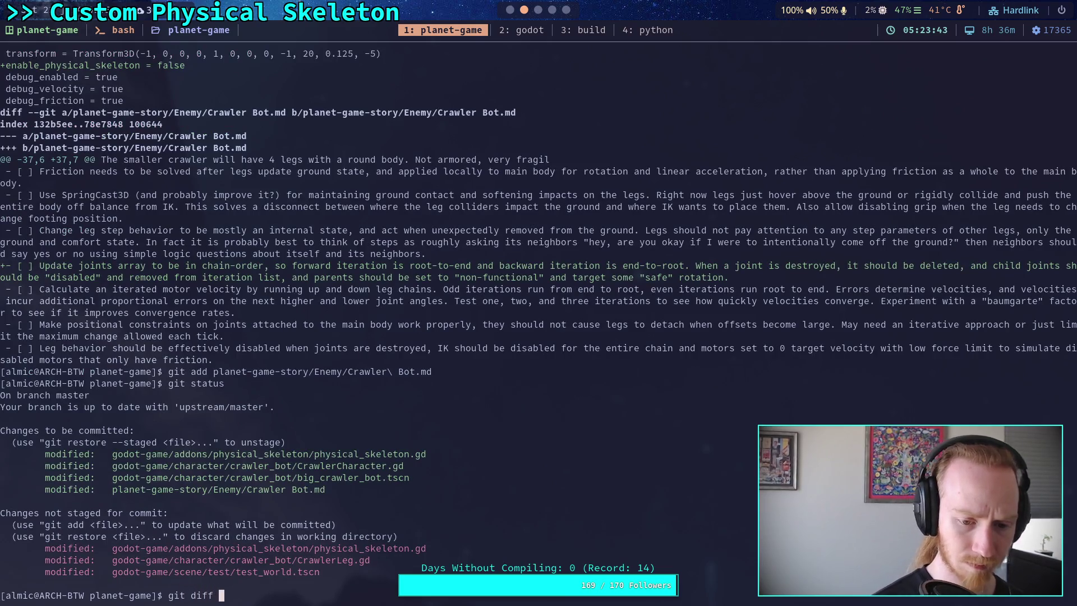
{"action": "key", "text": "Return"}
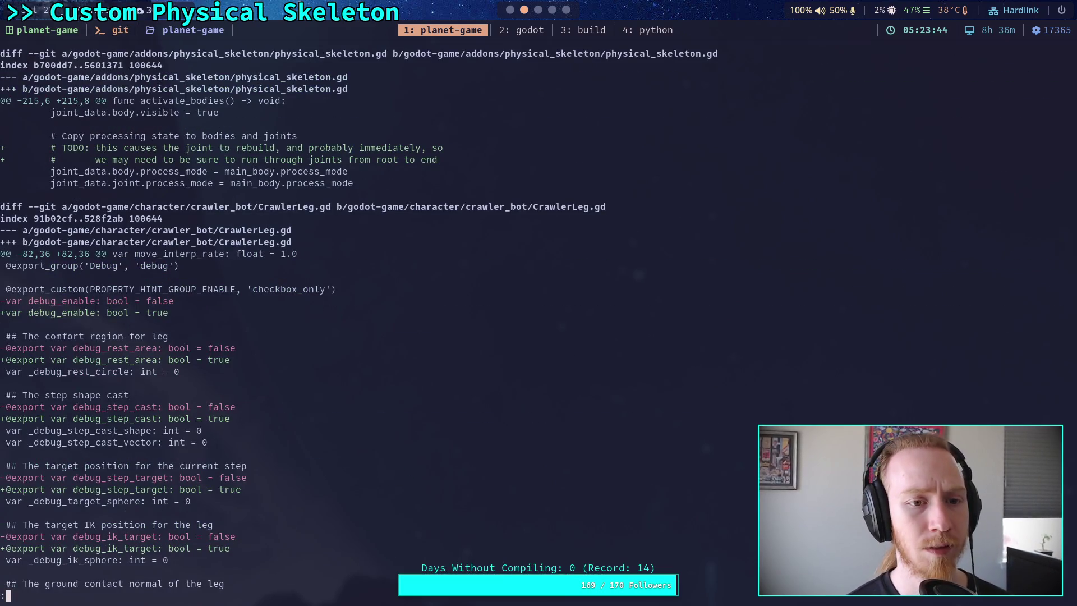
{"action": "type", "text": "qgit add go"}
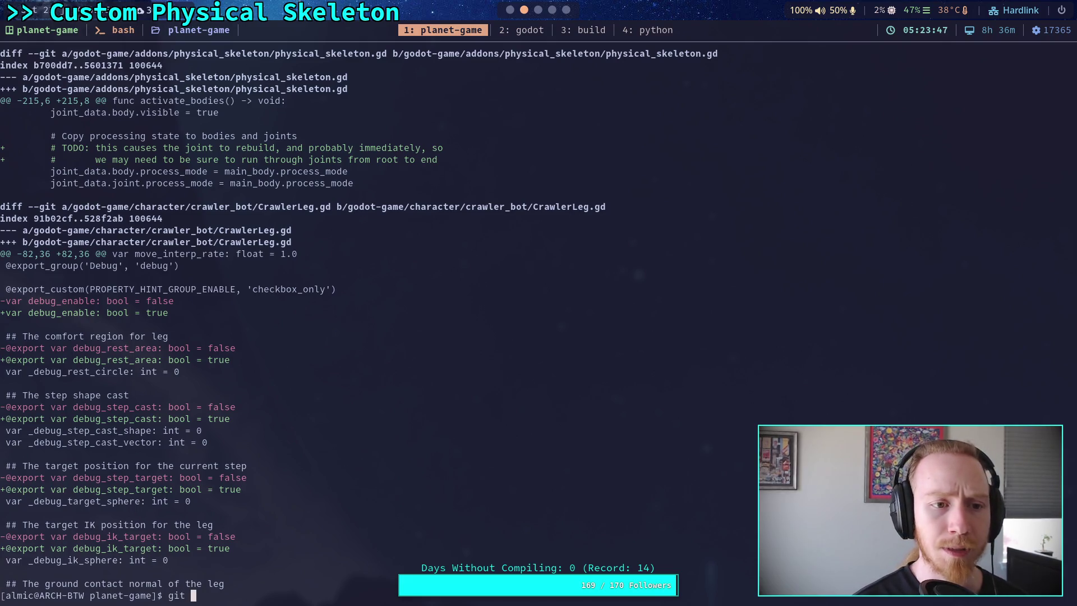
{"action": "key", "text": "Tab"}
{"action": "type", "text": "ph"}
{"action": "key", "text": "BackSpace"}
{"action": "key", "text": "BackSpace"}
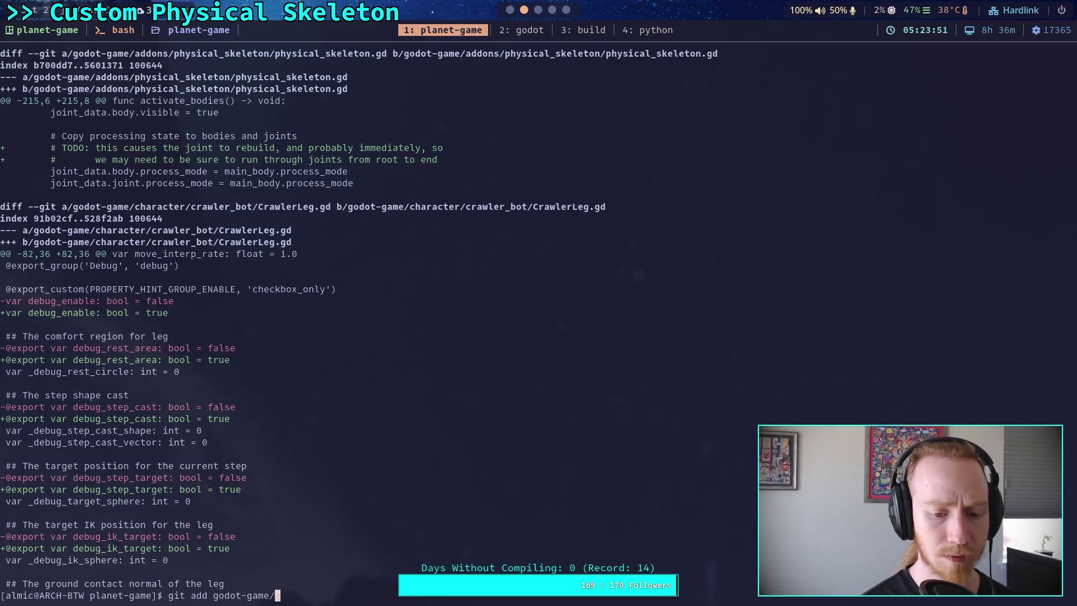
{"action": "type", "text": "a"}
{"action": "key", "text": "Tab"}
{"action": "type", "text": "ph"}
{"action": "key", "text": "Tab"}
{"action": "type", "text": "ph"}
{"action": "key", "text": "Tab"}
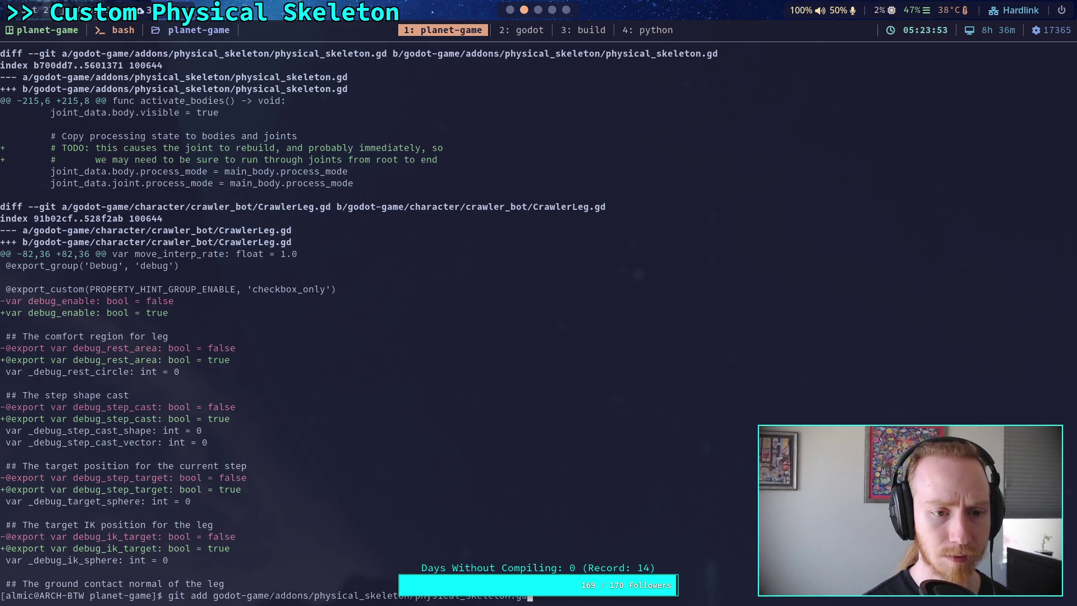
{"action": "key", "text": "Return"}
Check the still-unstaged diff and git status after staging
{"action": "type", "text": "figit diff"}
{"action": "key", "text": "Return"}
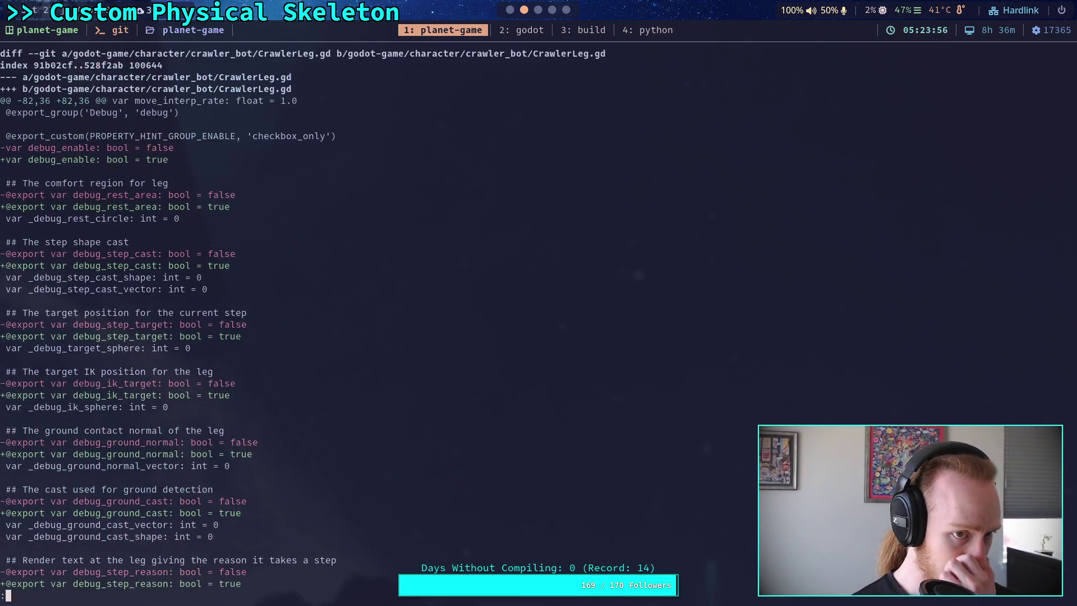
{"action": "key", "text": "space"}
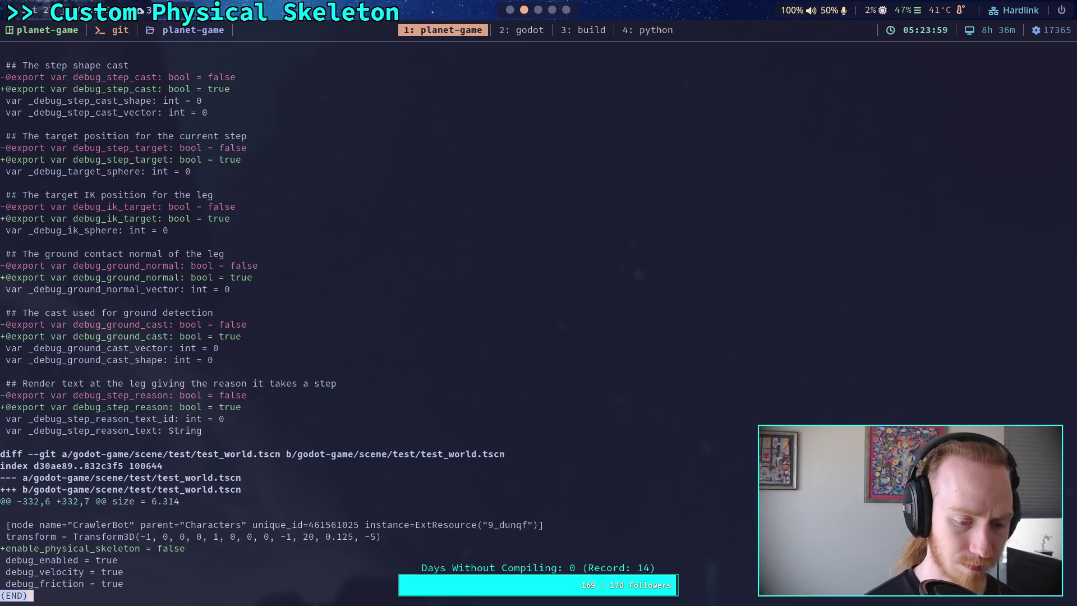
{"action": "type", "text": "q"}
{"action": "type", "text": "git status"}
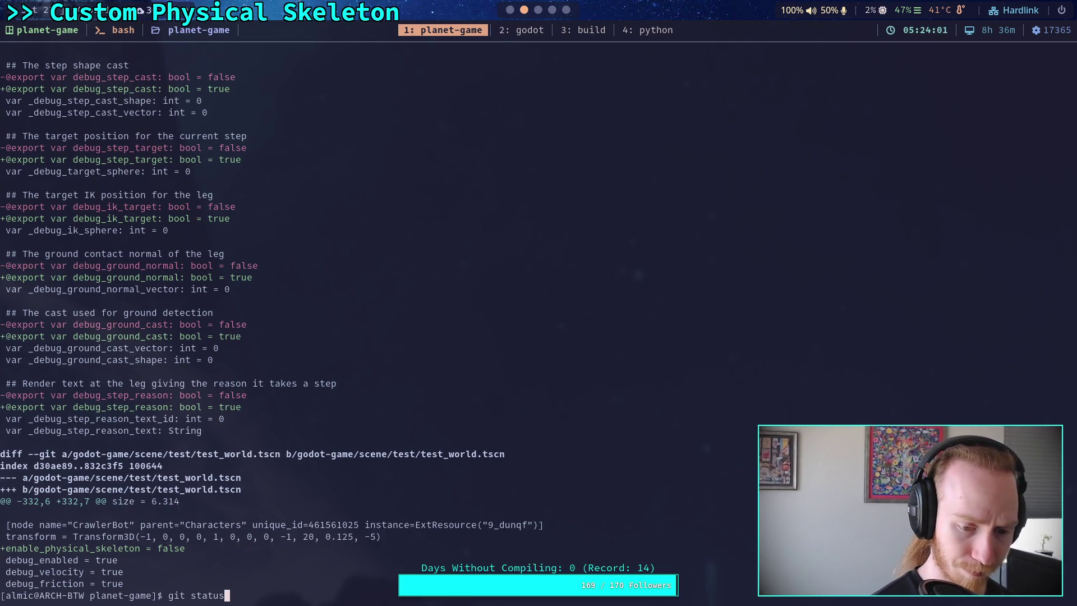
{"action": "key", "text": "Return"}
Page through git diff --staged to the end, then run git commit
{"action": "type", "text": "git diff --staged"}
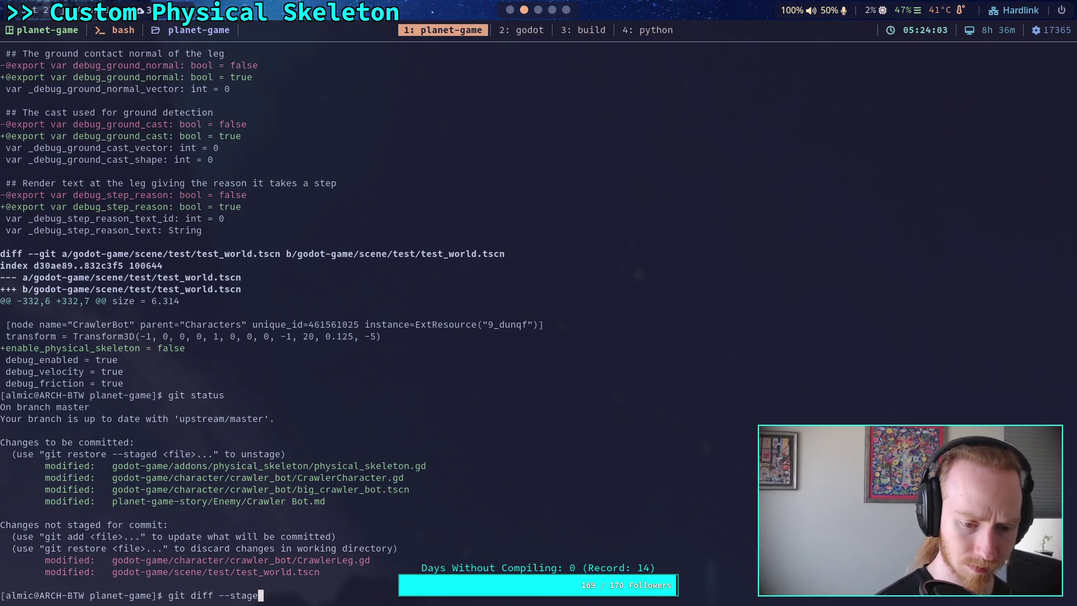
{"action": "key", "text": "Return"}
{"action": "key", "text": "space"}
{"action": "key", "text": "space"}
{"action": "key", "text": "space"}
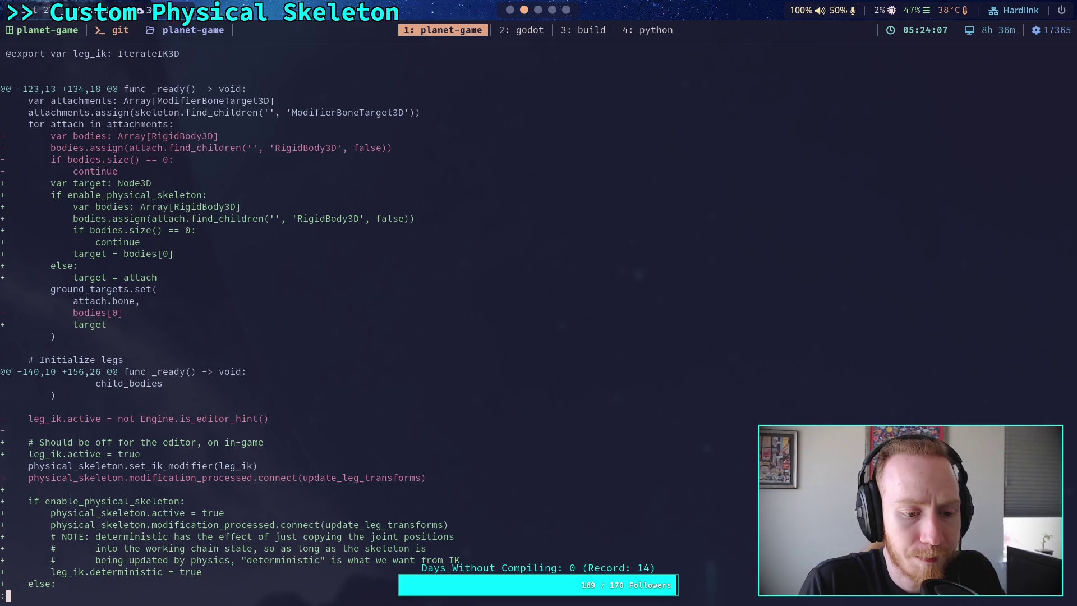
{"action": "key", "text": "space"}
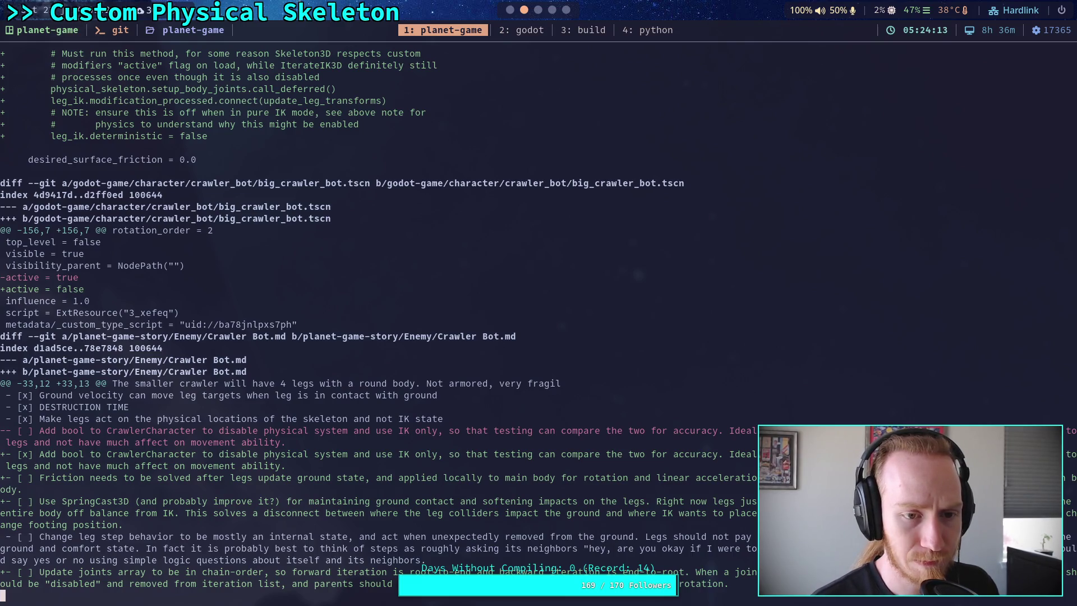
{"action": "key", "text": "space"}
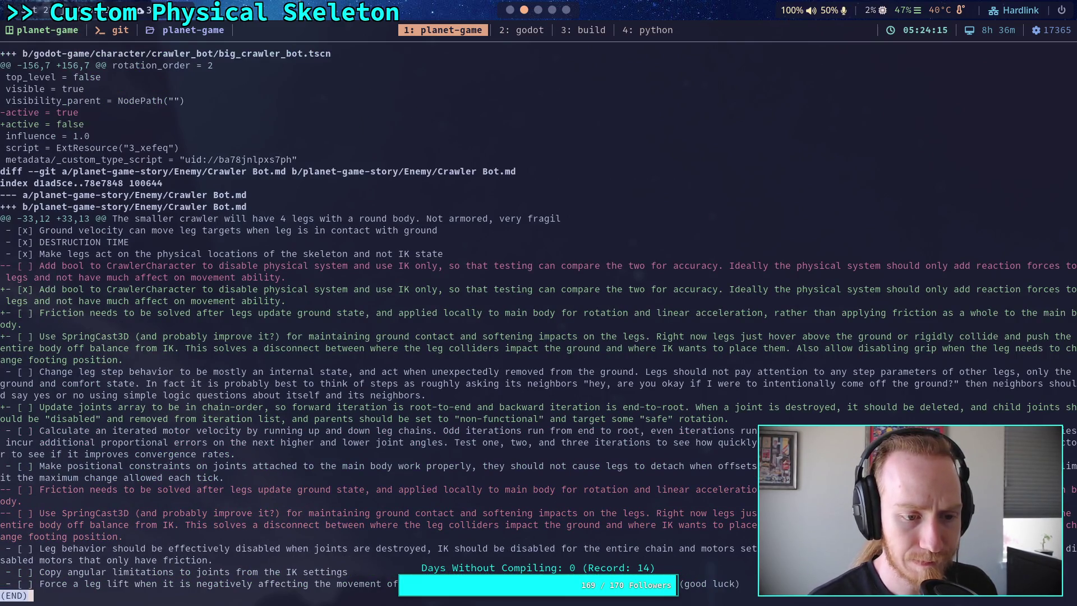
{"action": "type", "text": "qgit commit"}
{"action": "key", "text": "Return"}
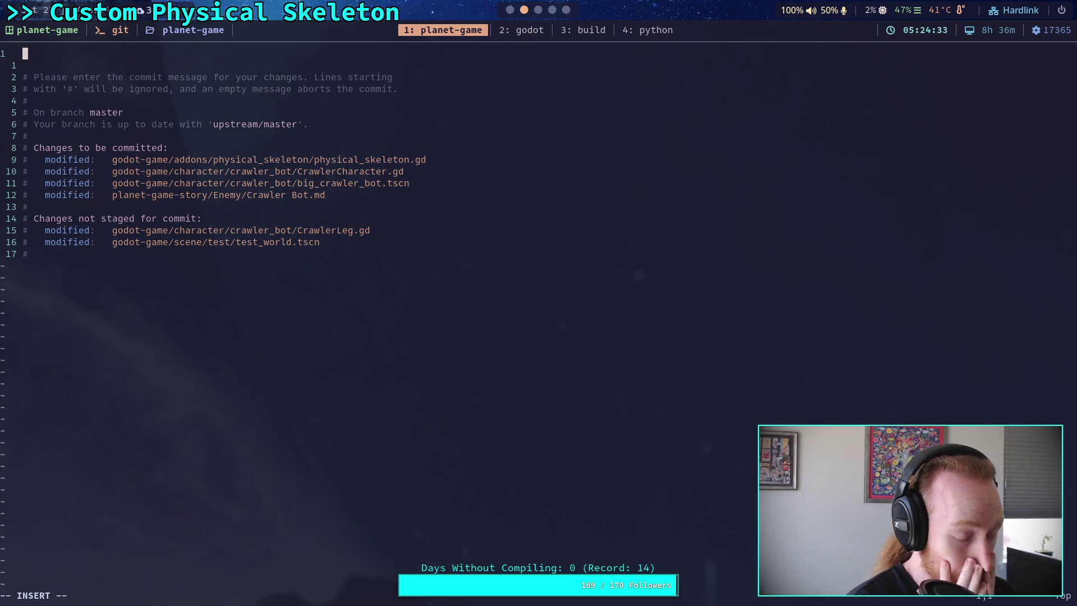
Write the summary line 'Add boolean for virtual to physical legs'
{"action": "type", "text": "Add boolean "}
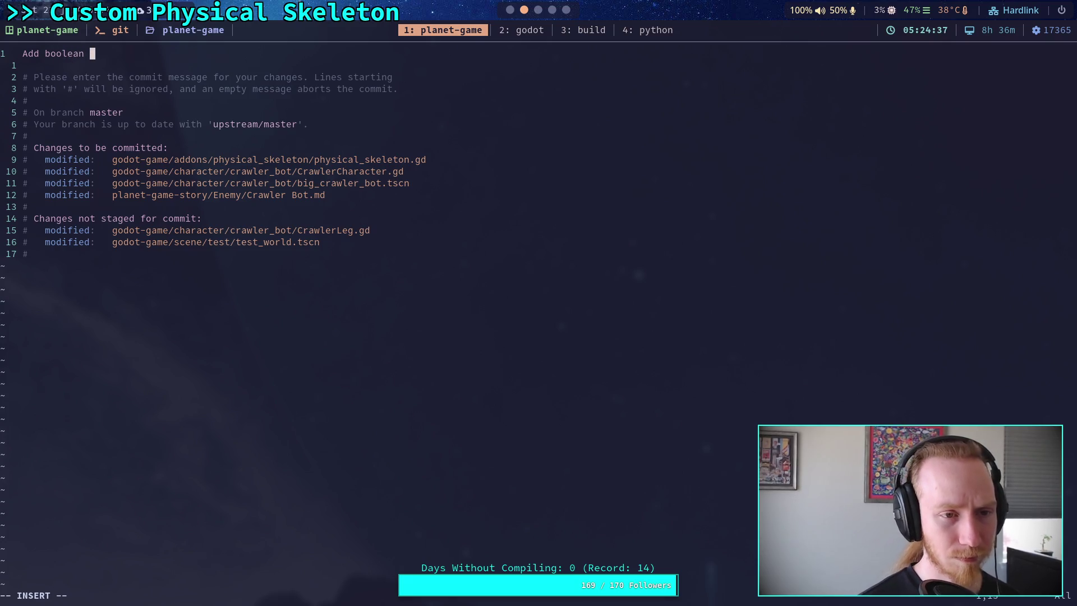
{"action": "type", "text": "to "}
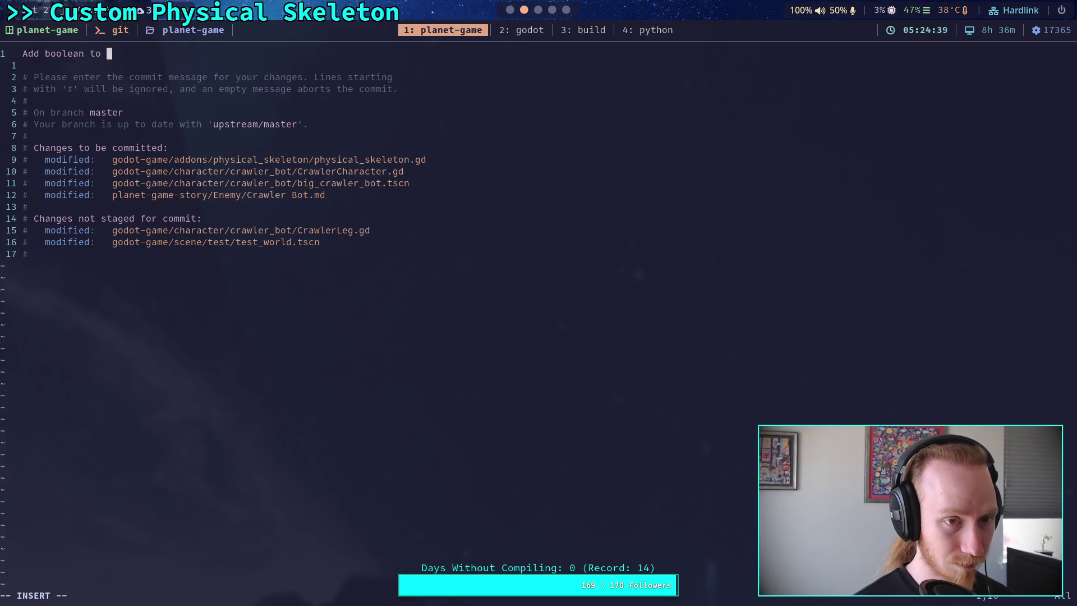
{"action": "type", "text": "switch from "}
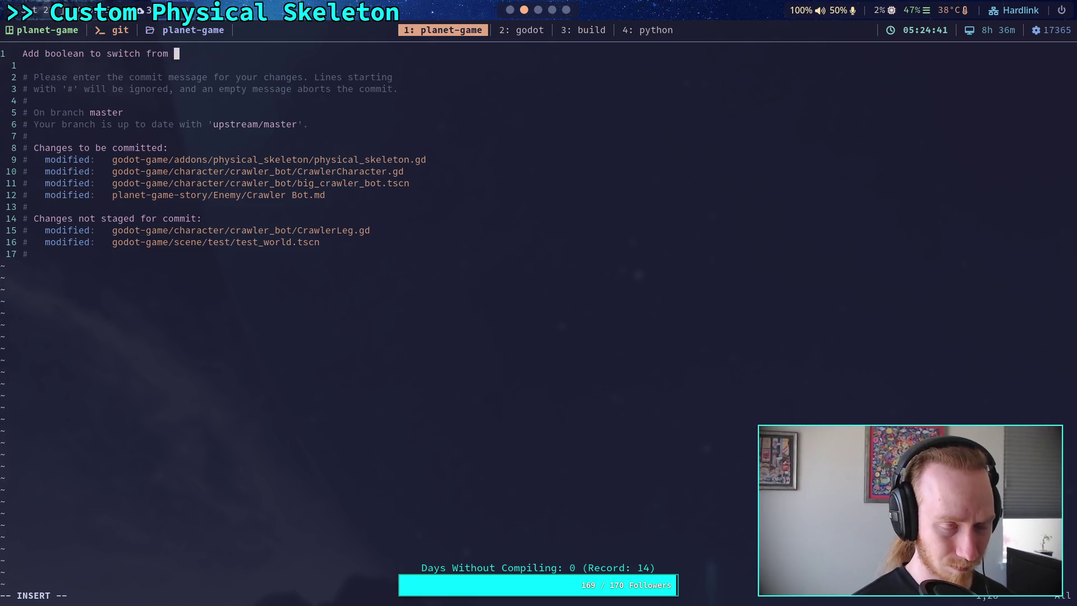
{"action": "type", "text": "IK to"}
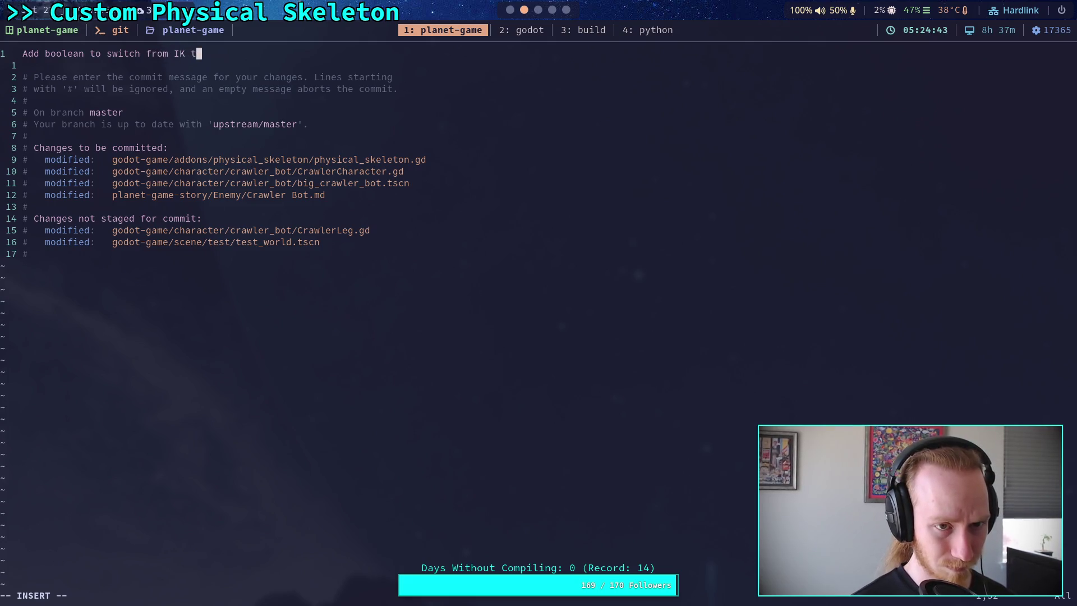
{"action": "key", "text": "BackSpace"}
{"action": "key", "text": "BackSpace"}
{"action": "key", "text": "BackSpace"}
{"action": "type", "text": "irtual to physical legs"}
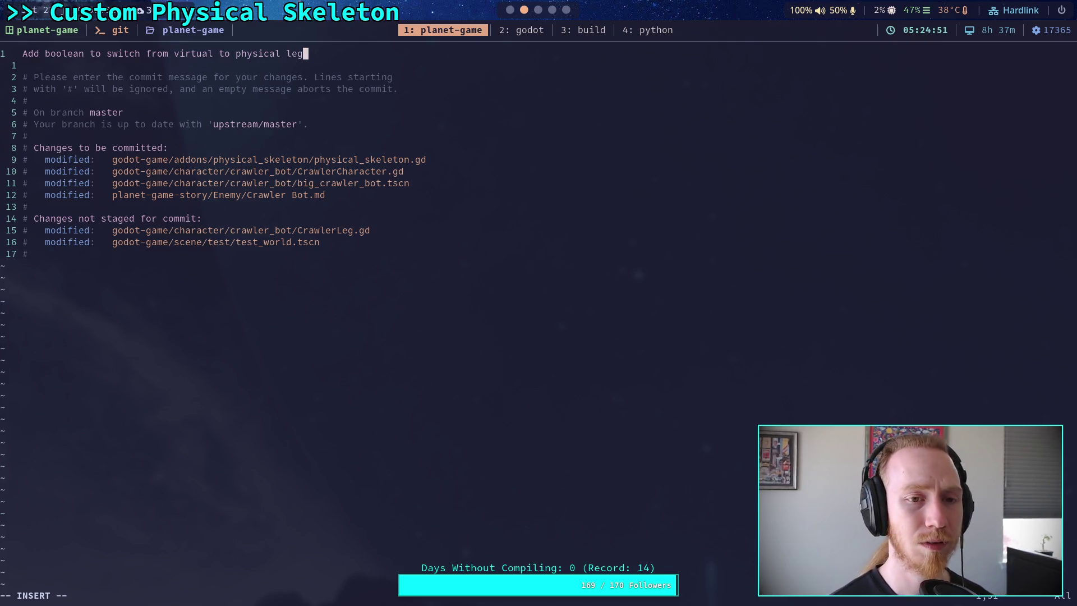
{"action": "key", "text": "Left"}
{"action": "key", "text": "Left"}
{"action": "key", "text": "Left"}
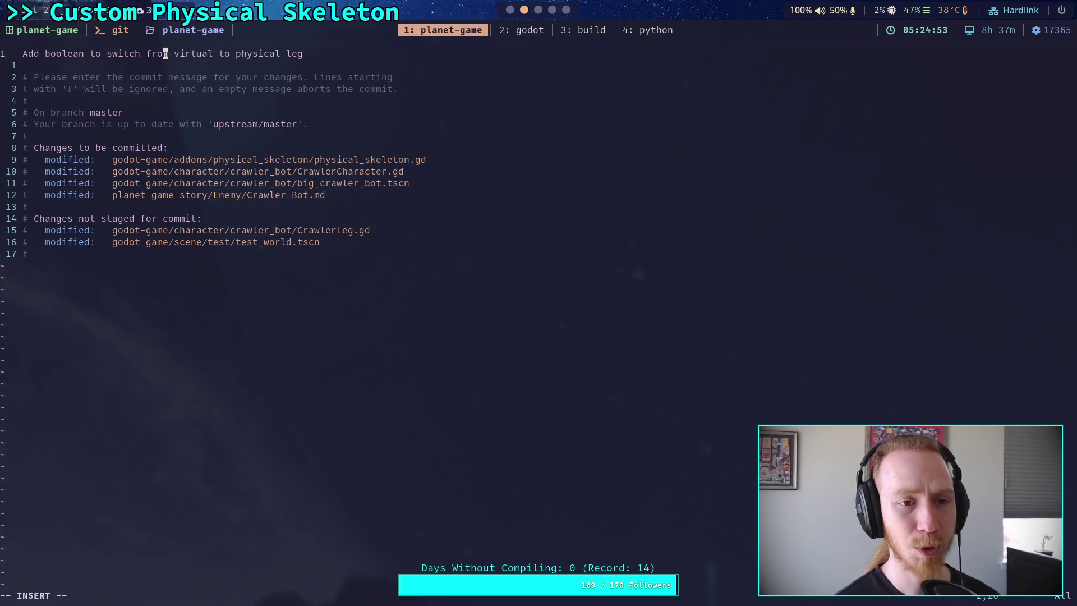
{"action": "key", "text": "BackSpace"}
{"action": "key", "text": "BackSpace"}
{"action": "key", "text": "BackSpace"}
{"action": "key", "text": "Delete"}
{"action": "key", "text": "Delete"}
{"action": "key", "text": "Delete"}
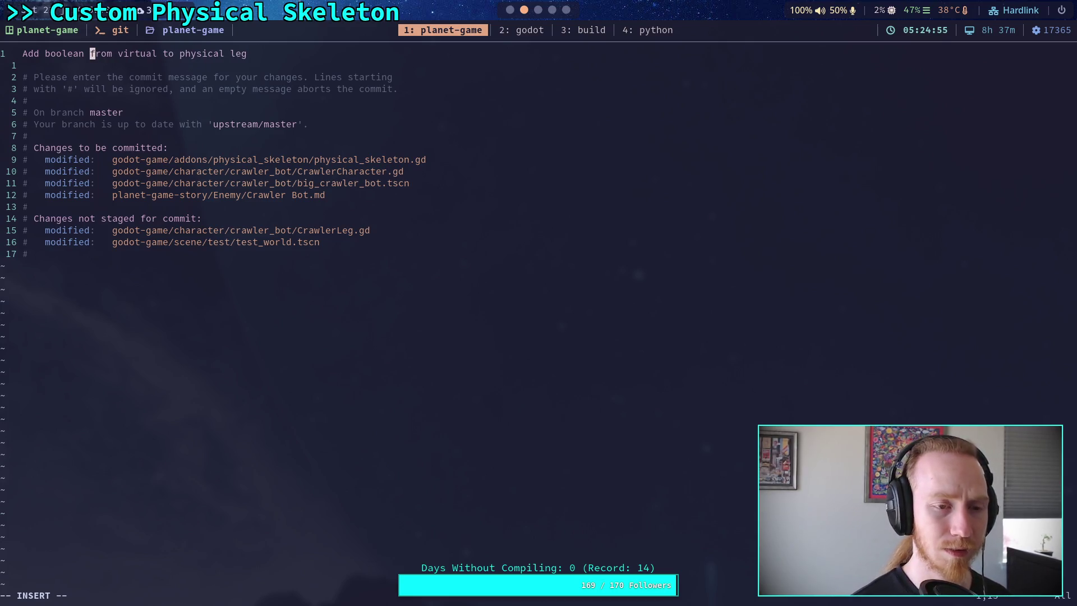
{"action": "key", "text": "Delete"}
{"action": "type", "text": "for"}
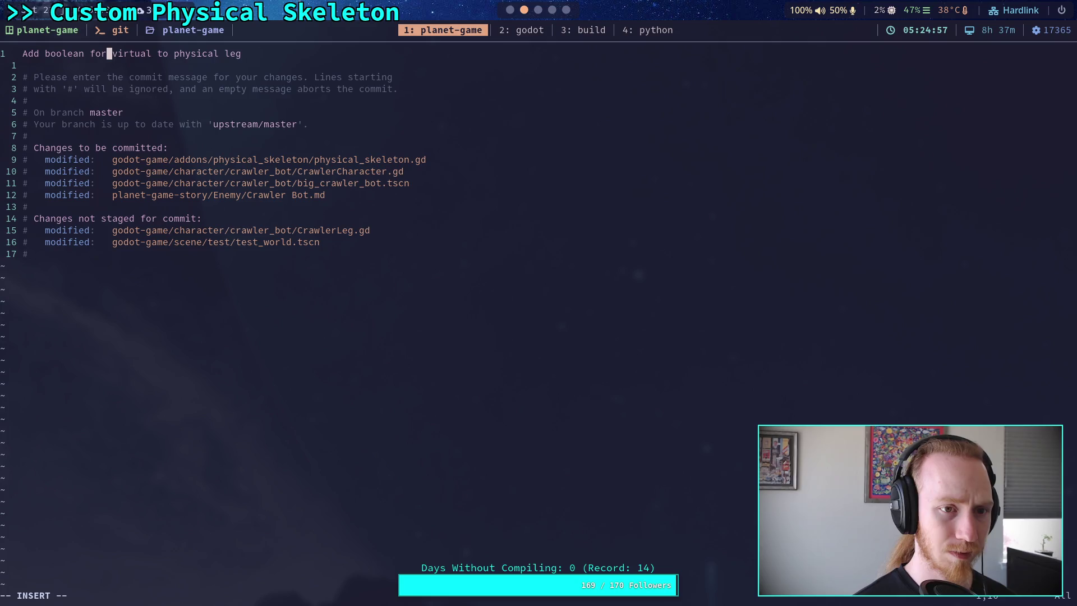
Change the ending to 'crawler legs' and begin a '- For loading' bullet below
{"action": "key", "text": "Right"}
{"action": "key", "text": "Right"}
{"action": "key", "text": "Right"}
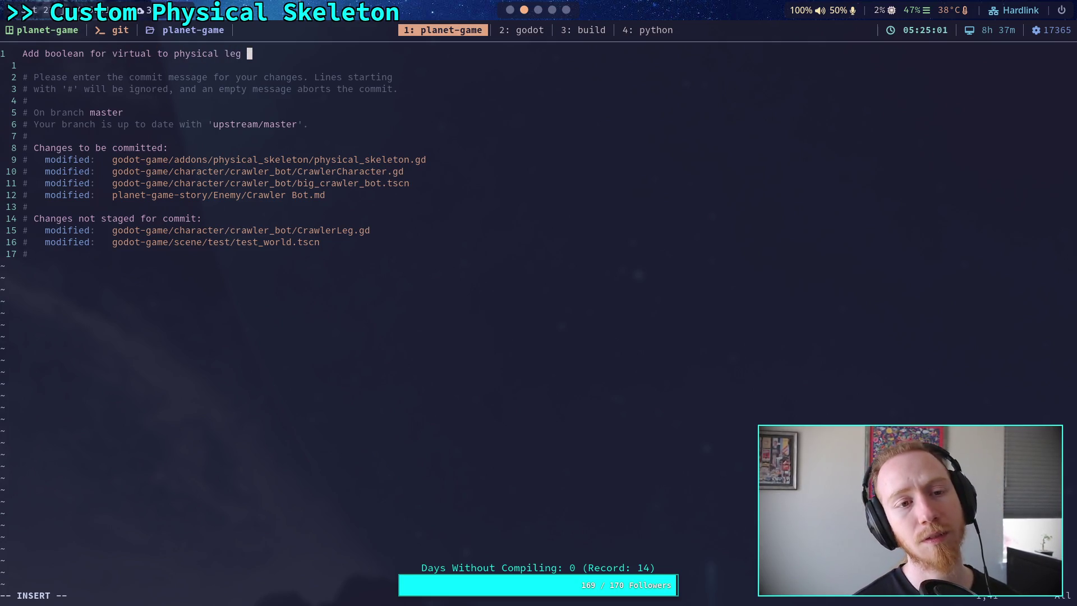
{"action": "key", "text": "BackSpace"}
{"action": "key", "text": "BackSpace"}
{"action": "key", "text": "BackSpace"}
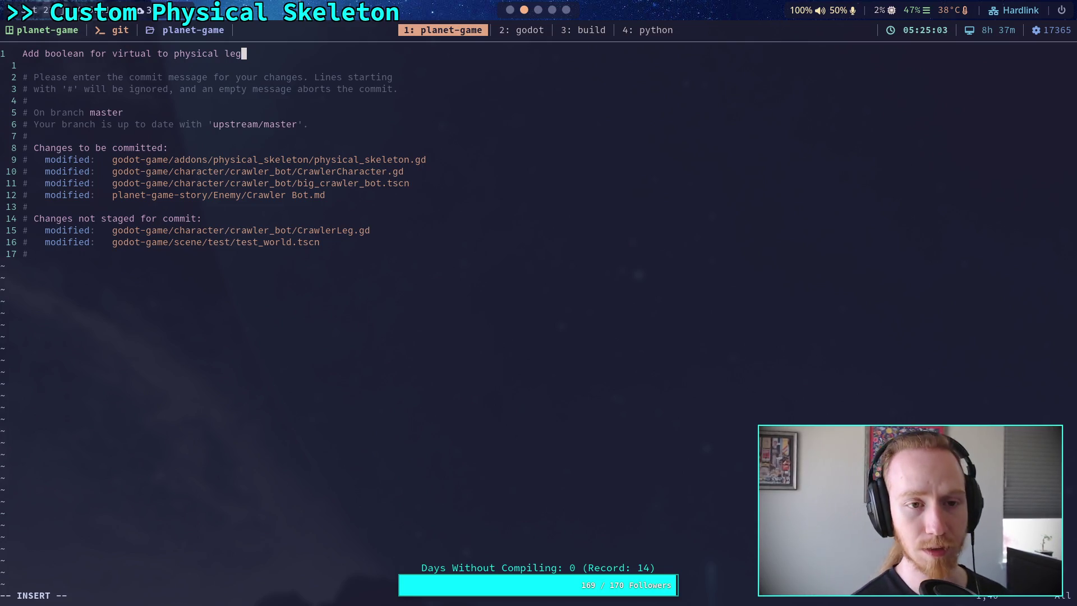
{"action": "type", "text": "cg"}
{"action": "key", "text": "BackSpace"}
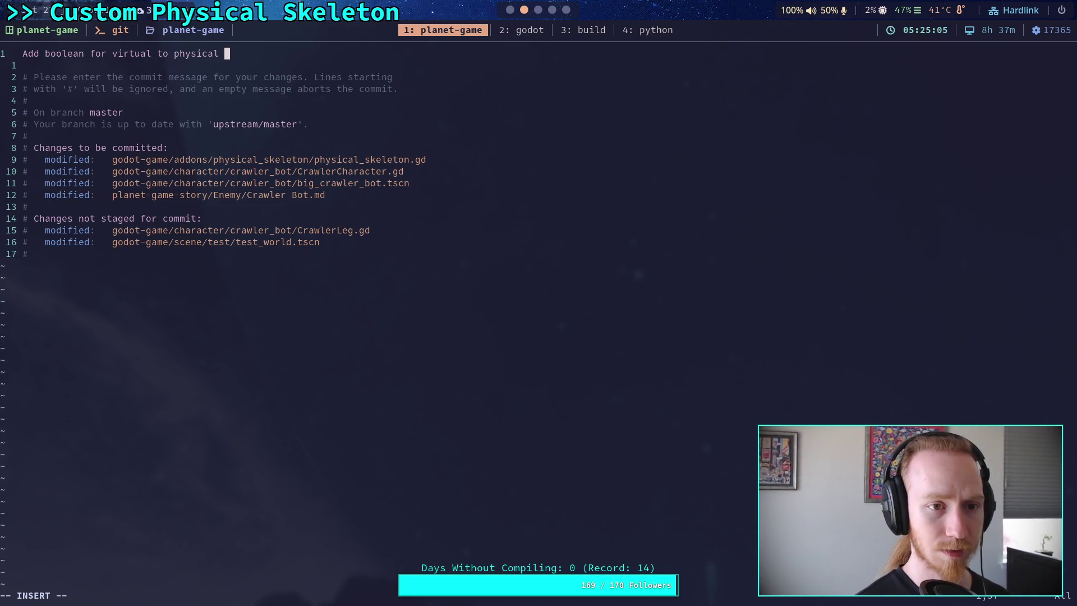
{"action": "type", "text": "cra"}
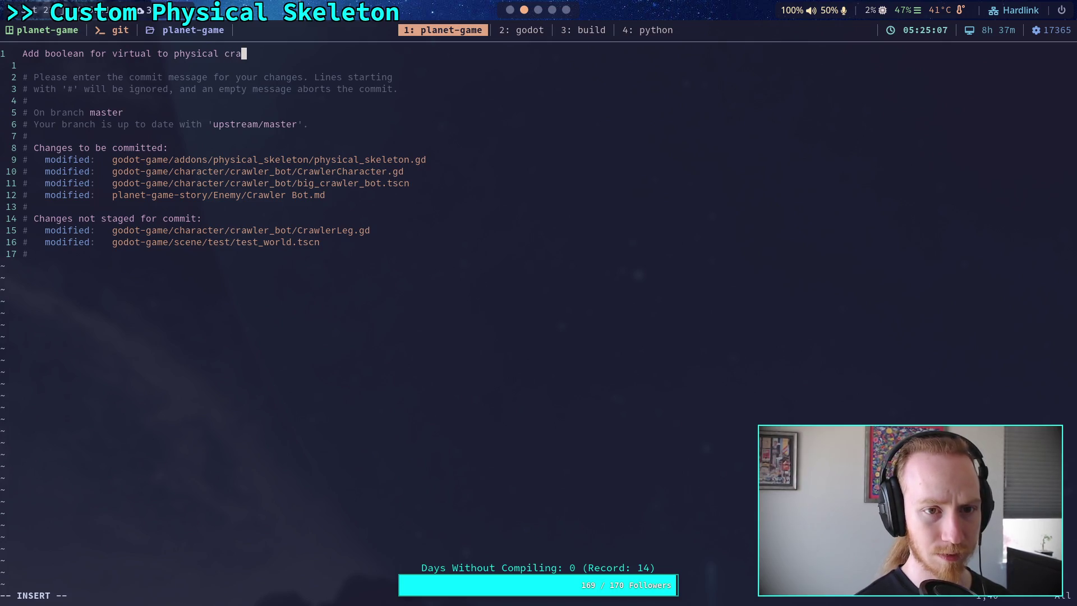
{"action": "type", "text": "wler "}
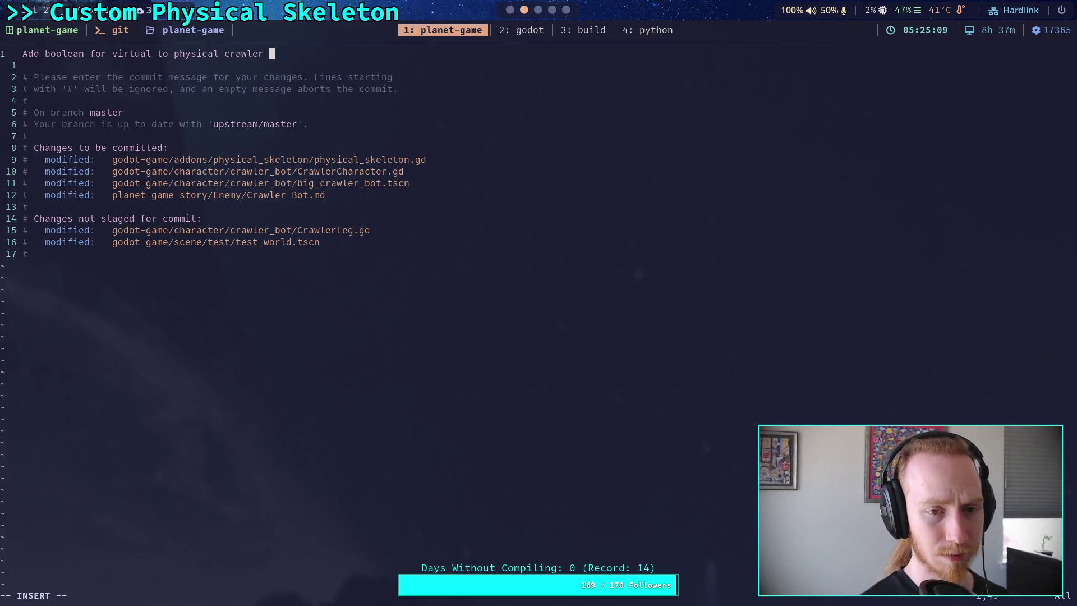
{"action": "type", "text": "movemen"}
{"action": "key", "text": "BackSpace"}
{"action": "key", "text": "BackSpace"}
{"action": "key", "text": "BackSpace"}
{"action": "type", "text": "legs"}
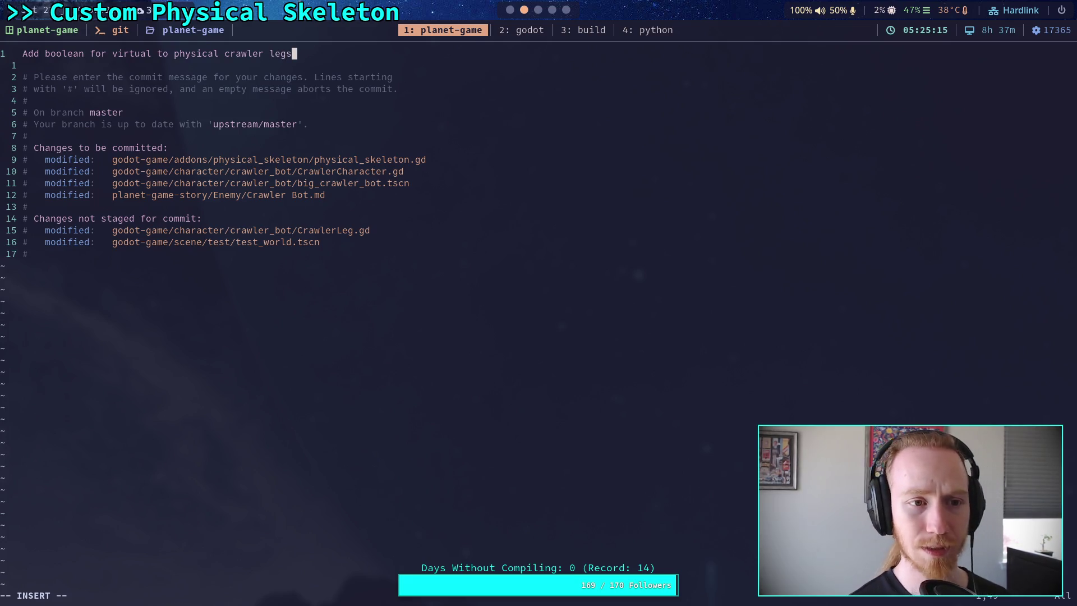
{"action": "key", "text": "Return"}
{"action": "key", "text": "Return"}
{"action": "type", "text": "- "}
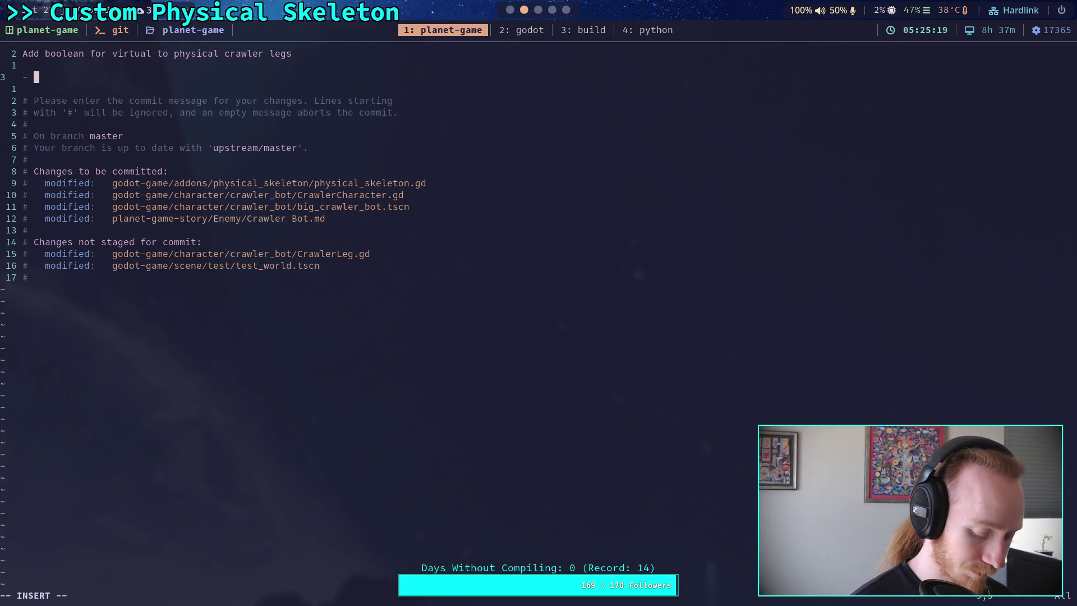
{"action": "type", "text": "For loading oln"}
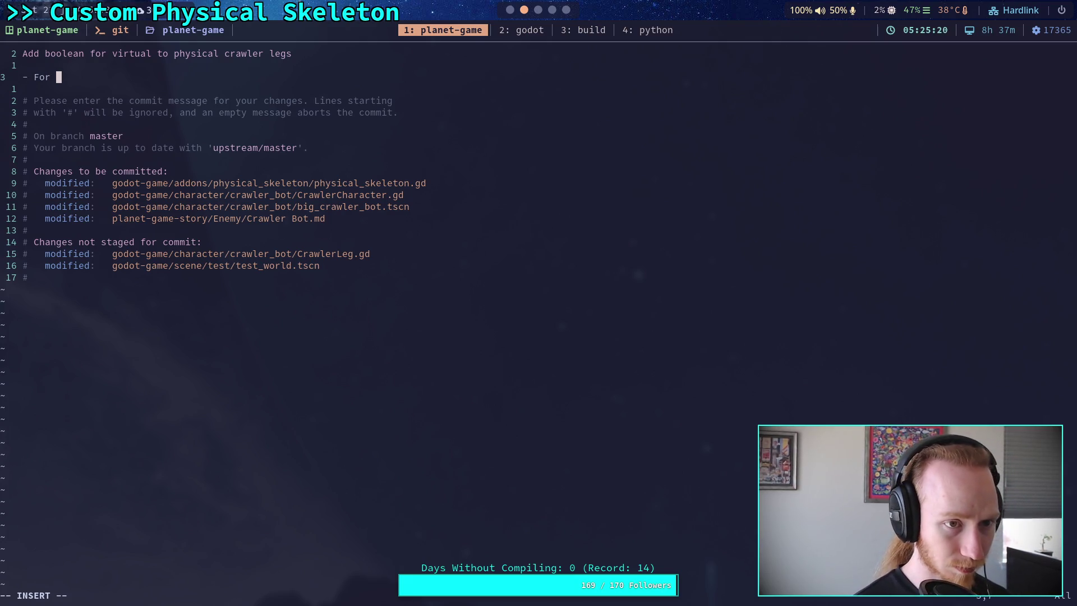
Rewrite the first bullet to begin 'Crawler can switch between'
{"action": "key", "text": "BackSpace"}
{"action": "type", "text": "ly (probably p"}
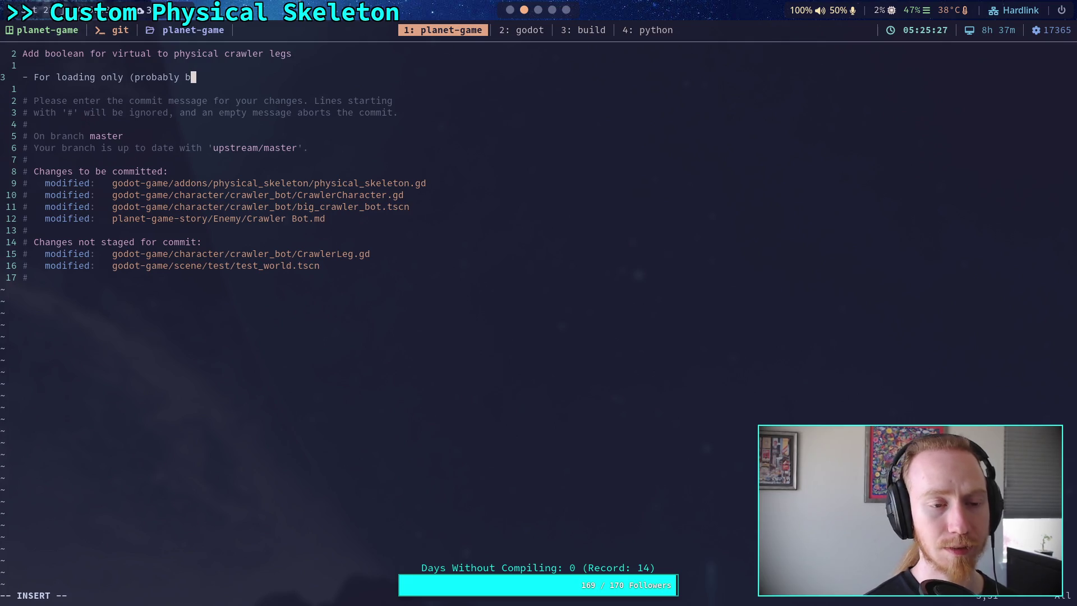
{"action": "key", "text": "BackSpace"}
{"action": "key", "text": "BackSpace"}
{"action": "key", "text": "BackSpace"}
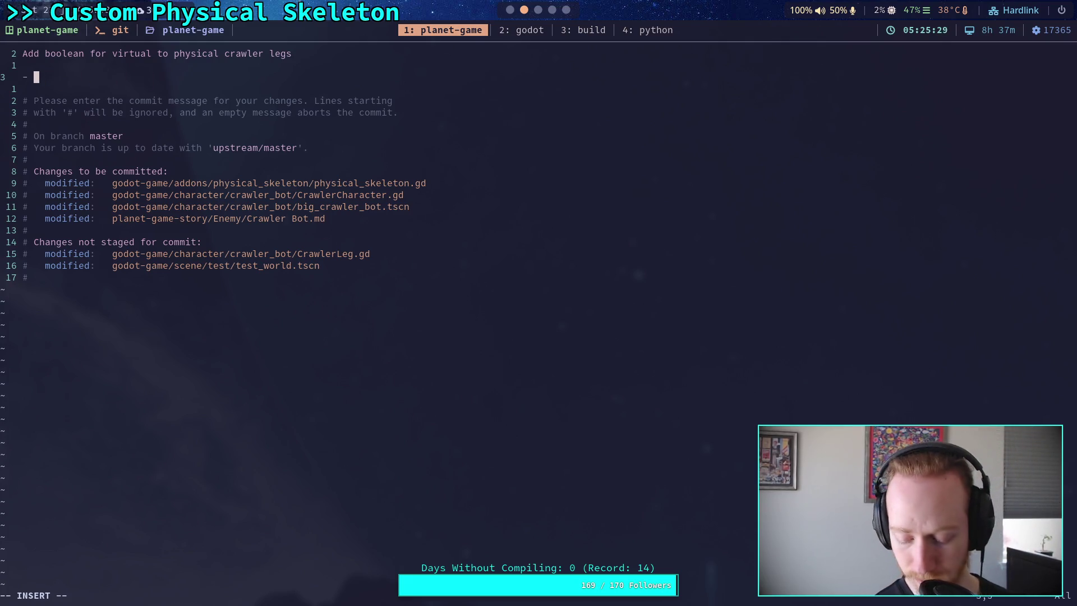
{"action": "type", "text": "Cr"}
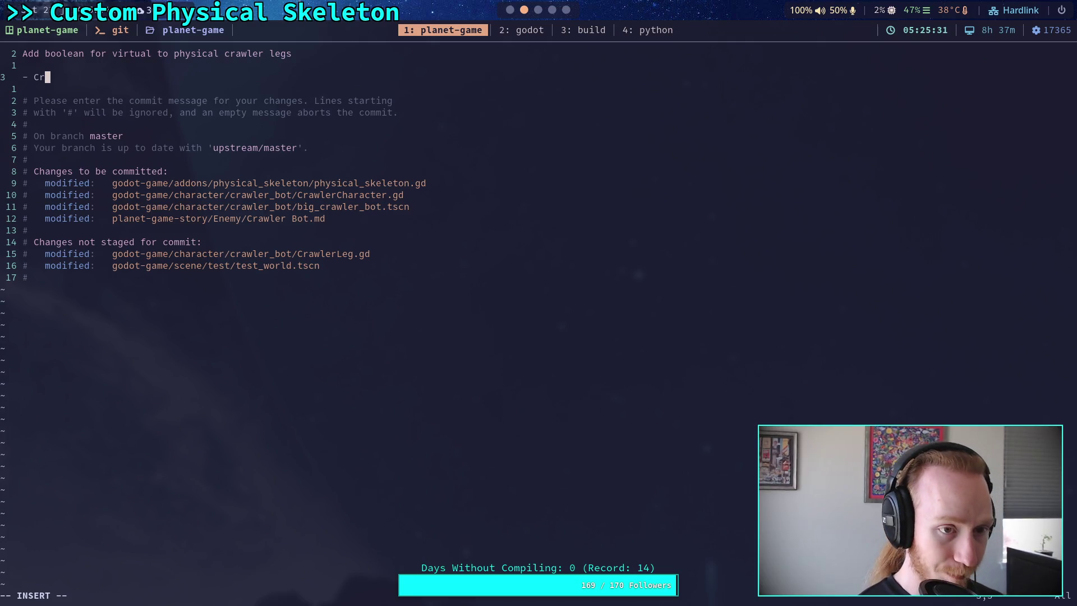
{"action": "type", "text": "awler "}
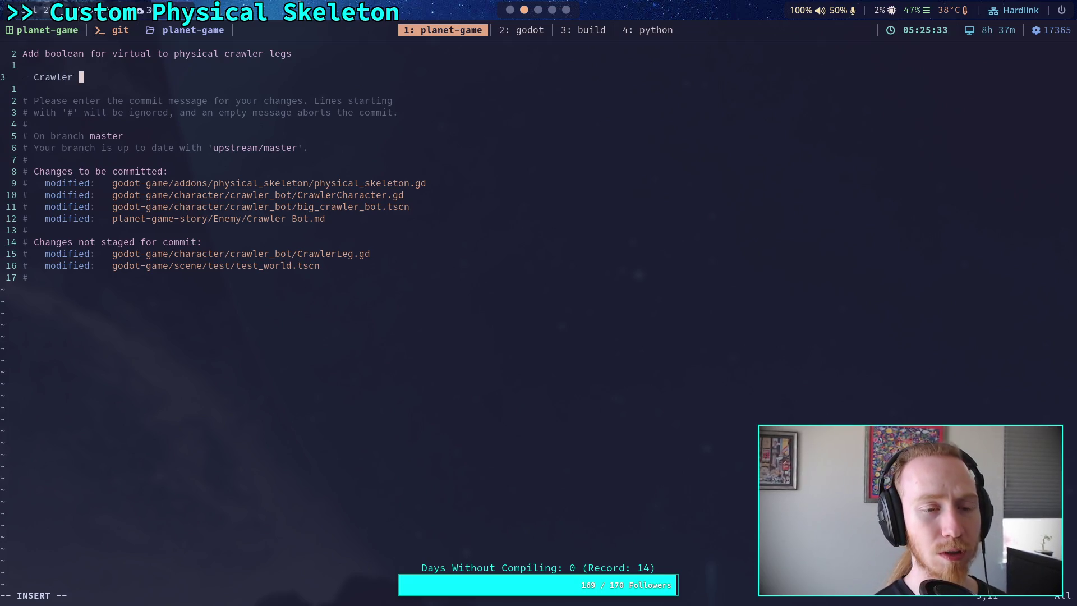
{"action": "type", "text": "can switic"}
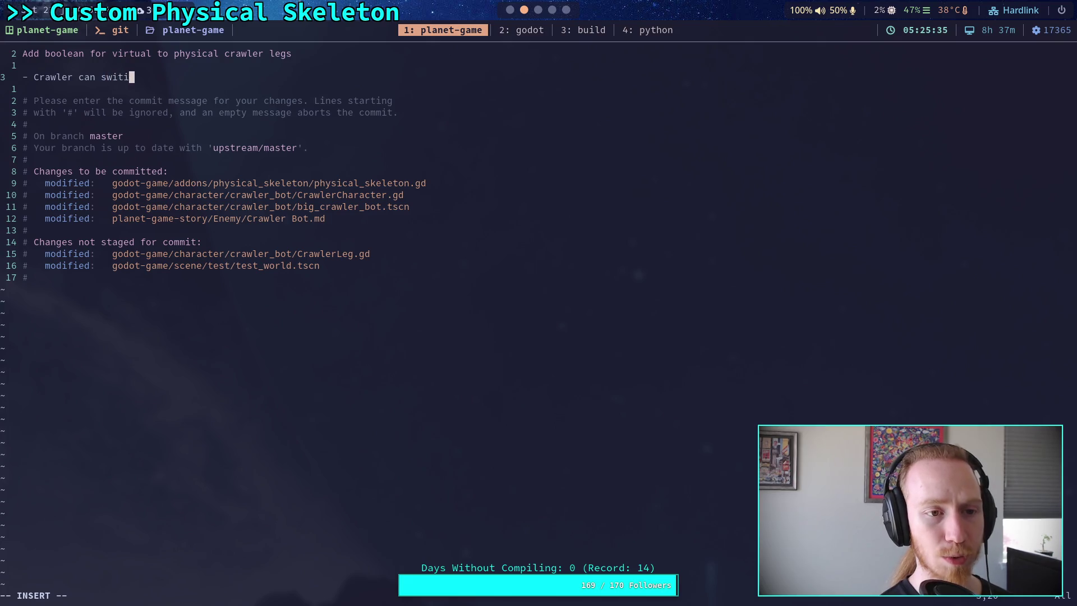
{"action": "key", "text": "BackSpace"}
{"action": "key", "text": "BackSpace"}
{"action": "type", "text": "ch betwe"}
{"action": "key", "text": "BackSpace"}
{"action": "key", "text": "BackSpace"}
{"action": "type", "text": "ween"}
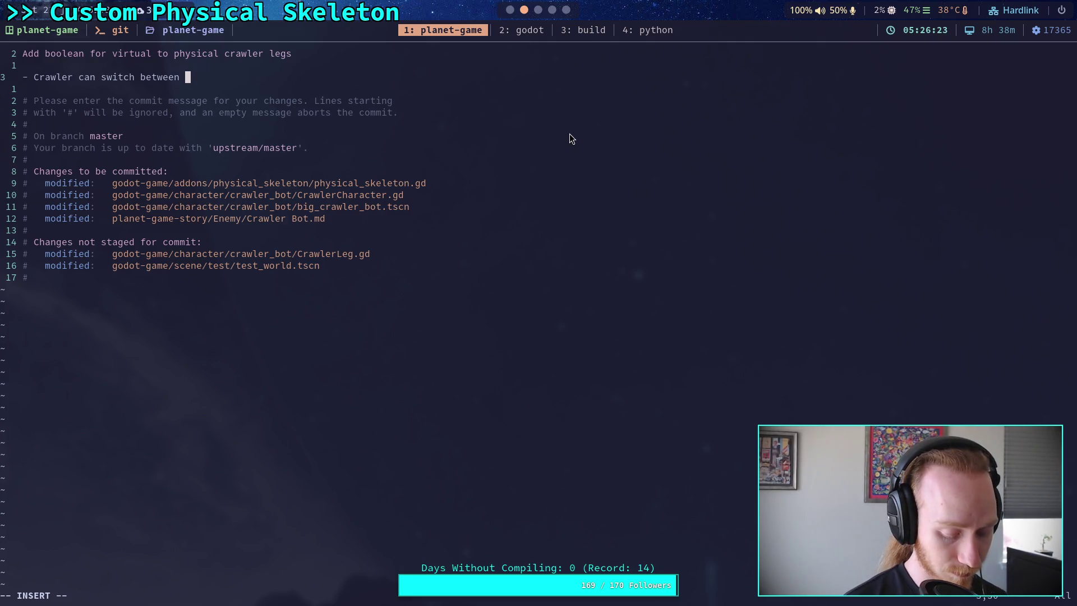
Finish it: pure IK vs physically active legs, not at runtime yet, may explode
{"action": "type", "text": "pure "}
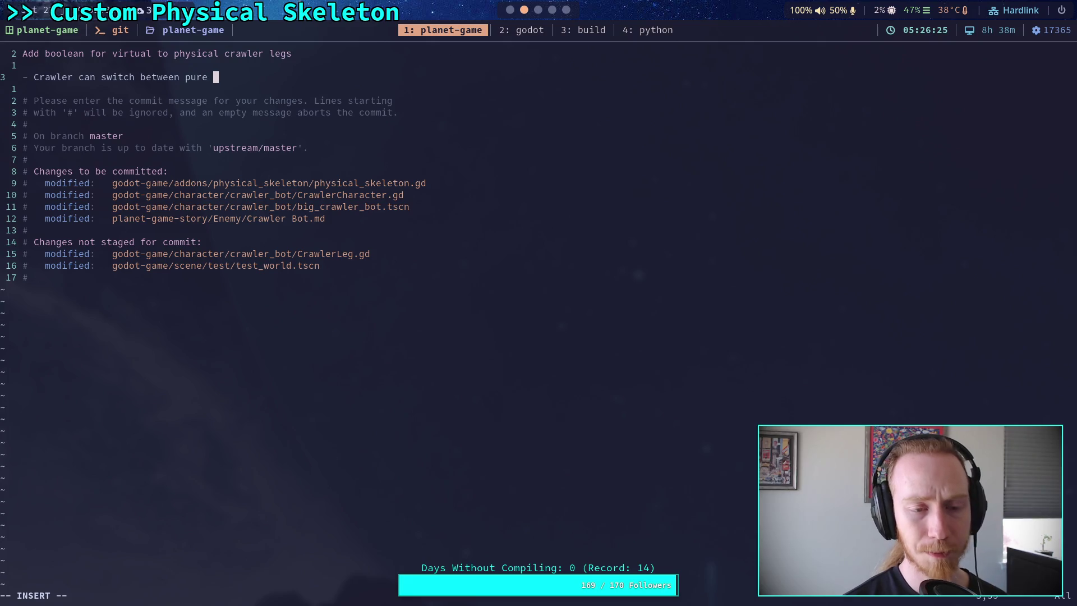
{"action": "type", "text": "IK legs and physically"}
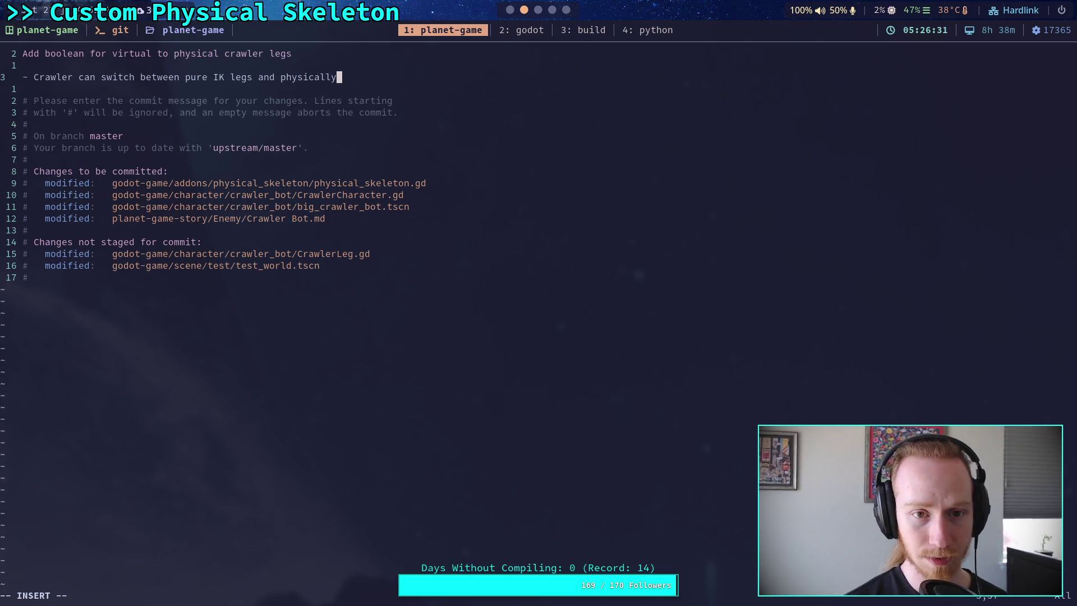
{"action": "key", "text": "Return"}
{"action": "type", "text": "active "}
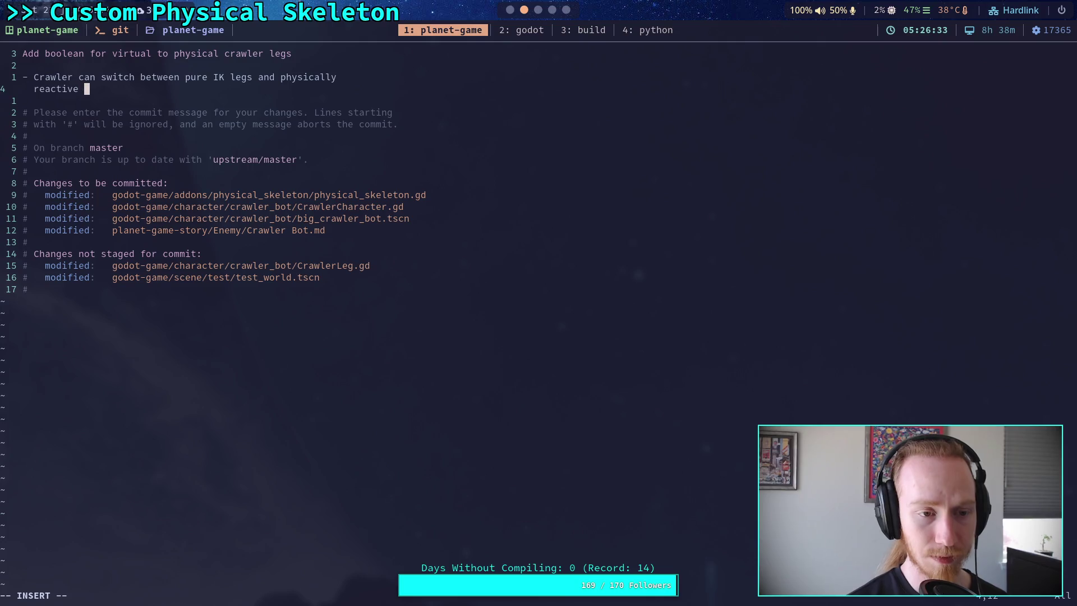
{"action": "type", "text": "legs. Probably not at"}
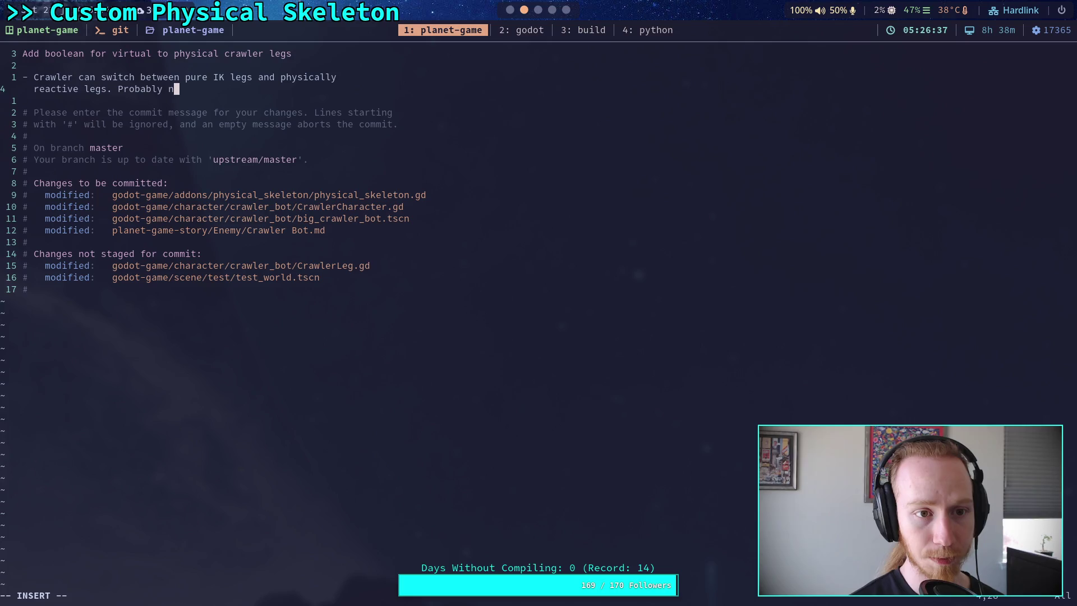
{"action": "type", "text": " run"}
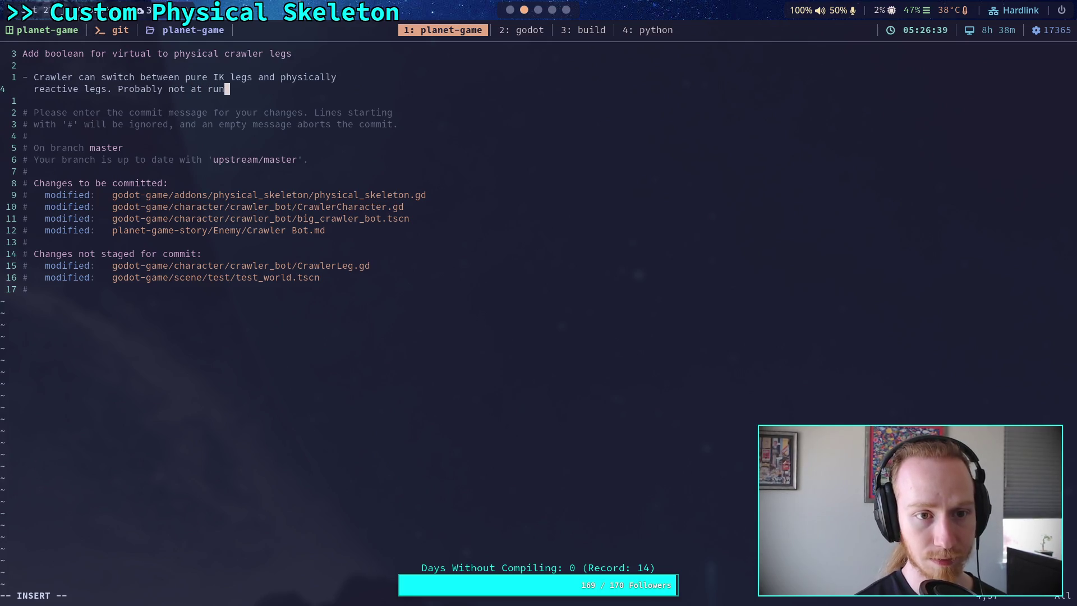
{"action": "type", "text": "time yet, likely"}
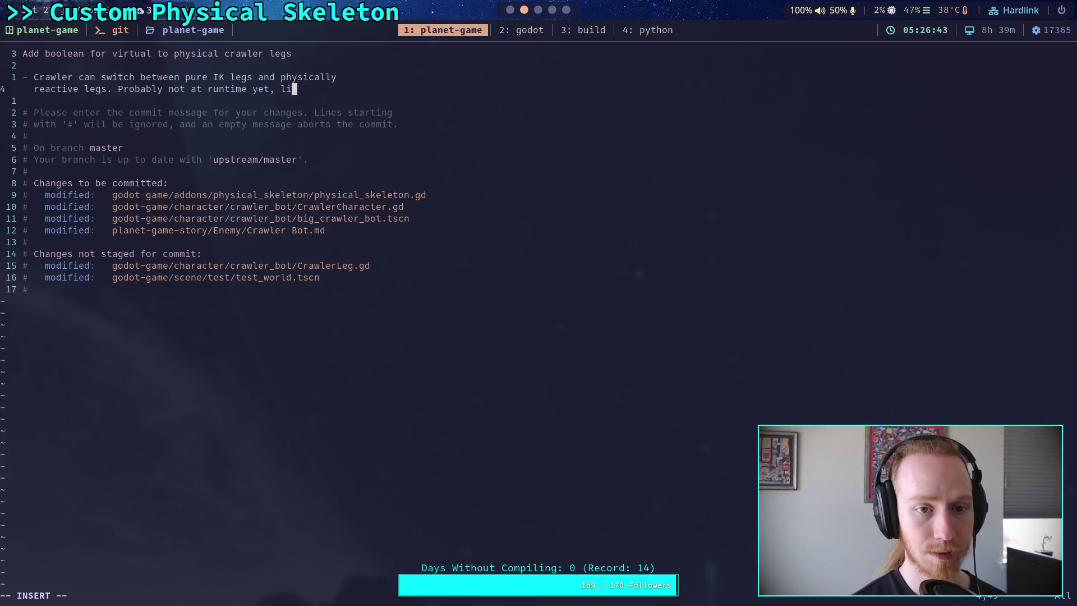
{"action": "key", "text": "BackSpace"}
{"action": "key", "text": "BackSpace"}
{"action": "key", "text": "BackSpace"}
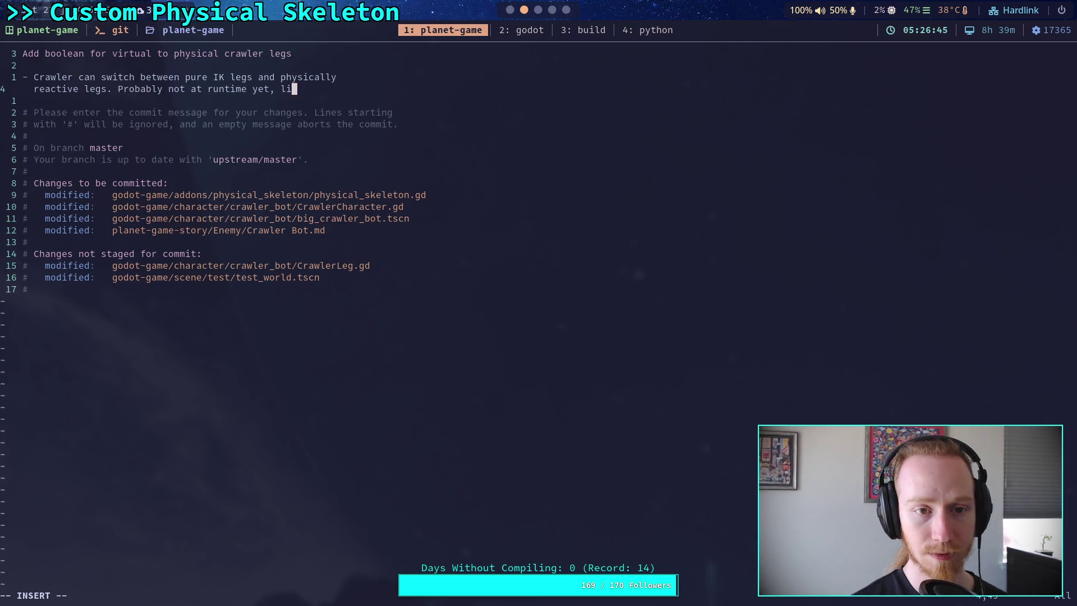
{"action": "type", "text": "may cause"}
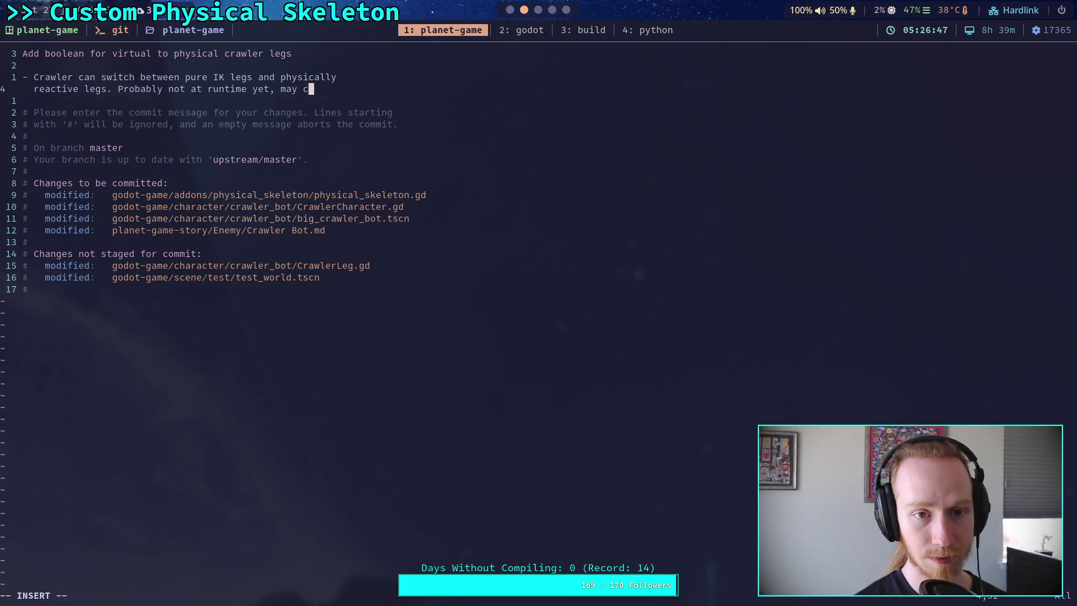
{"action": "key", "text": "Return"}
{"action": "type", "text": "th"}
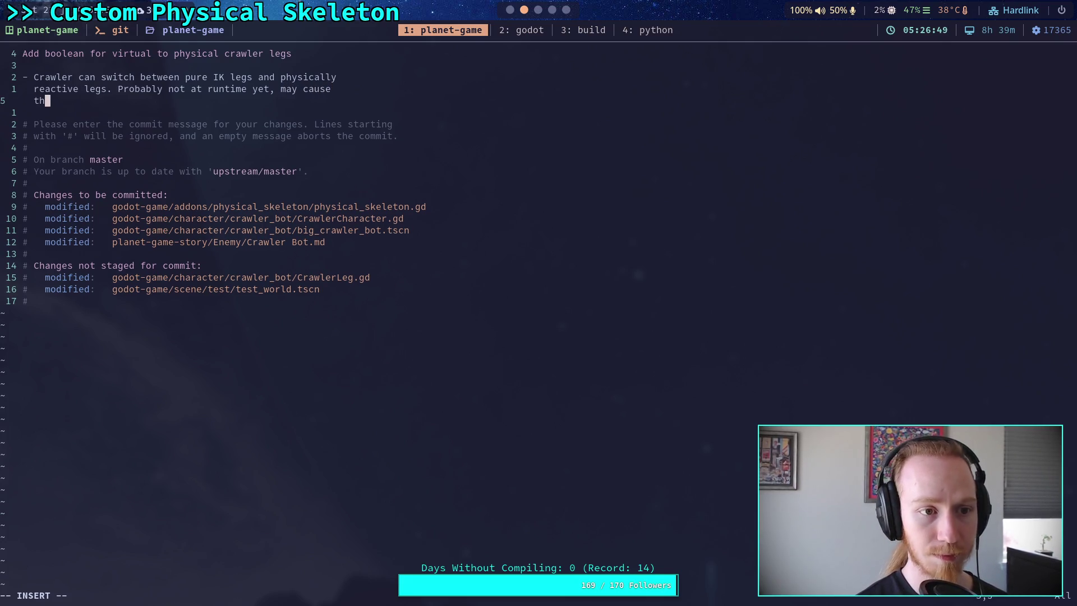
{"action": "type", "text": "e robot to "}
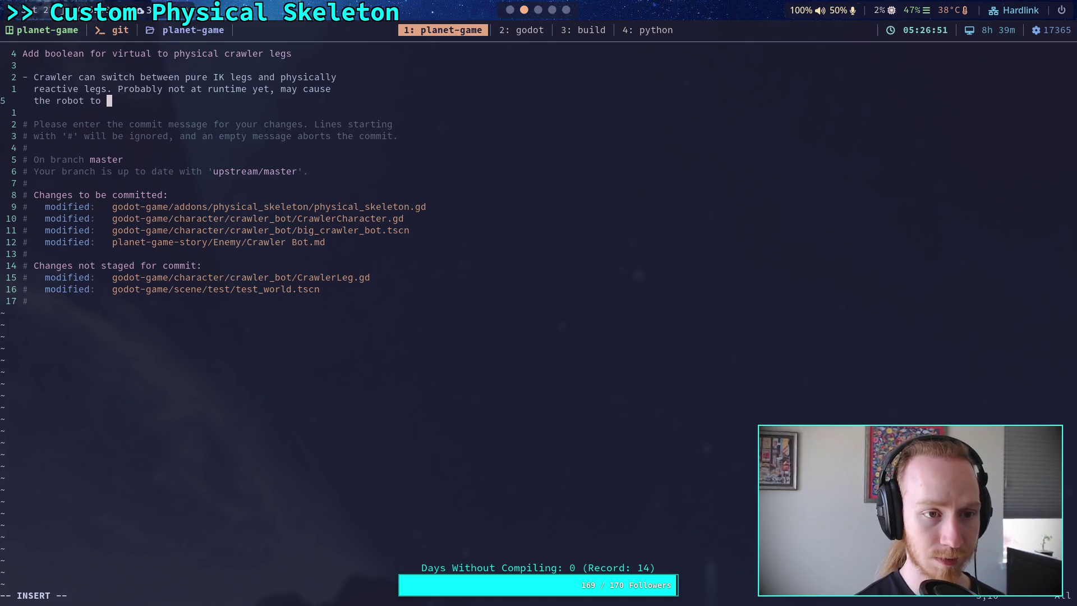
{"action": "type", "text": "just explod"}
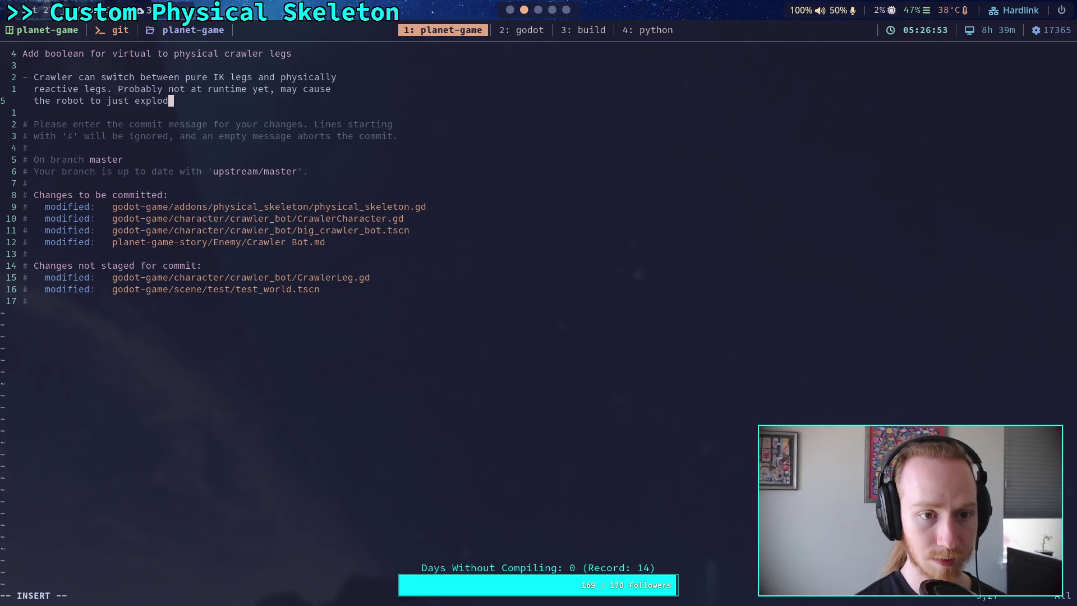
{"action": "type", "text": "e or something."}
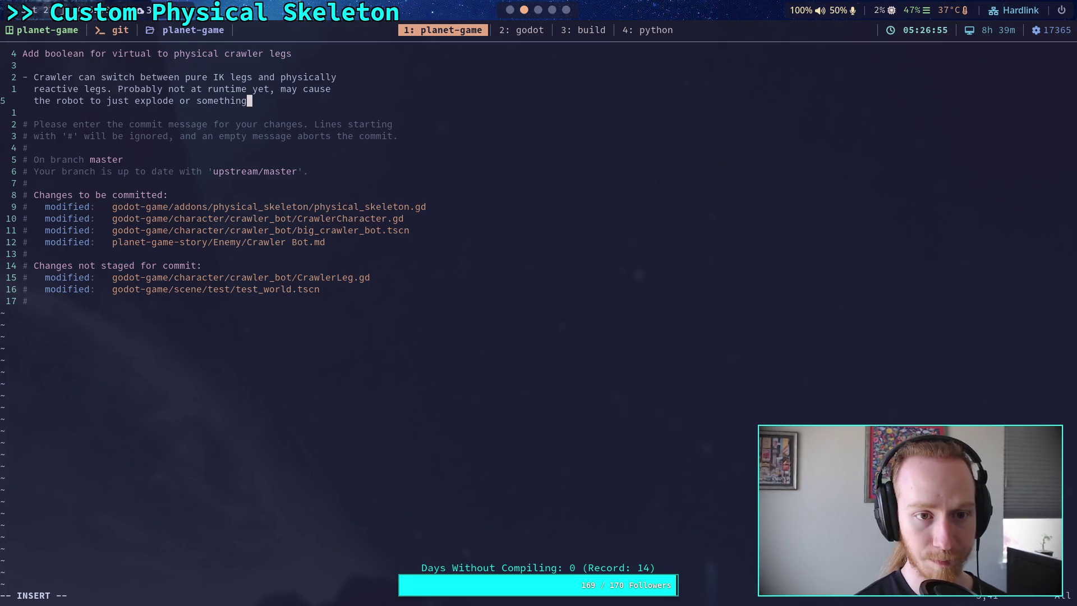
{"action": "key", "text": "Return"}
Add a bullet: crawler fails in pure IK mode, needs friction and ground springs next
{"action": "type", "text": "- "}
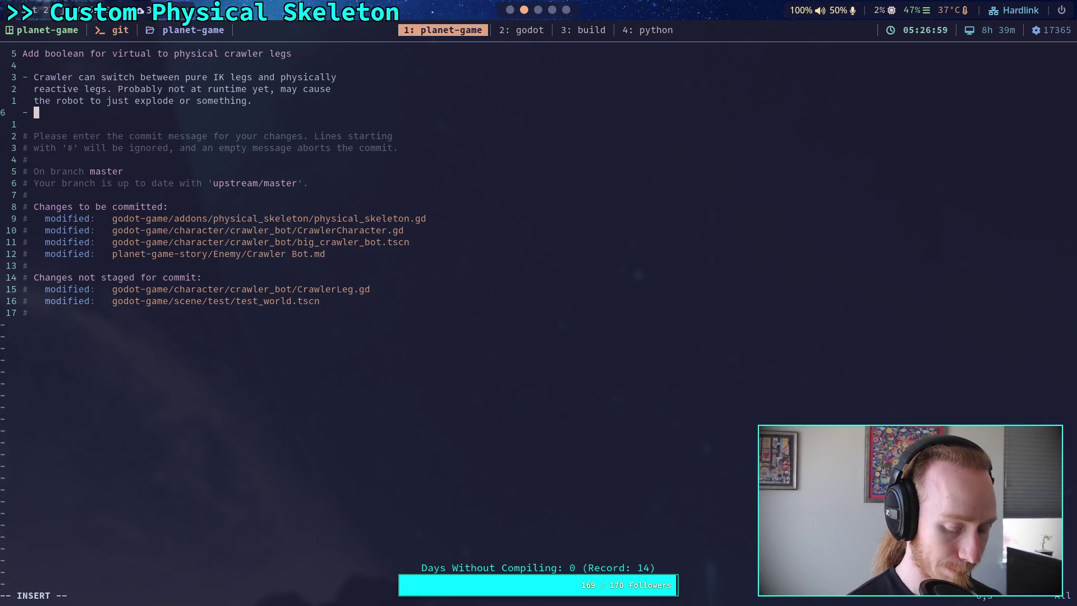
{"action": "type", "text": "It is no"}
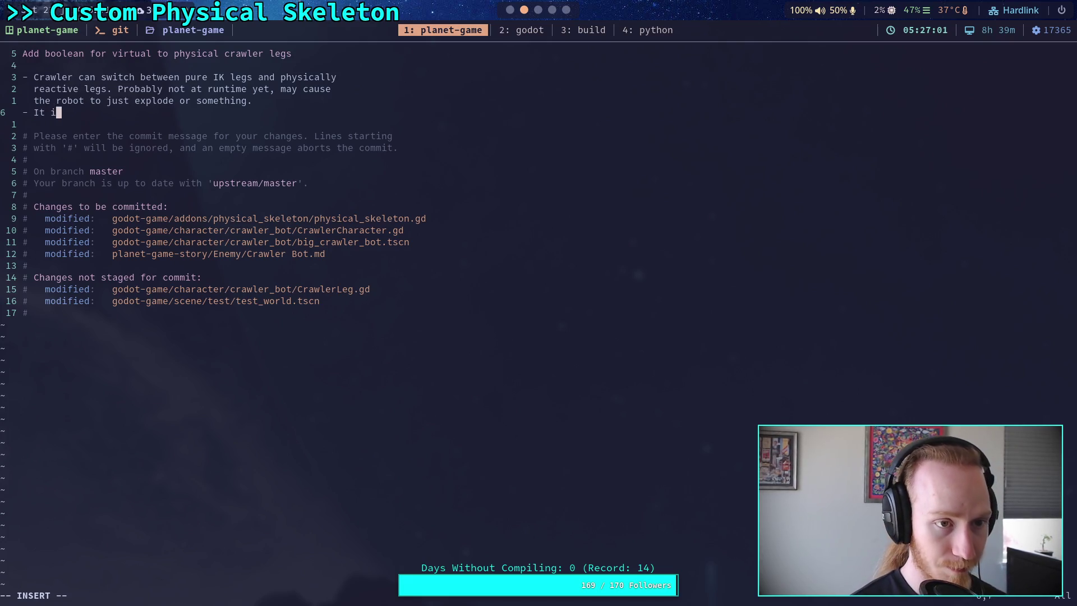
{"action": "key", "text": "BackSpace"}
{"action": "type", "text": "w le"}
{"action": "key", "text": "BackSpace"}
{"action": "key", "text": "BackSpace"}
{"action": "type", "text": "clear the crae"}
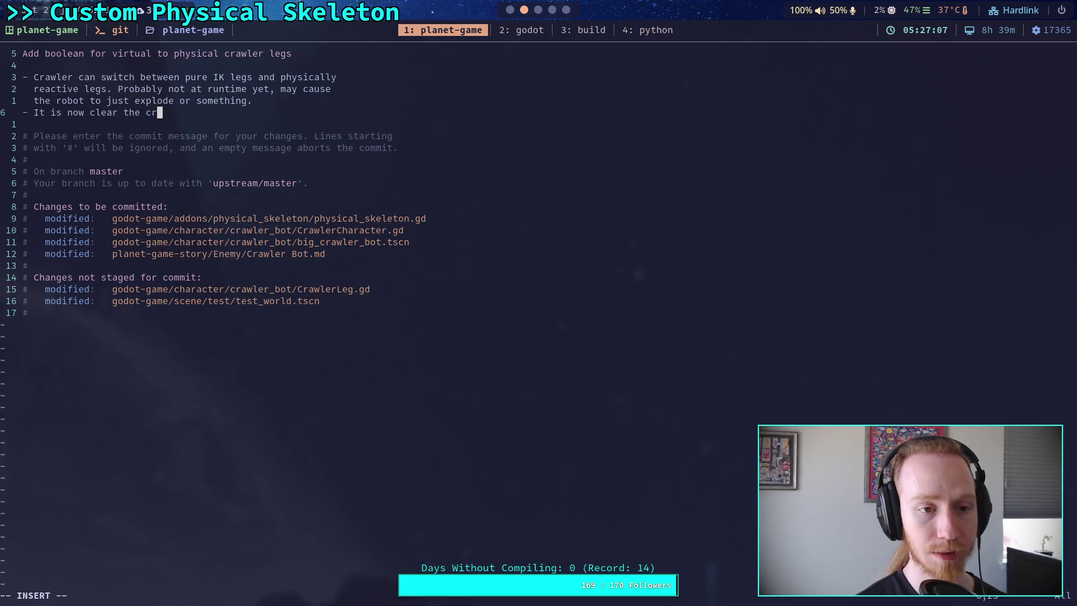
{"action": "type", "text": "ler "}
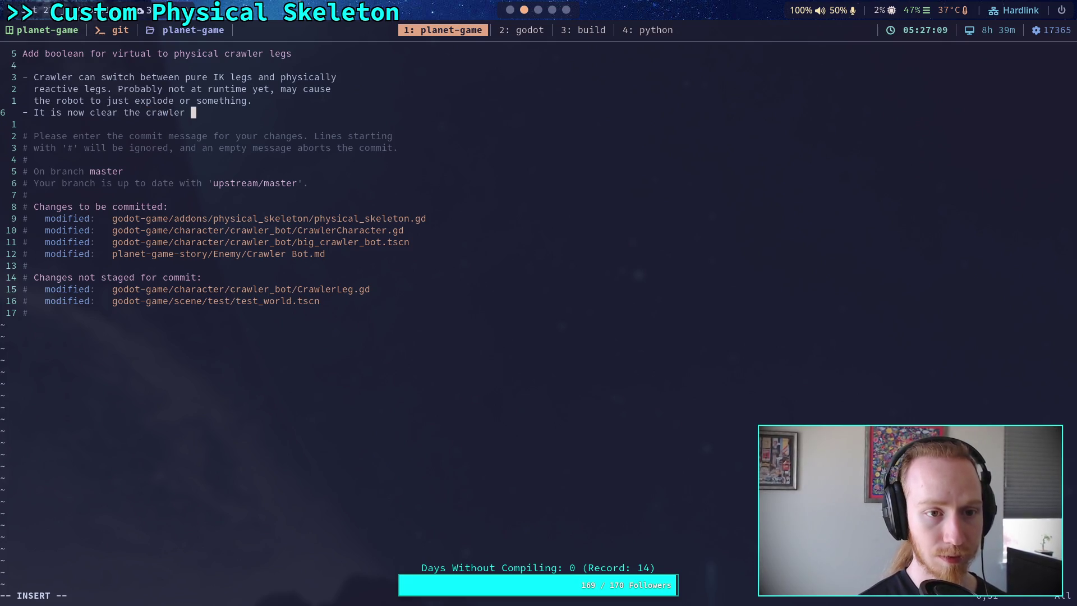
{"action": "type", "text": "doesn't"}
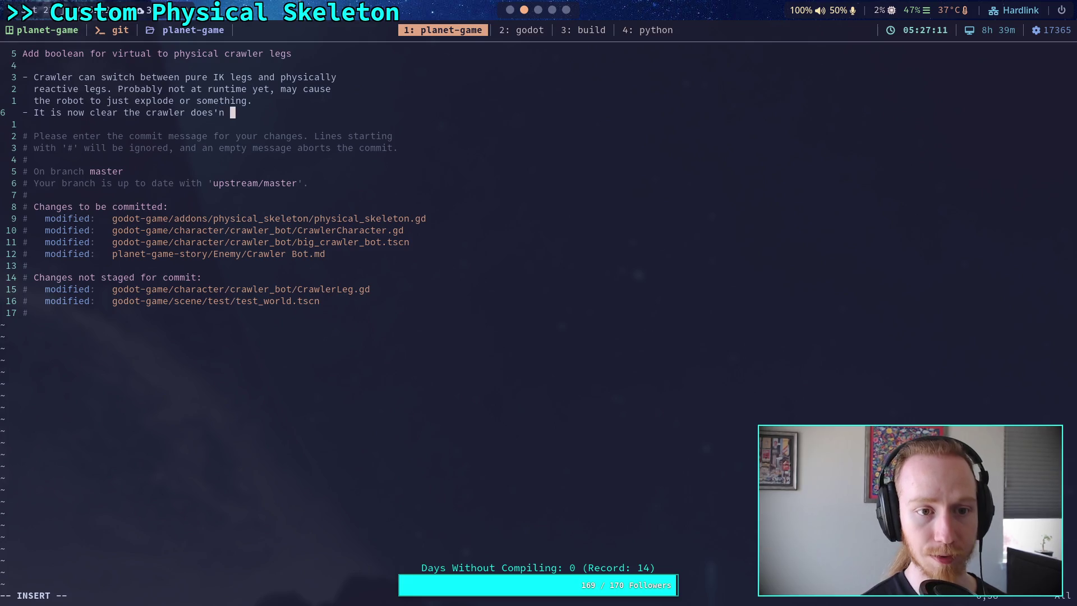
{"action": "type", "text": " o"}
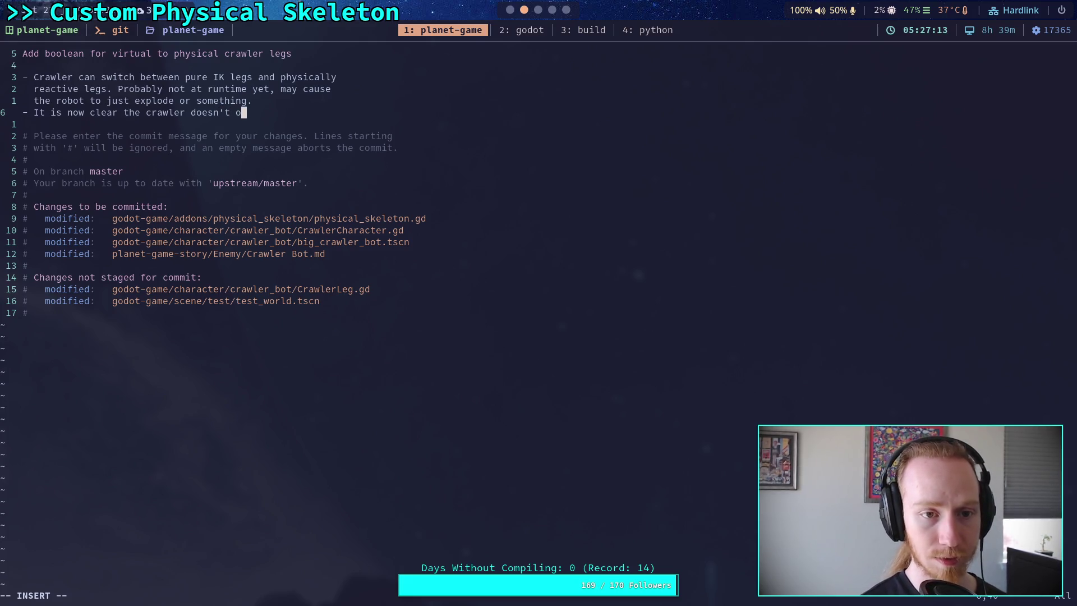
{"action": "key", "text": "BackSpace"}
{"action": "type", "text": "work anym"}
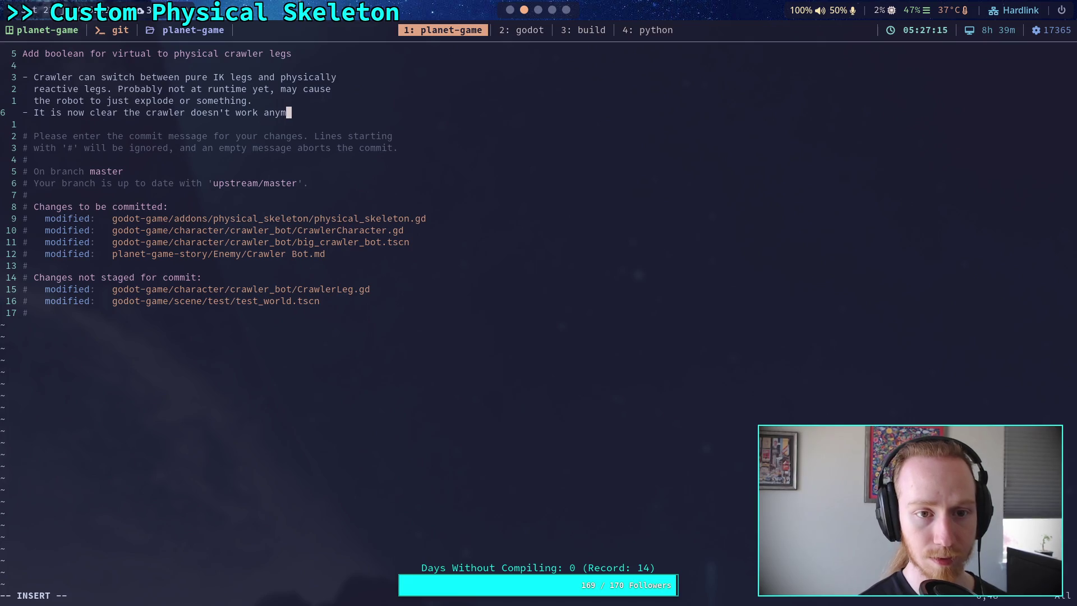
{"action": "type", "text": "ore in pur"}
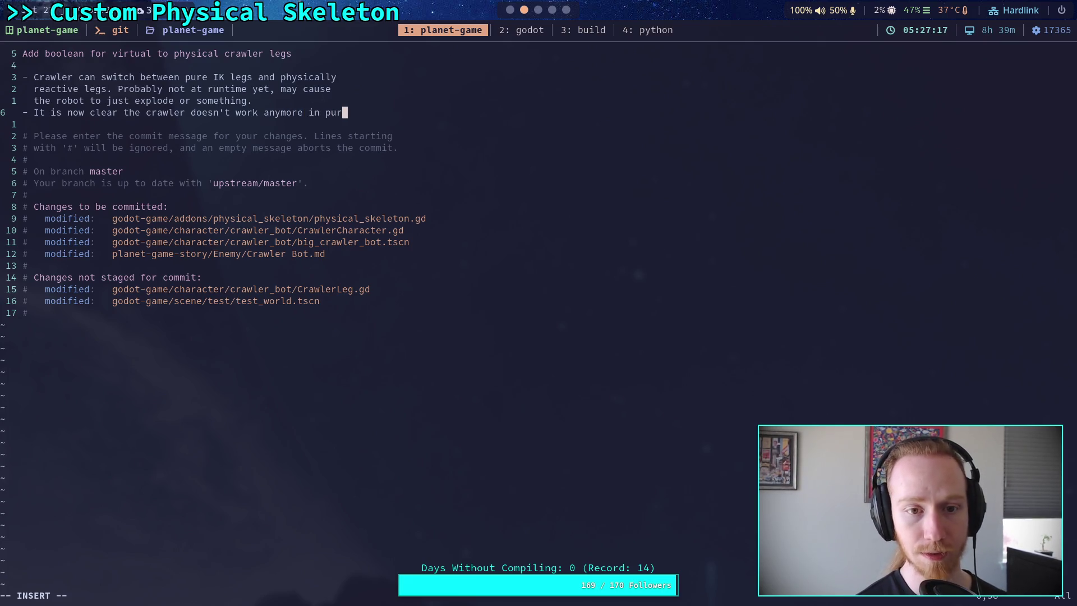
{"action": "type", "text": "e IK"}
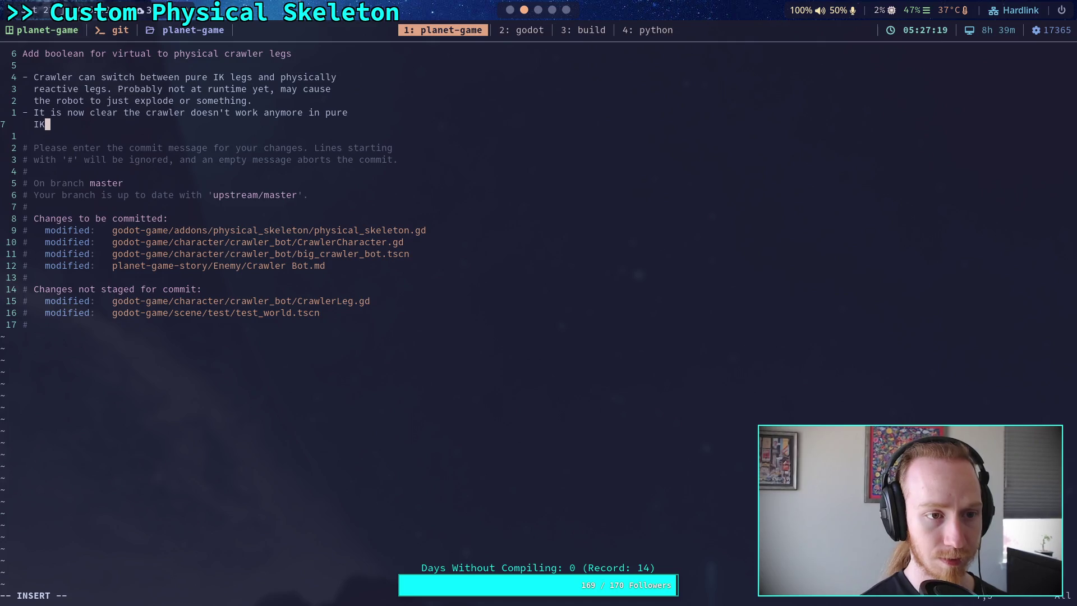
{"action": "type", "text": " mode, n"}
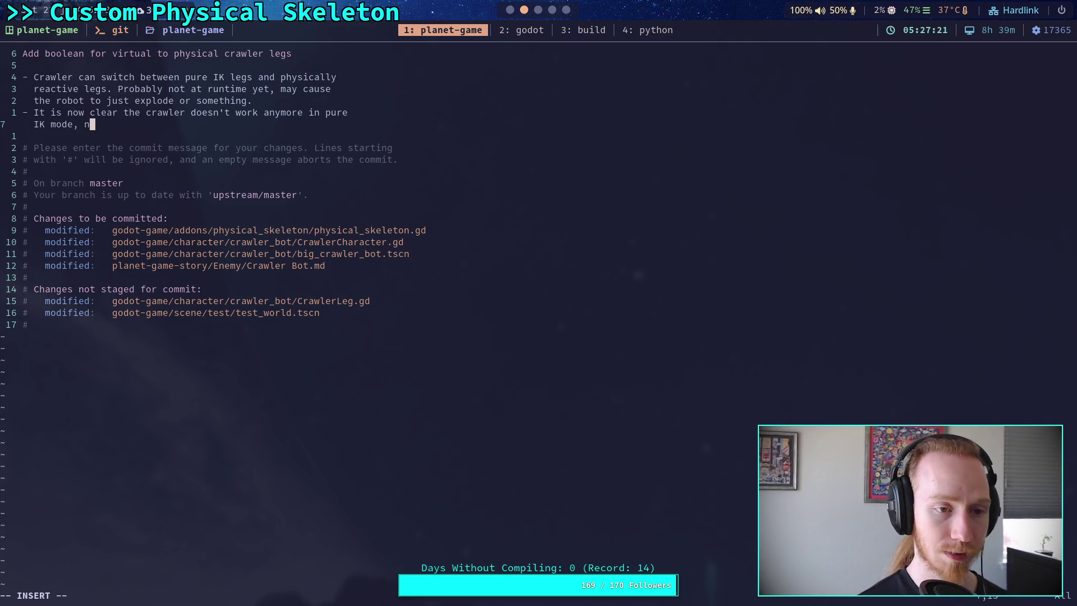
{"action": "type", "text": "eeds friction "}
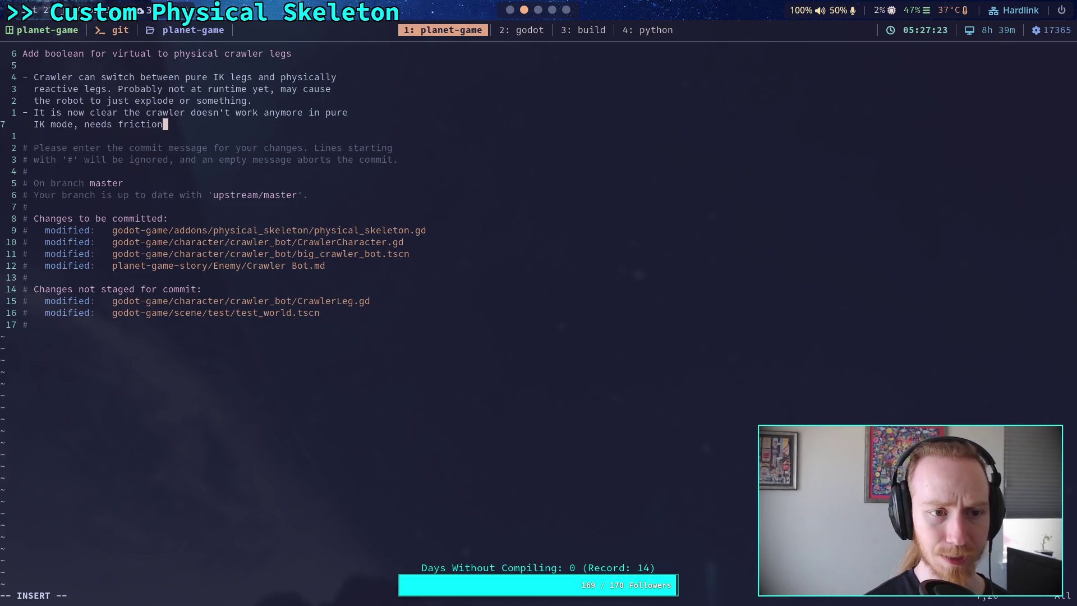
{"action": "type", "text": "and bett"}
{"action": "key", "text": "BackSpace"}
{"action": "key", "text": "BackSpace"}
{"action": "key", "text": "BackSpace"}
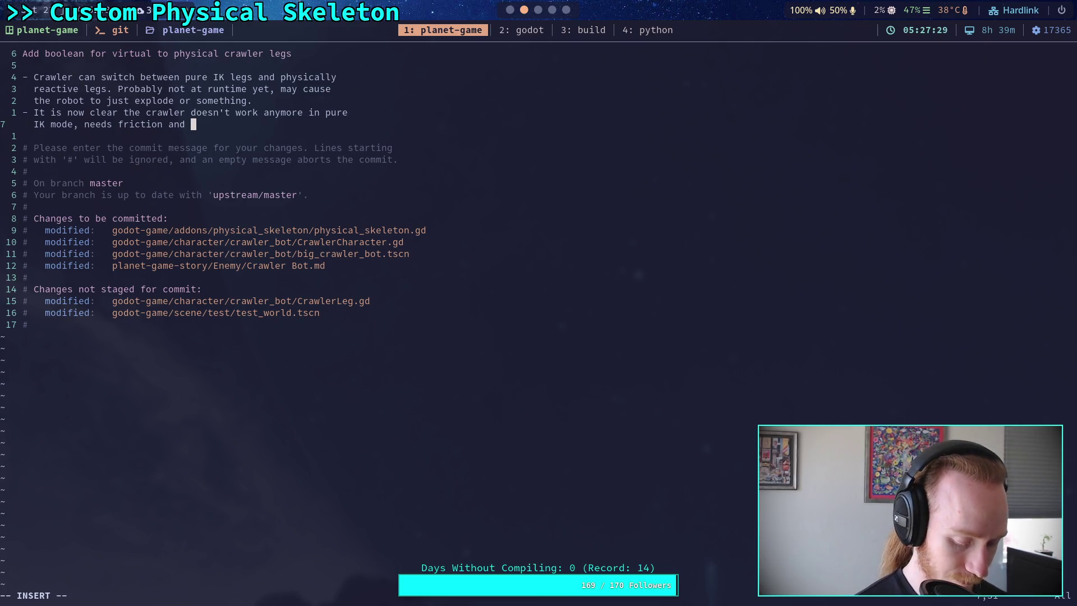
{"action": "type", "text": "ground springs next"}
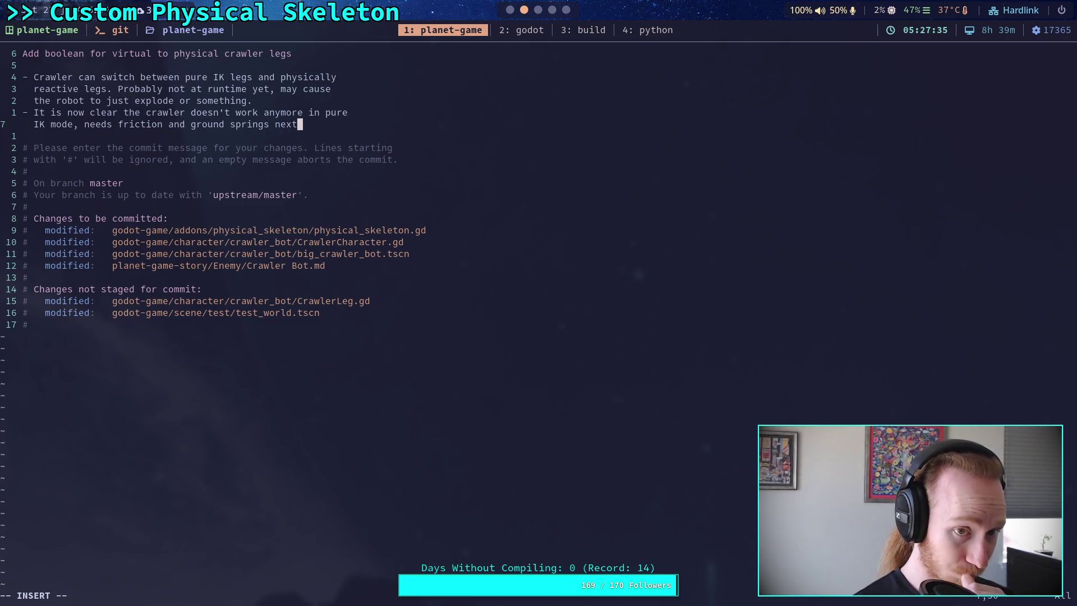
{"action": "key", "text": "Return"}
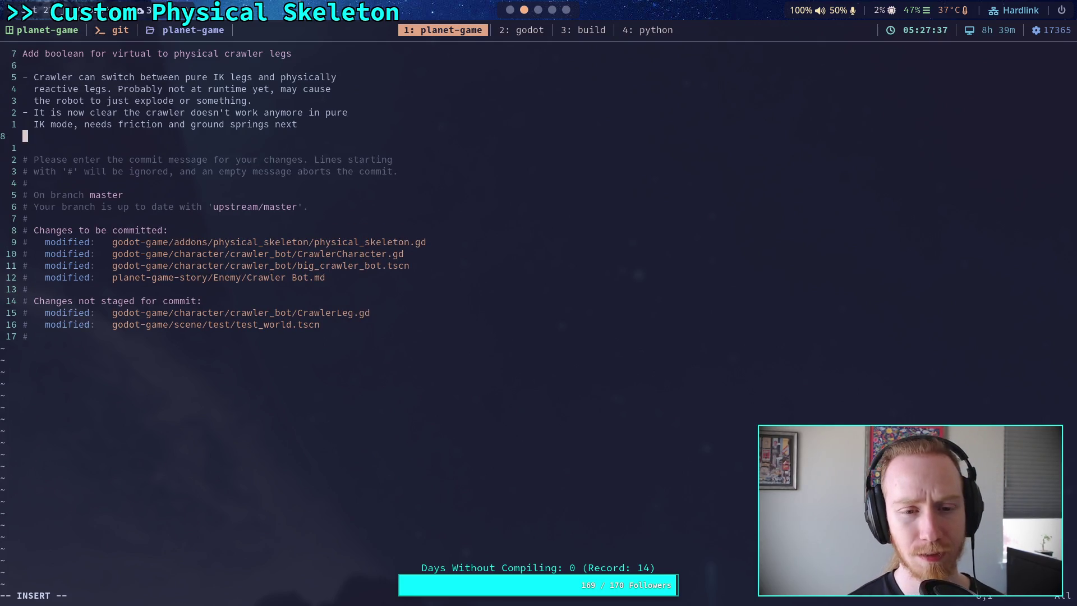
Add the bullet '- Also update Crawler TODOs' beneath the commit title
{"action": "type", "text": "-"}
{"action": "key", "text": "BackSpace"}
{"action": "key", "text": "BackSpace"}
{"action": "key", "text": "BackSpace"}
{"action": "key", "text": "Up"}
{"action": "key", "text": "Up"}
{"action": "key", "text": "Up"}
{"action": "key", "text": "Return"}
{"action": "type", "text": "- Also"}
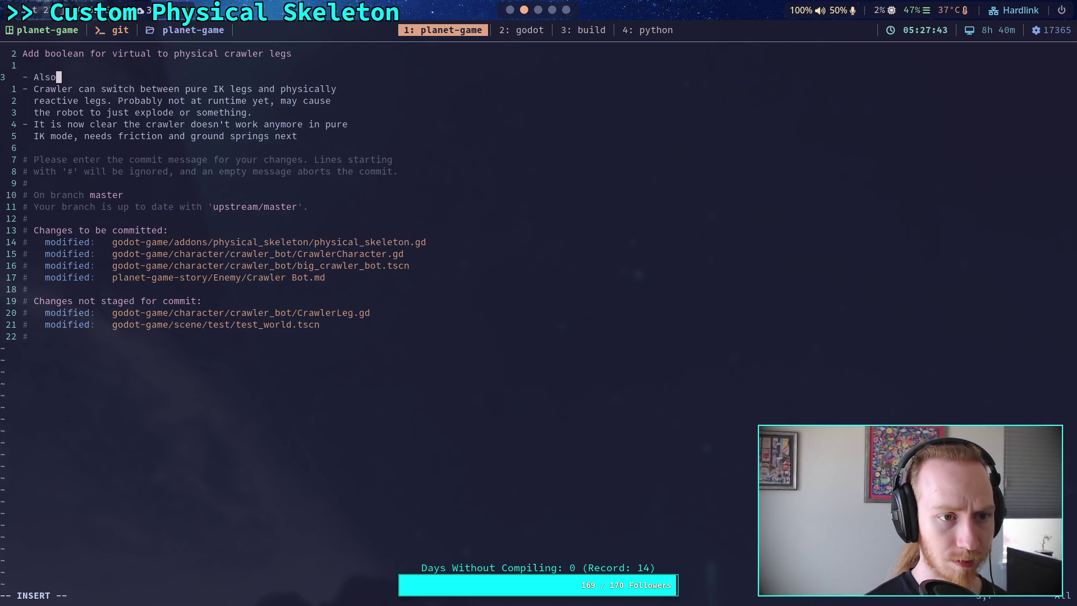
{"action": "type", "text": " update Crawl"}
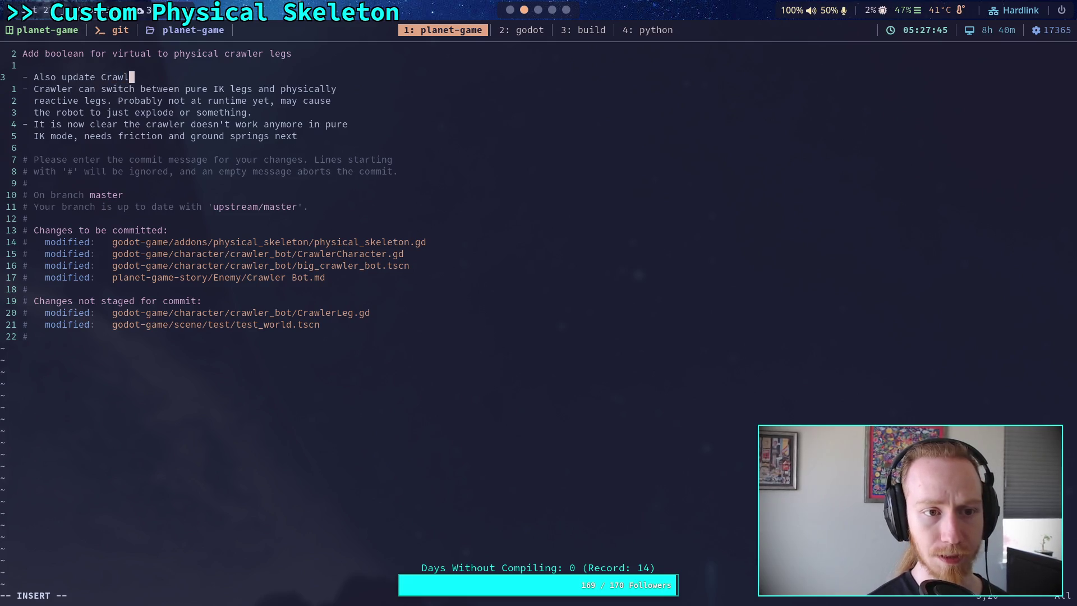
{"action": "type", "text": "er TODOS"}
{"action": "key", "text": "BackSpace"}
{"action": "type", "text": "s"}
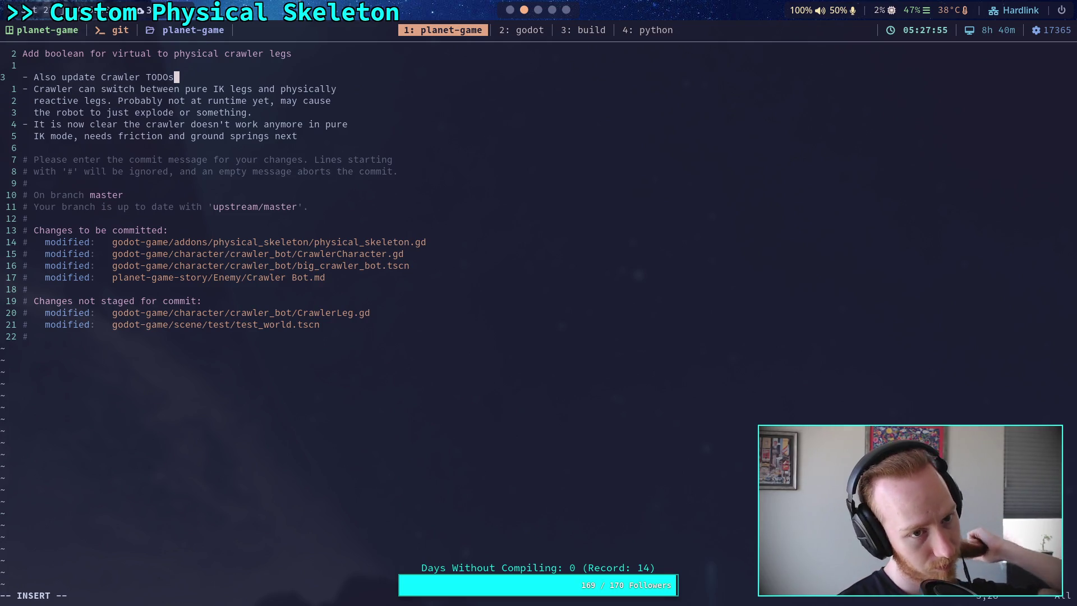
Save and quit Vim with :wq to complete the commit
{"action": "key", "text": "Escape"}
{"action": "type", "text": ":wq"}
{"action": "key", "text": "Return"}
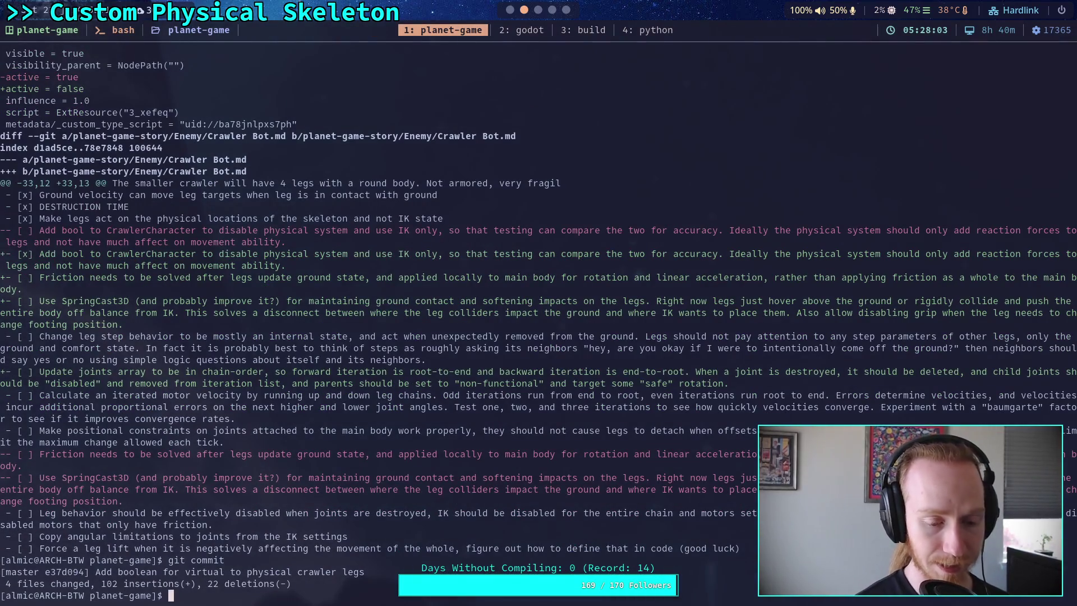
Push the commit with git push and return to the Obsidian Crawler Bot note
{"action": "type", "text": "git push"}
{"action": "key", "text": "Return"}
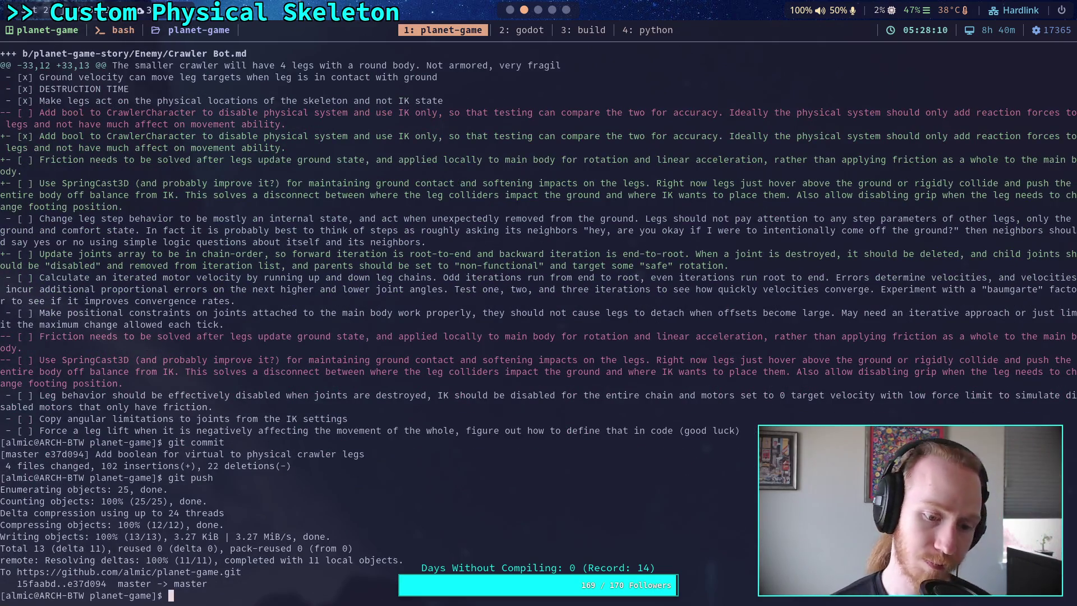
{"action": "key", "text": "super+3"}
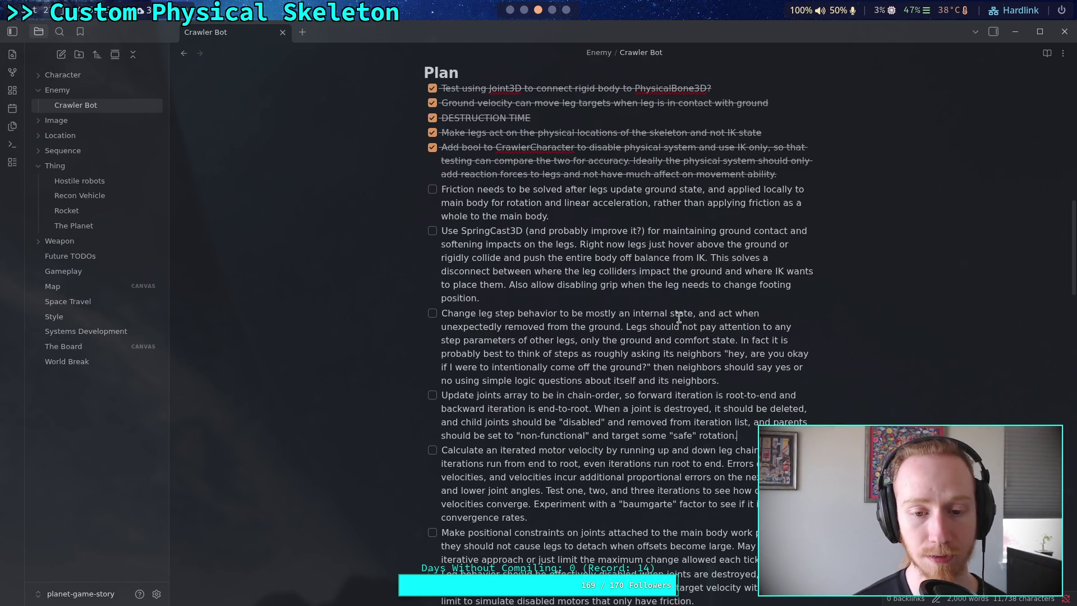
Cut the 'Change leg step behavior' task and paste it after the Friction task
{"action": "left_click", "coordinate": [738, 380]}
{"action": "left_click_drag", "start_coordinate": [739, 379], "coordinate": [328, 311]}
{"action": "key", "text": "ctrl+c"}
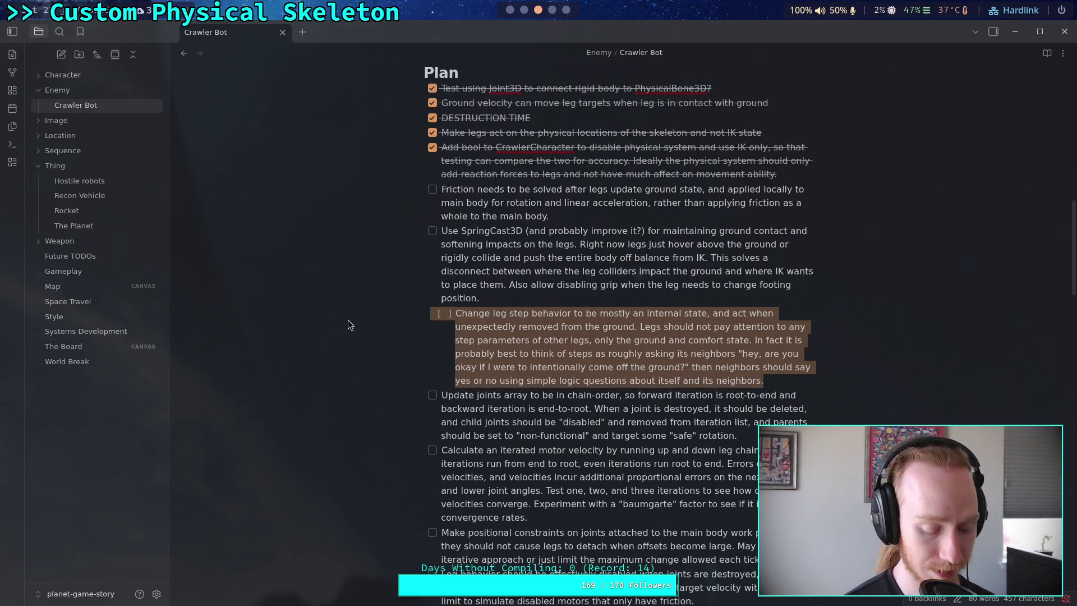
{"action": "key", "text": "BackSpace"}
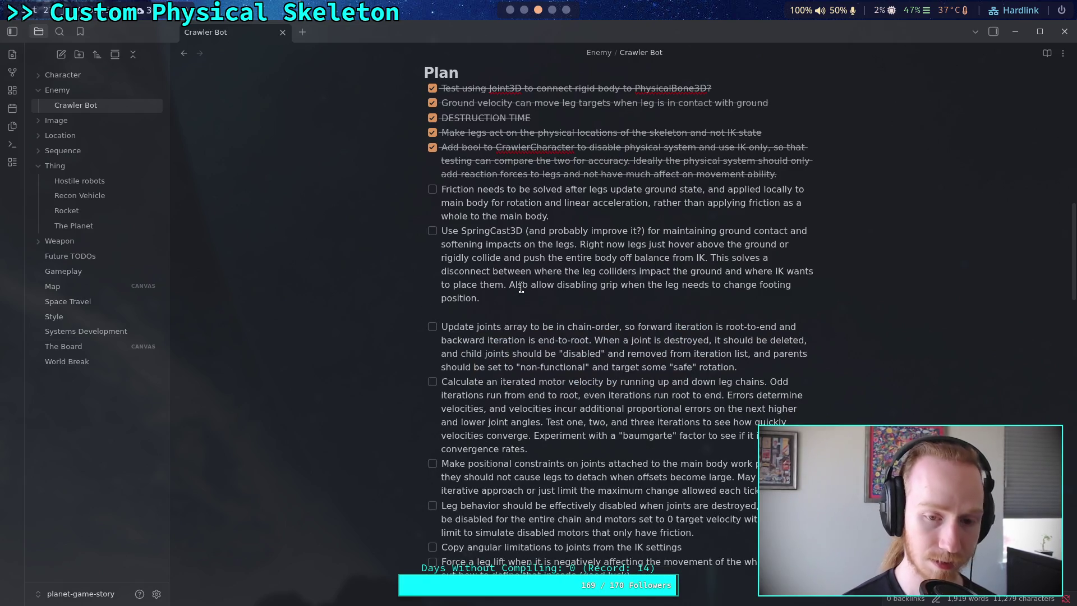
{"action": "key", "text": "BackSpace"}
{"action": "left_click", "coordinate": [598, 215]}
{"action": "key", "text": "Return"}
{"action": "key", "text": "Return"}
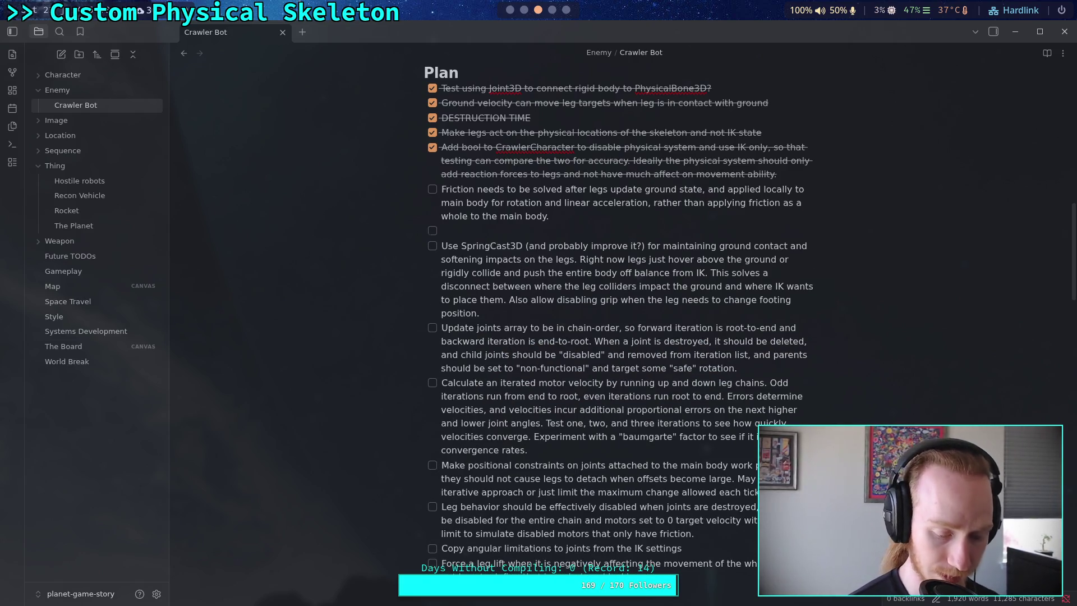
{"action": "key", "text": "ctrl+v"}
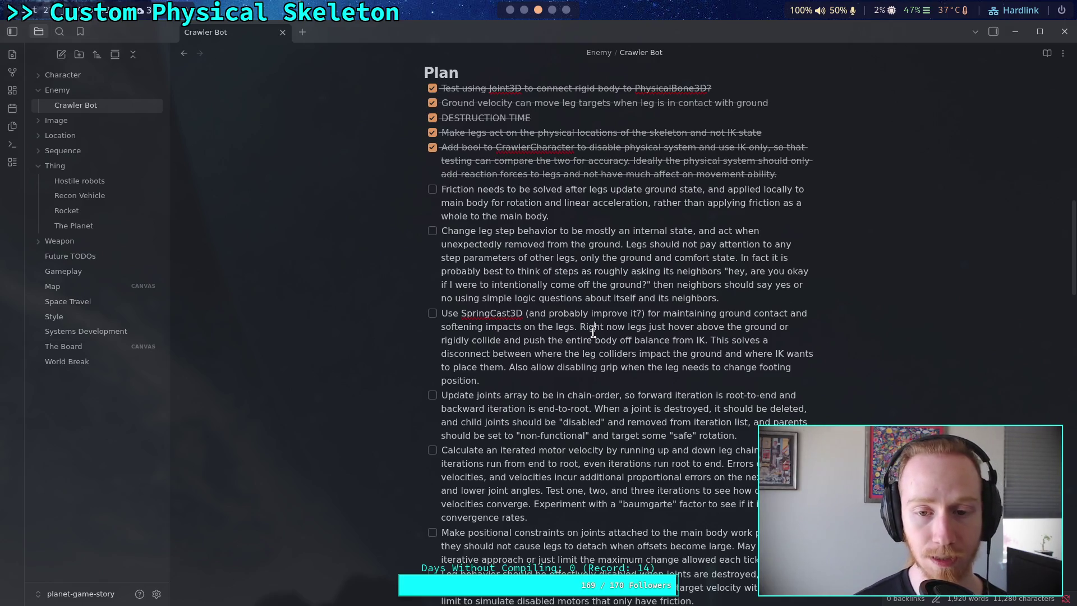
{"action": "mouse_move", "coordinate": [552, 216]}
{"action": "left_mouse_down"}
{"action": "mouse_move", "coordinate": [446, 203]}
{"action": "mouse_move", "coordinate": [469, 191]}
{"action": "mouse_move", "coordinate": [436, 191]}
{"action": "left_mouse_up"}
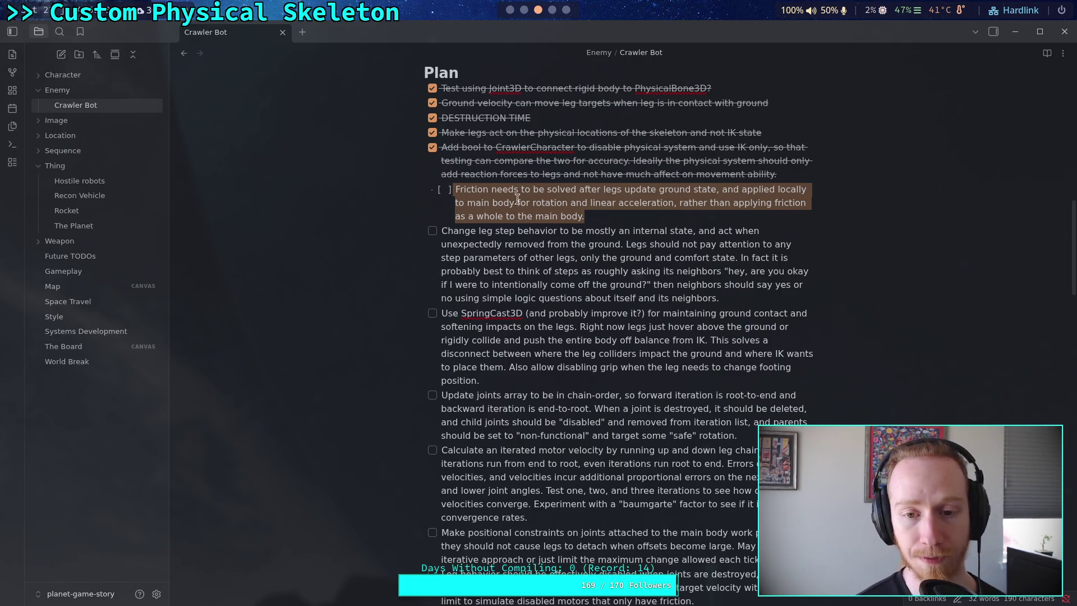
Reword the Friction task to apply to the "ground" leg body in physics mode, or the main body in virtual mode
{"action": "left_click", "coordinate": [623, 221]}
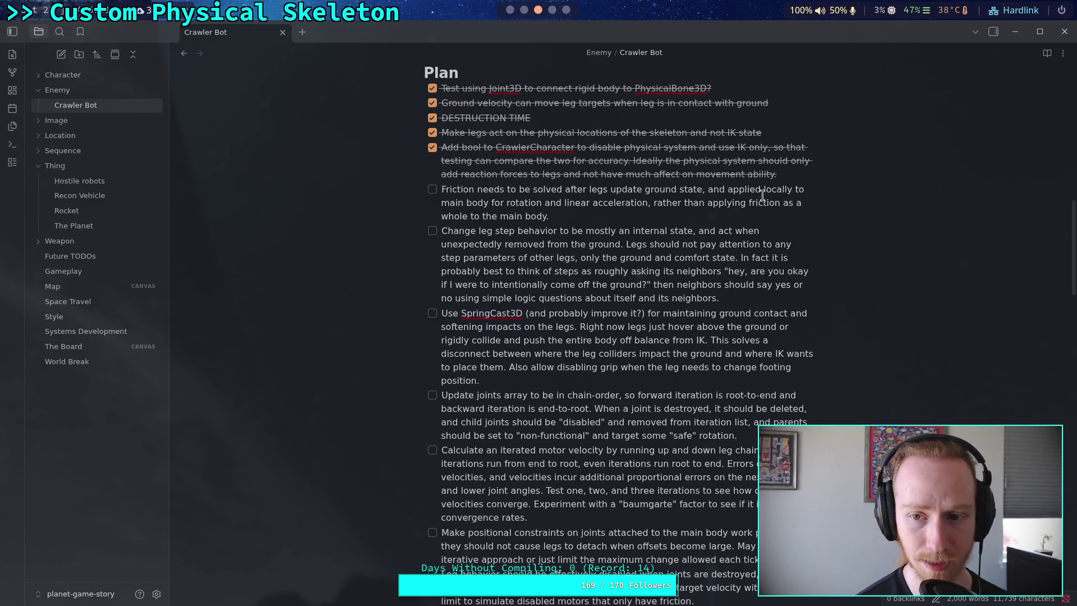
{"action": "left_click", "coordinate": [443, 203]}
{"action": "type", "text": "the"}
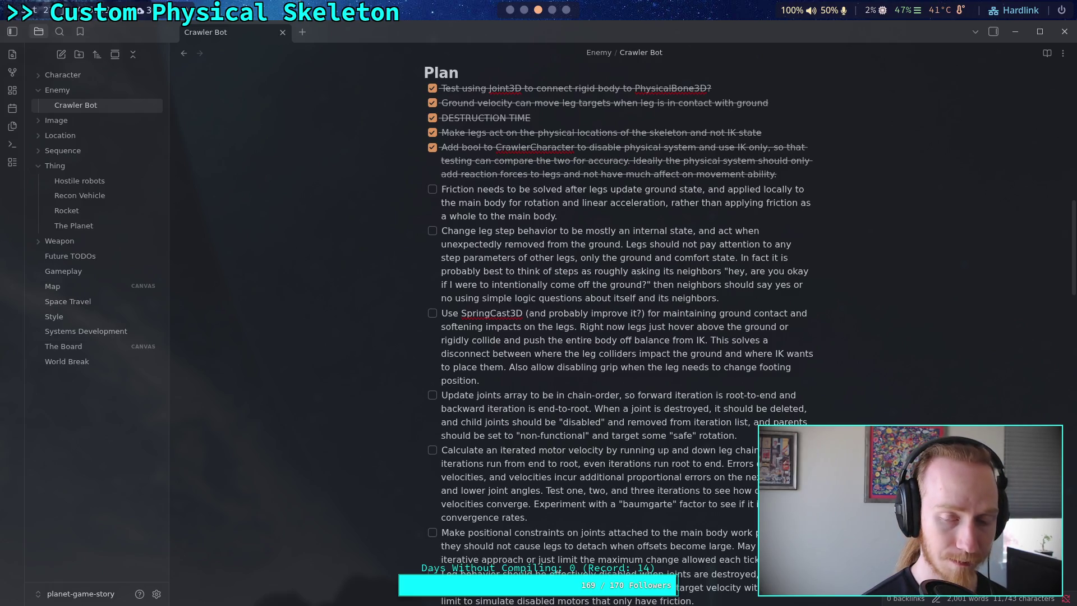
{"action": "type", "text": "\"ground"}
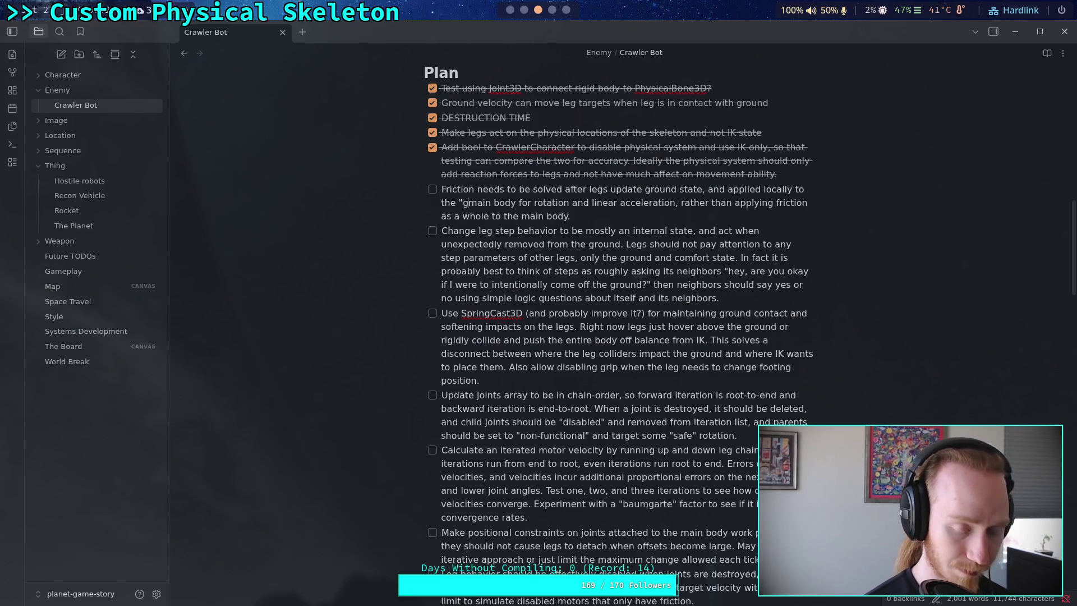
{"action": "type", "text": "\" "}
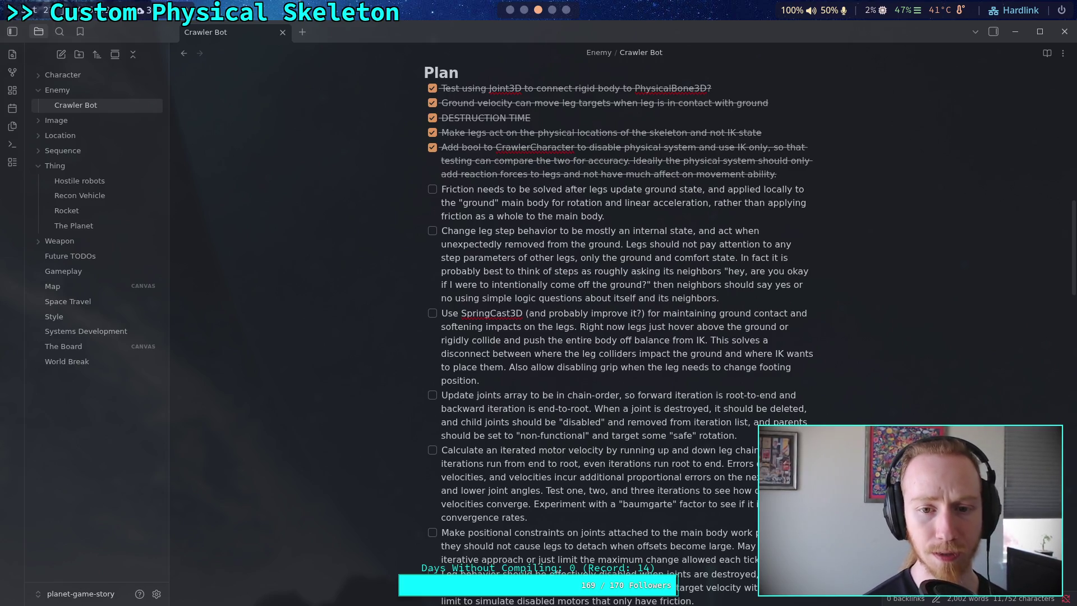
{"action": "type", "text": "leg body "}
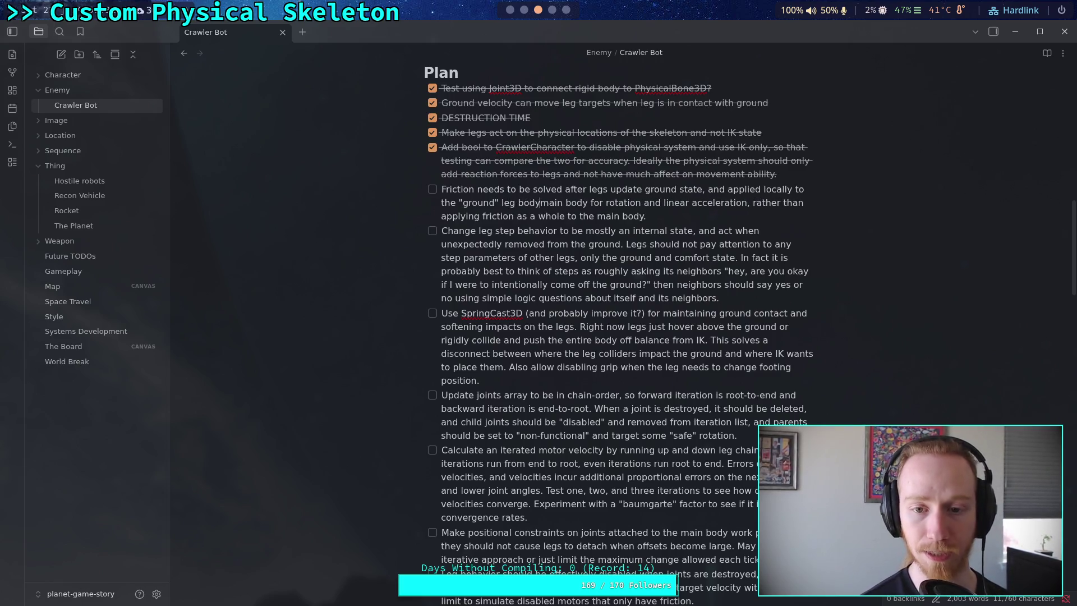
{"action": "type", "text": "in physica"}
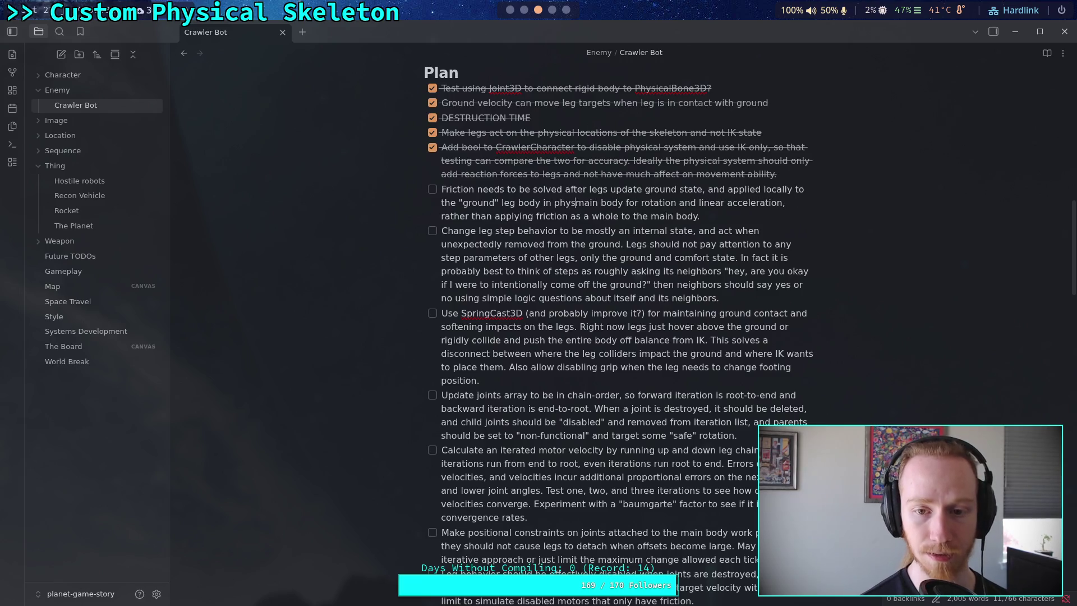
{"action": "key", "text": "BackSpace"}
{"action": "type", "text": "s mode, a"}
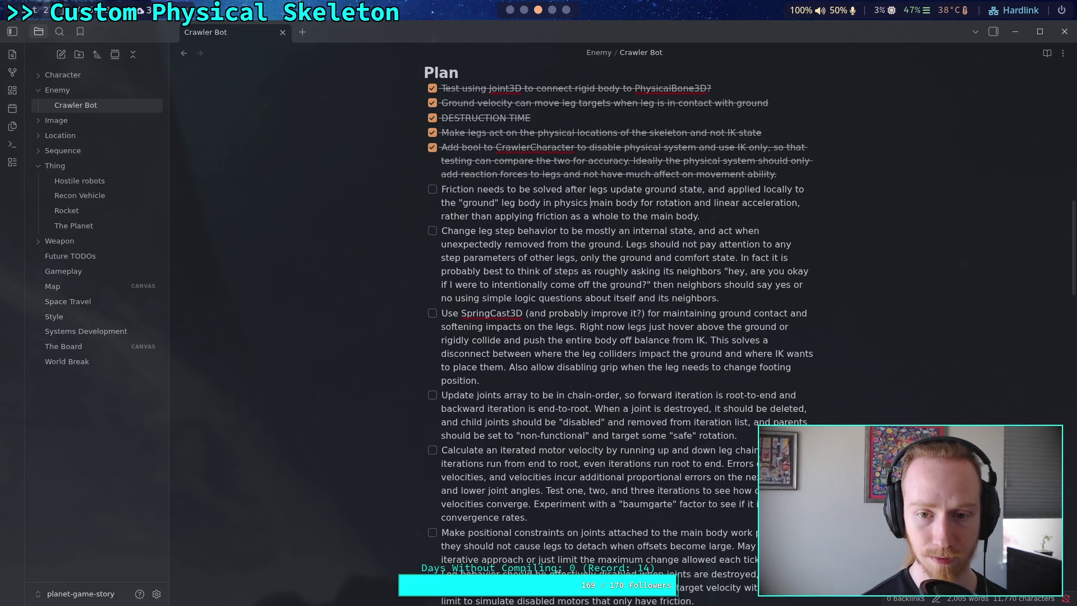
{"action": "key", "text": "BackSpace"}
{"action": "type", "text": "or the main"}
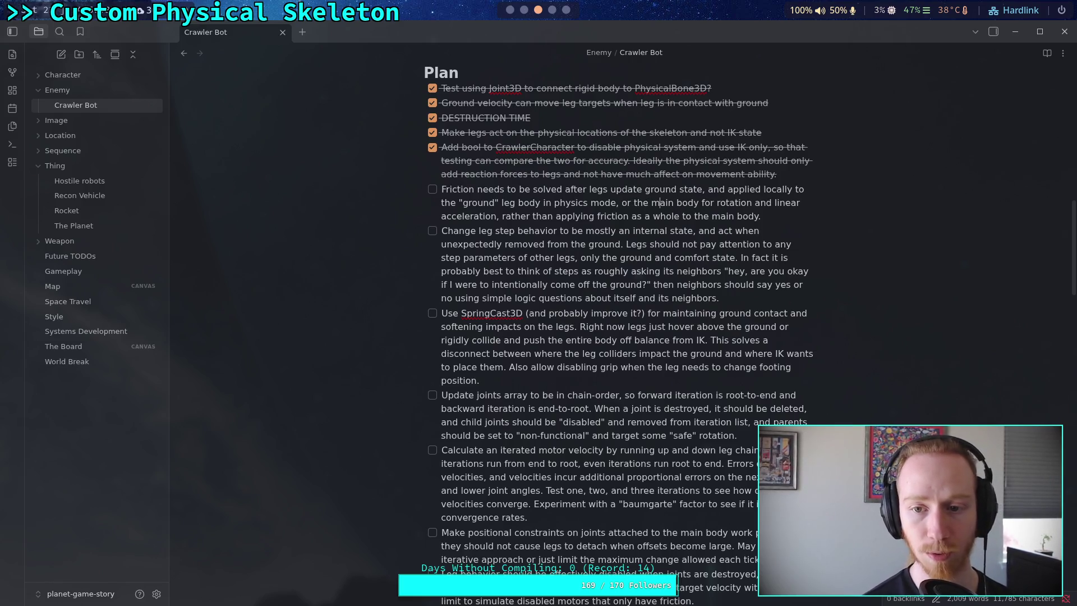
{"action": "type", "text": " body in IK"}
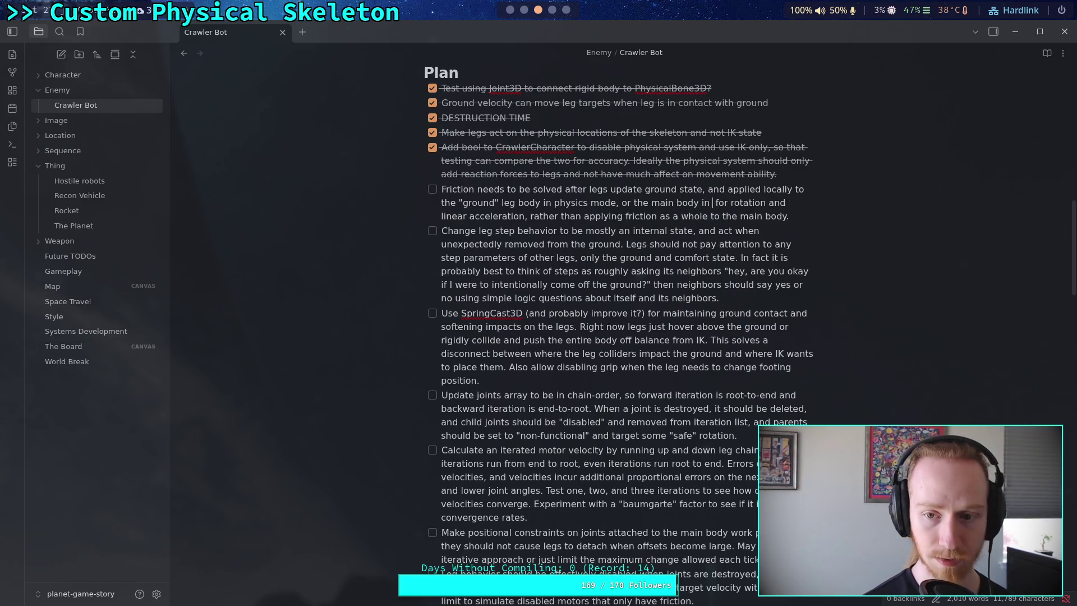
{"action": "key", "text": "BackSpace"}
{"action": "key", "text": "BackSpace"}
{"action": "key", "text": "BackSpace"}
{"action": "type", "text": "virtual"}
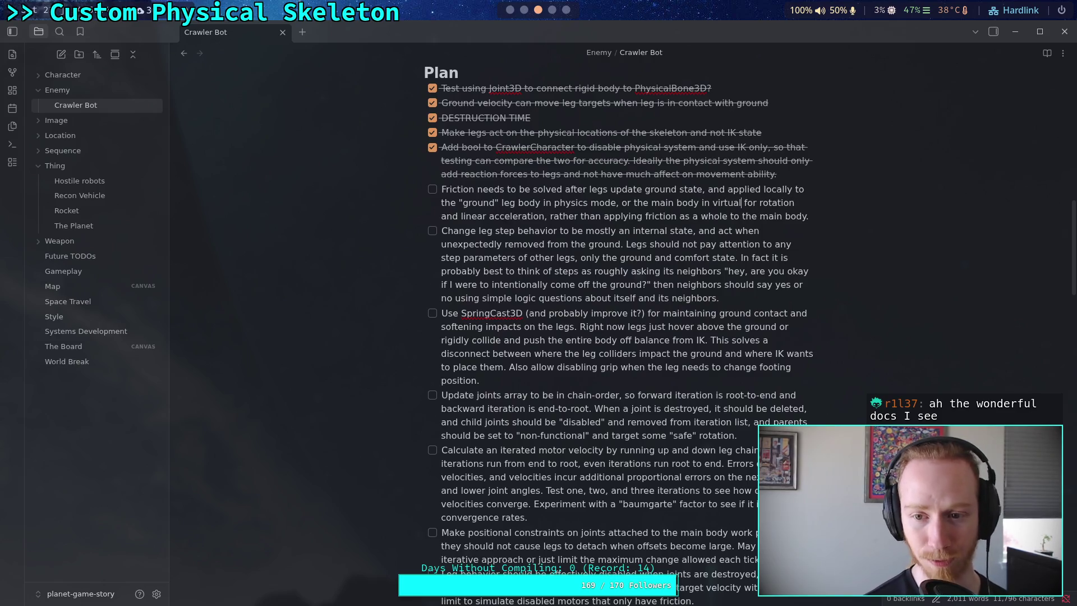
{"action": "type", "text": " mode,"}
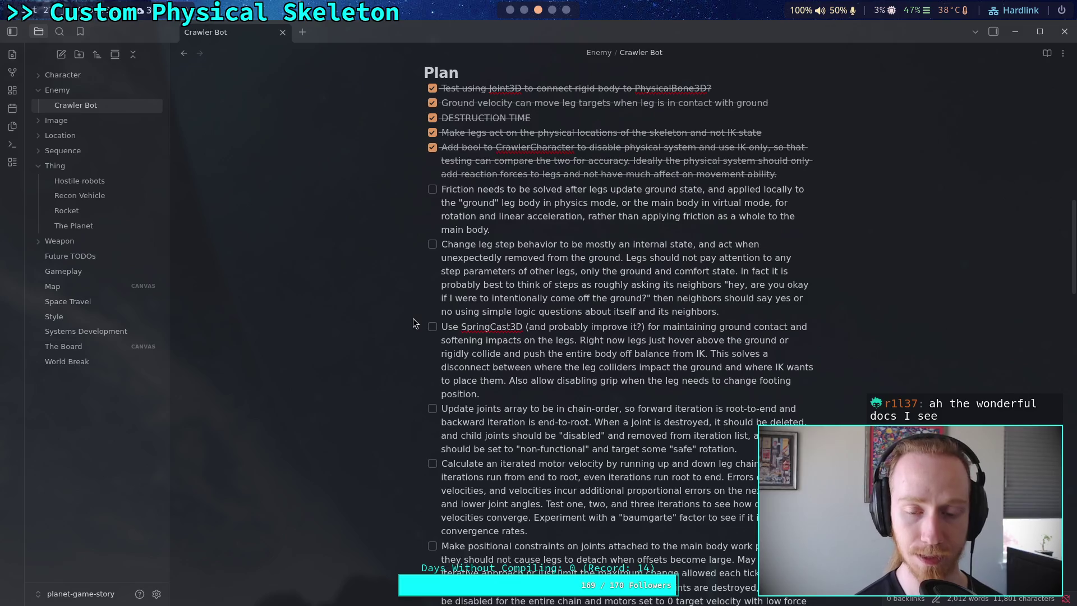
{"action": "key", "text": "super+1"}
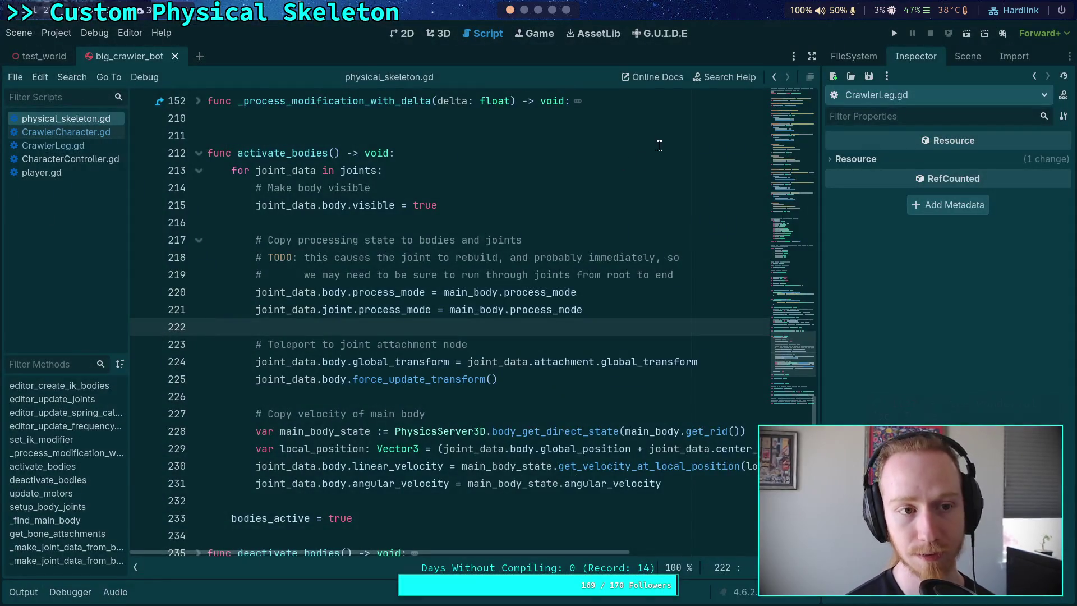
Do a quick test run, then tick Physical Skeleton on CrawlerBot in the test_world scene
{"action": "left_click", "coordinate": [893, 34]}
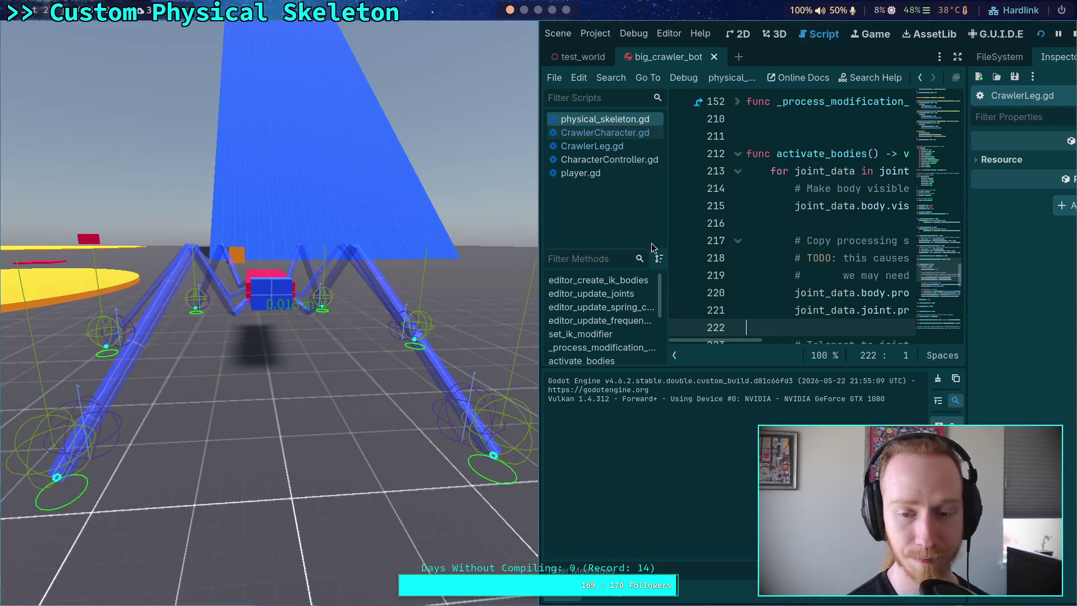
{"action": "left_click", "coordinate": [1072, 34]}
{"action": "left_click", "coordinate": [968, 57]}
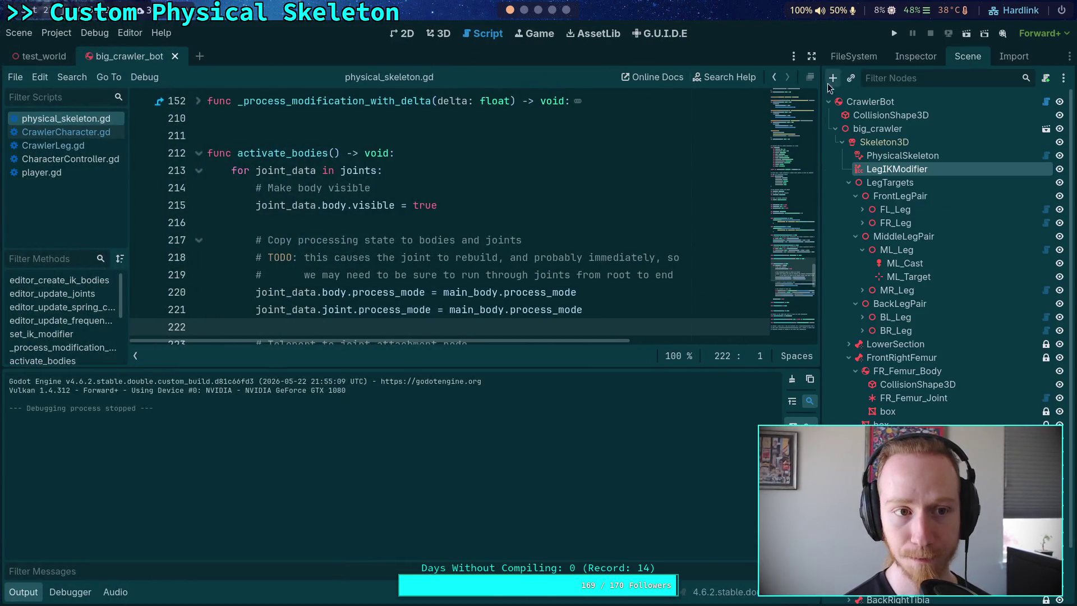
{"action": "left_click", "coordinate": [43, 56]}
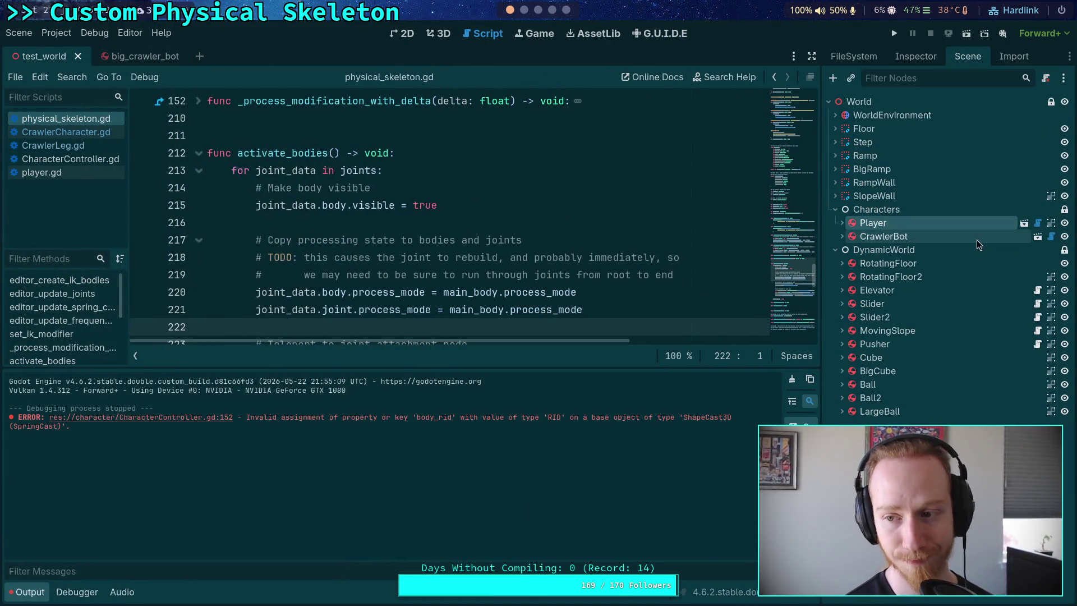
{"action": "left_click", "coordinate": [883, 236]}
{"action": "left_click", "coordinate": [916, 56]}
{"action": "left_click", "coordinate": [1045, 274]}
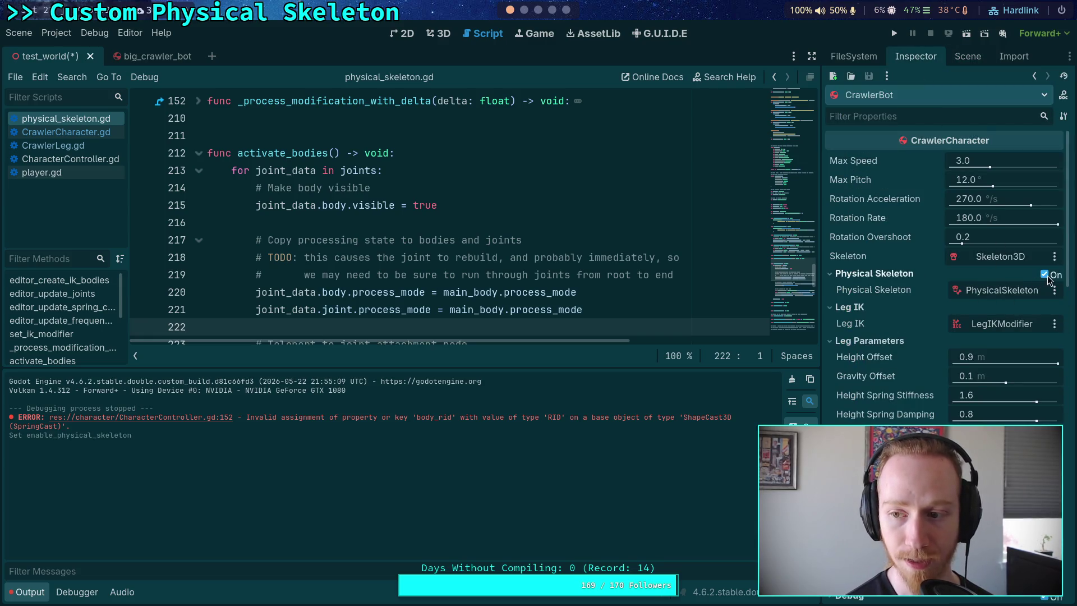
Run the crawler twice with the physical skeleton enabled, stopping each run, then collapse the Output panel
{"action": "left_click", "coordinate": [894, 35]}
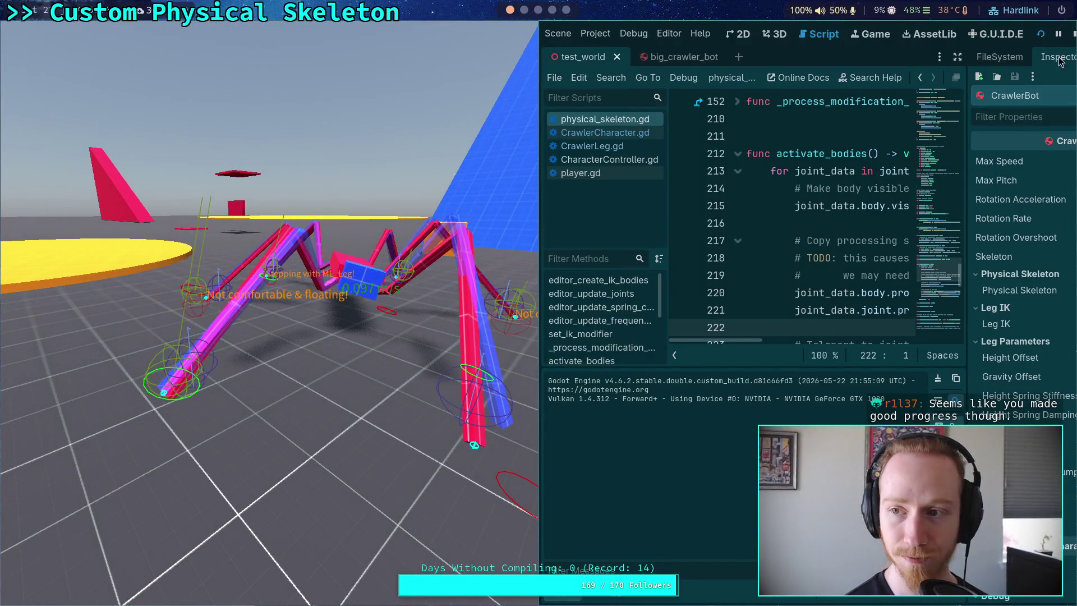
{"action": "left_click", "coordinate": [1072, 37]}
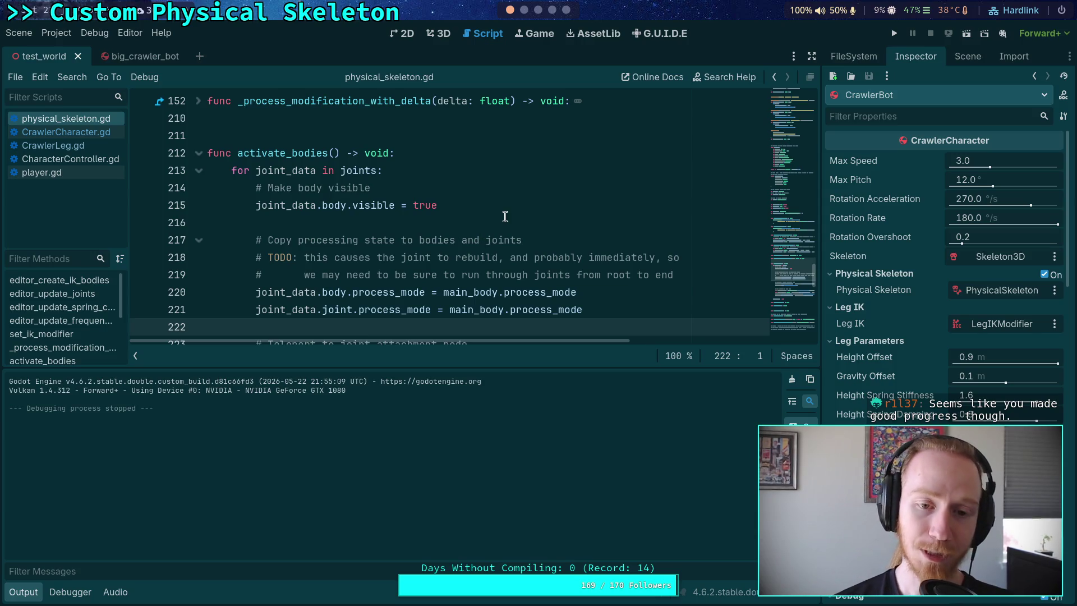
{"action": "left_click", "coordinate": [894, 33]}
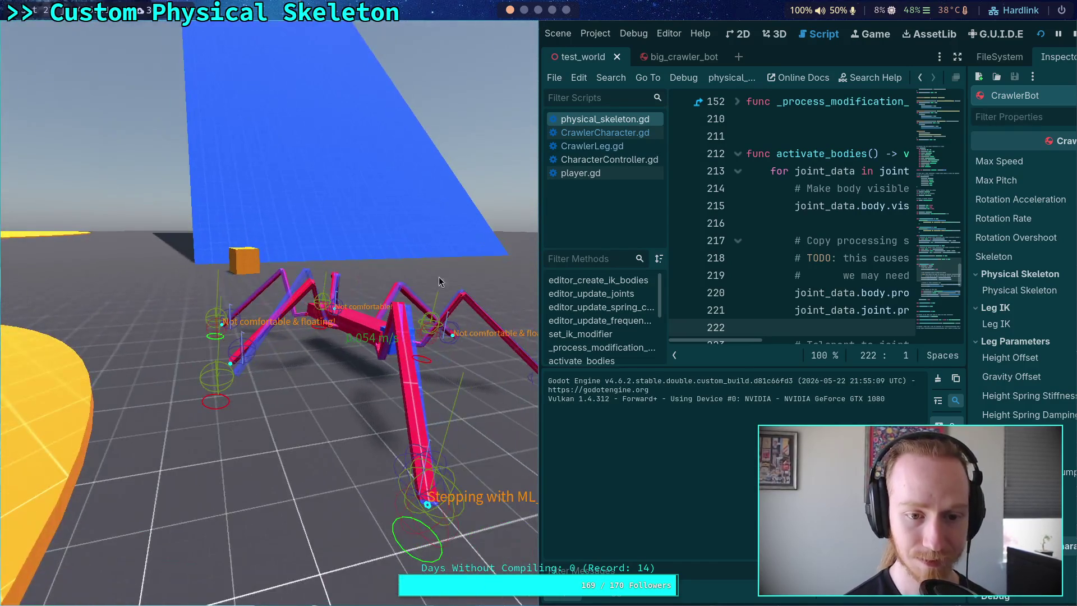
{"action": "left_click", "coordinate": [1072, 33]}
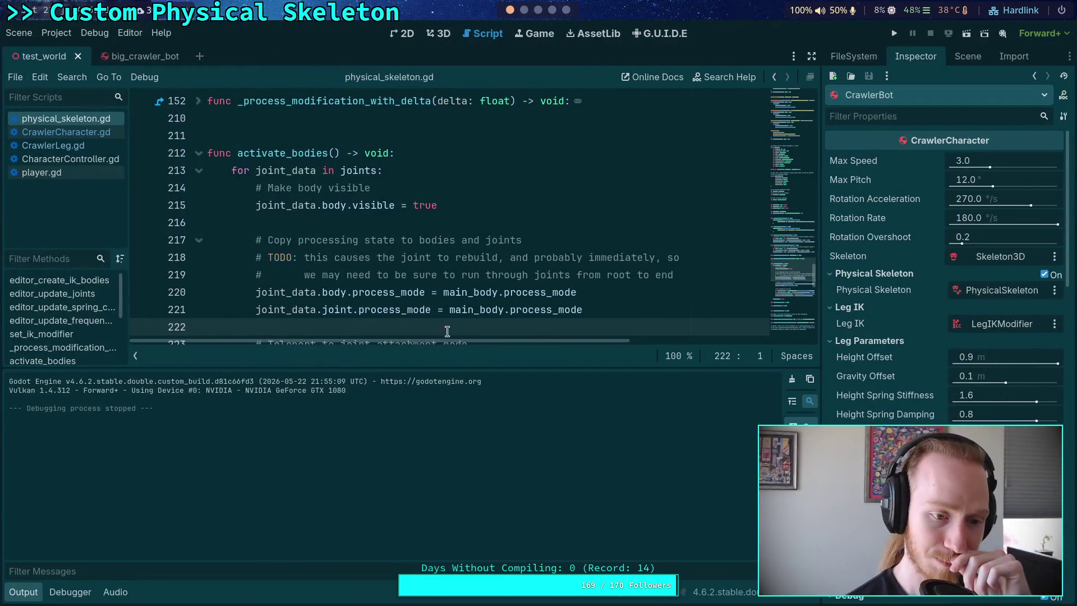
{"action": "left_click", "coordinate": [23, 592]}
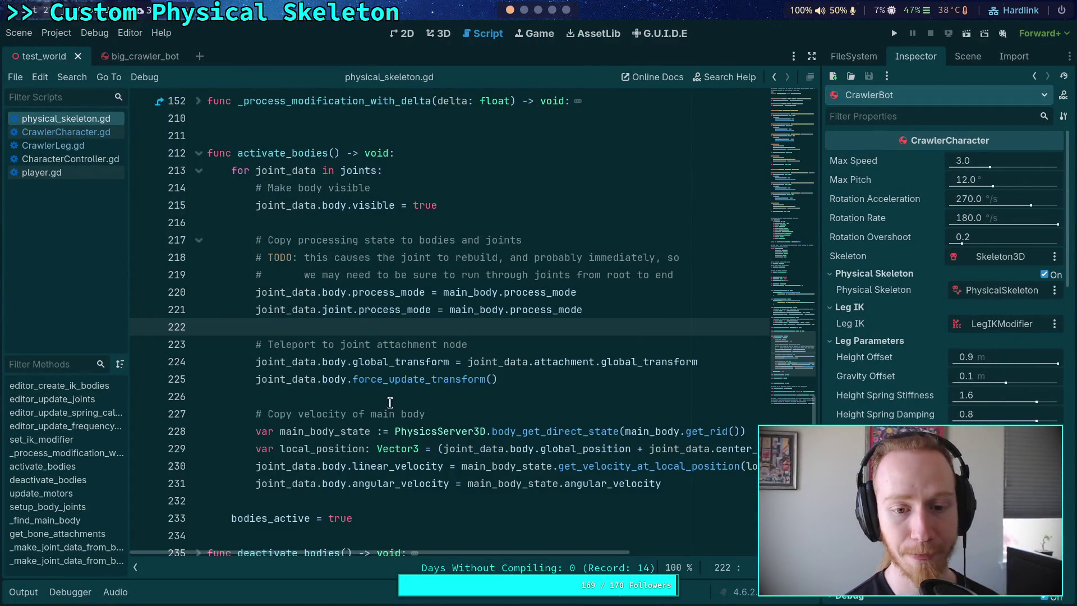
Bring up Obsidian and scroll the Crawler Bot Plan list down to the SpringCast3D task
{"action": "key", "text": "super+2"}
{"action": "key", "text": "super+3"}
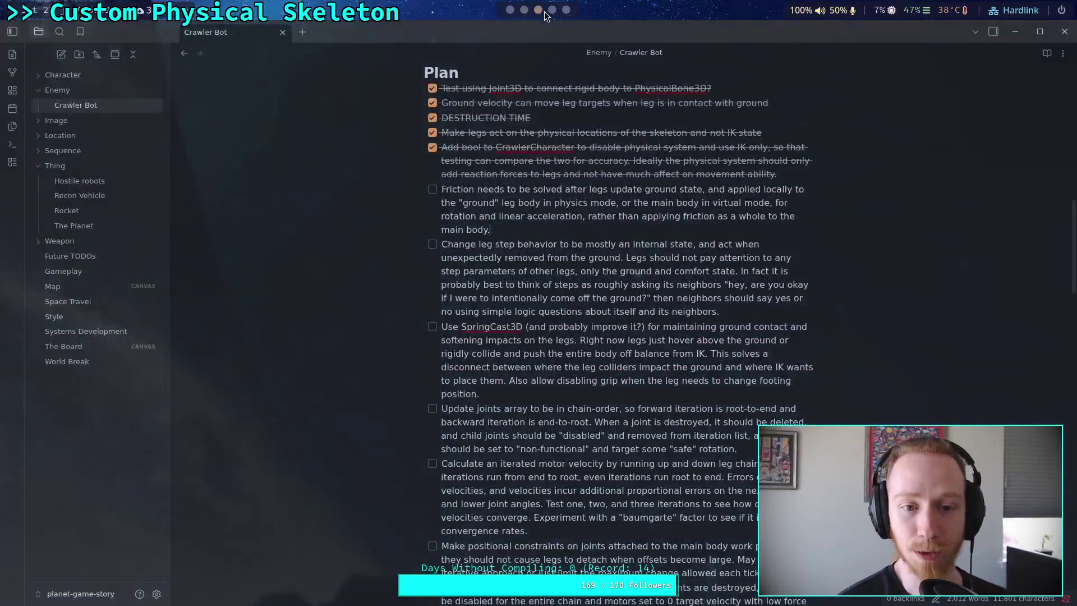
{"action": "scroll", "coordinate": [521, 398], "scroll_direction": "down", "scroll_amount": 3}
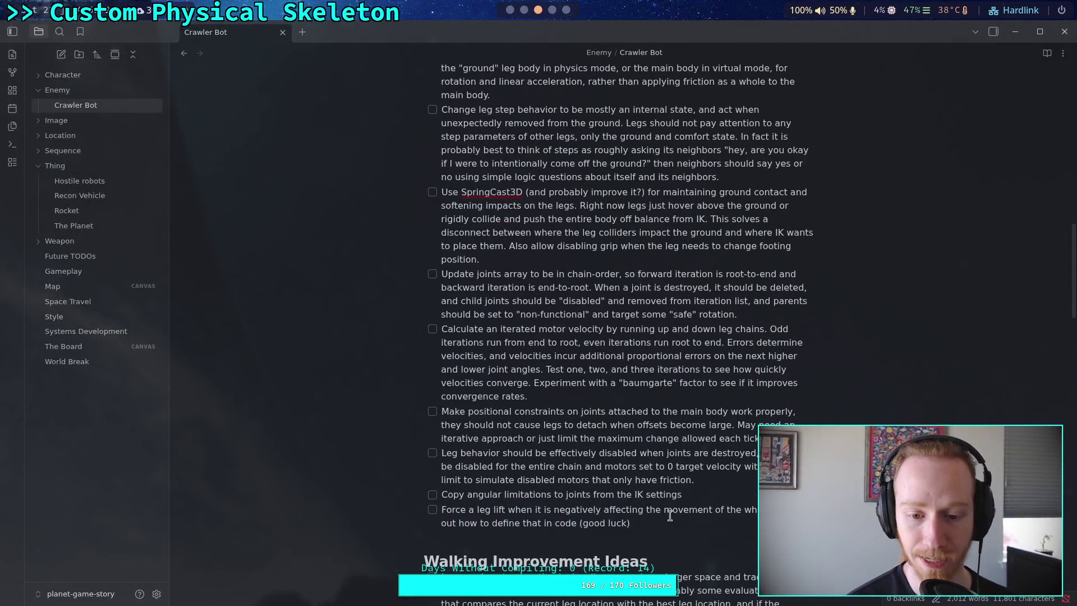
{"action": "left_click", "coordinate": [710, 483]}
{"action": "scroll", "coordinate": [561, 365], "scroll_direction": "up", "scroll_amount": 4}
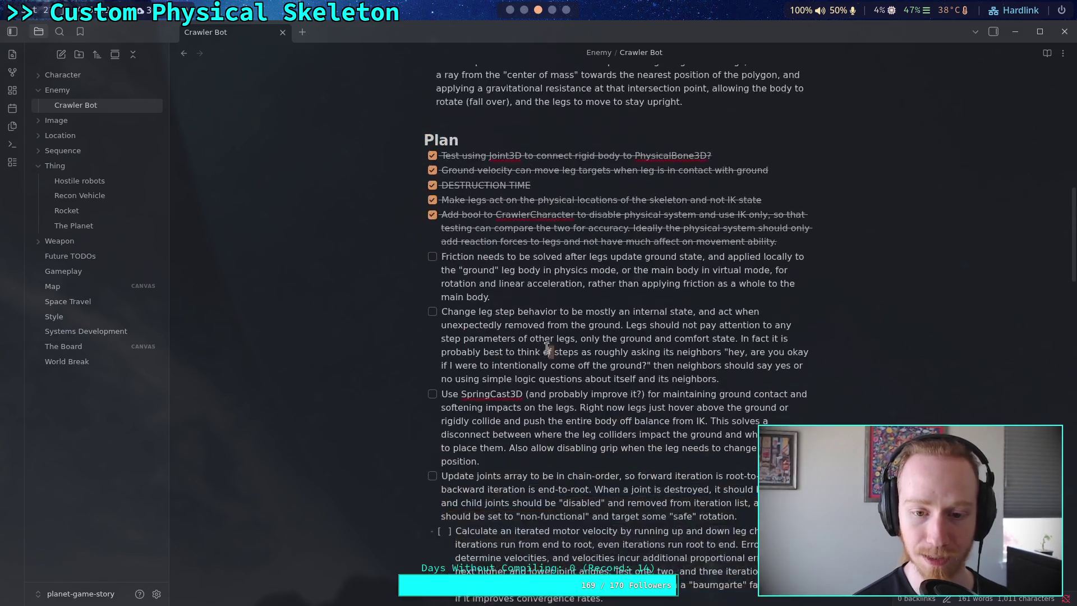
{"action": "scroll", "coordinate": [502, 340], "scroll_direction": "down", "scroll_amount": 4}
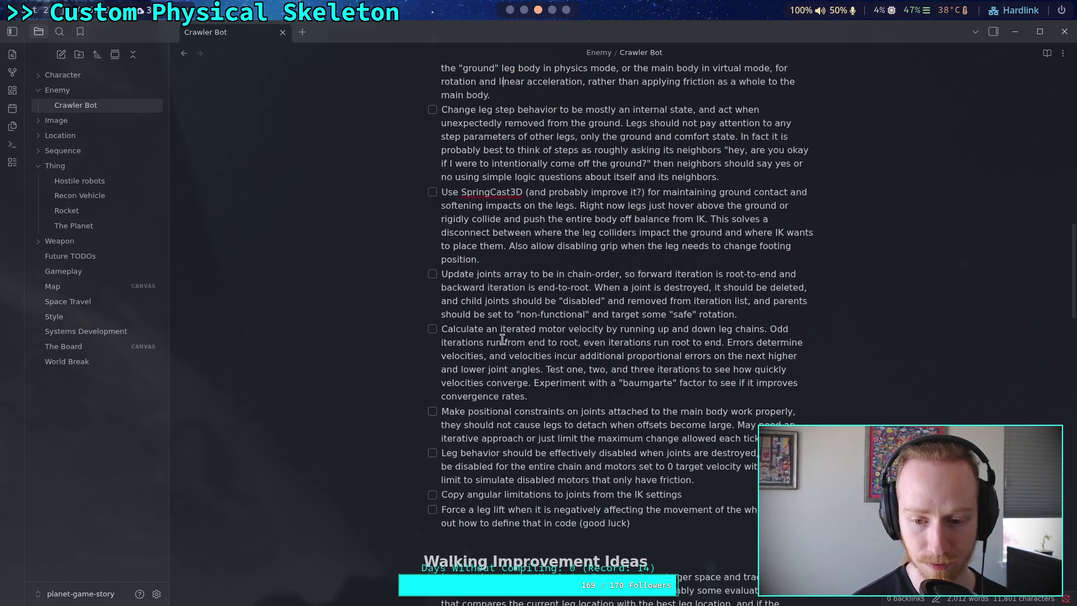
{"action": "scroll", "coordinate": [502, 338], "scroll_direction": "up", "scroll_amount": 2}
{"action": "left_click", "coordinate": [531, 325]}
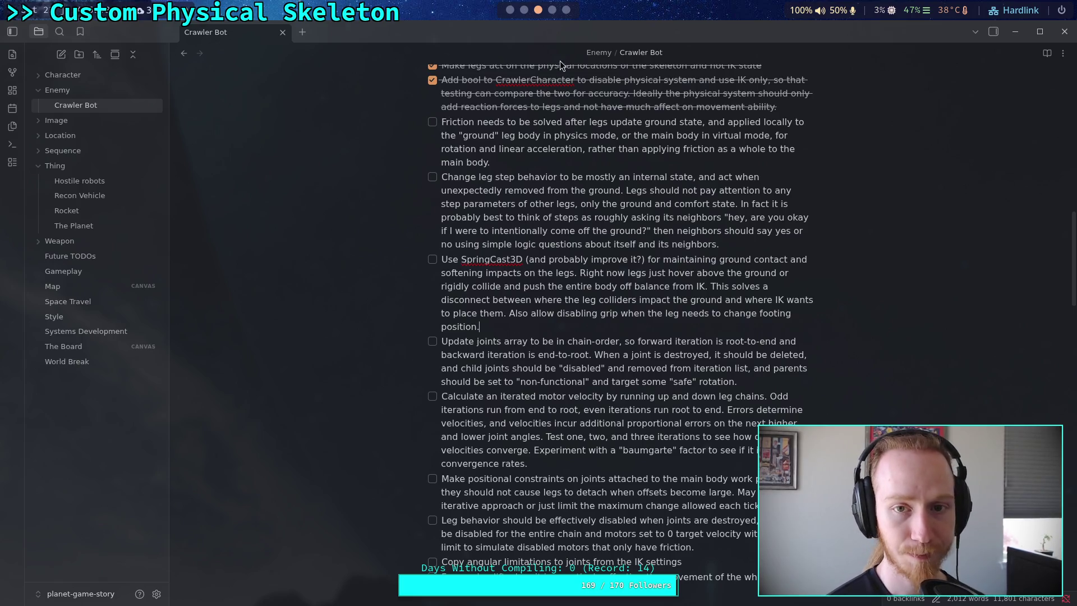
Switch to the terminal window showing the earlier git push output
{"action": "left_click", "coordinate": [548, 11]}
{"action": "left_click", "coordinate": [511, 10]}
{"action": "left_click", "coordinate": [524, 10]}
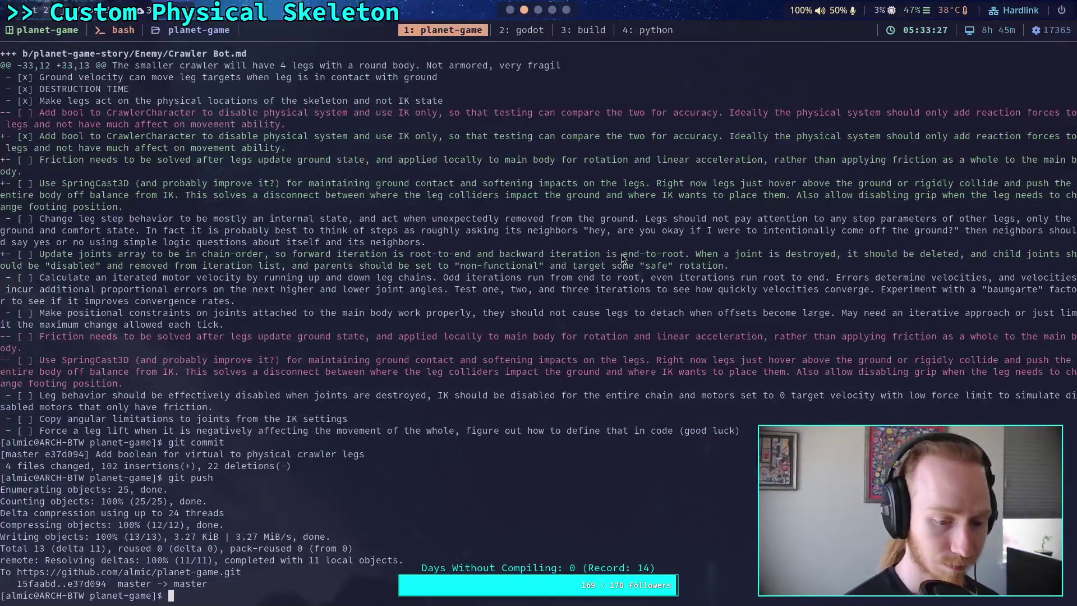
Review the repository status and uncommitted changes with git status and git diff
{"action": "type", "text": "git status"}
{"action": "key", "text": "Return"}
{"action": "type", "text": "g"}
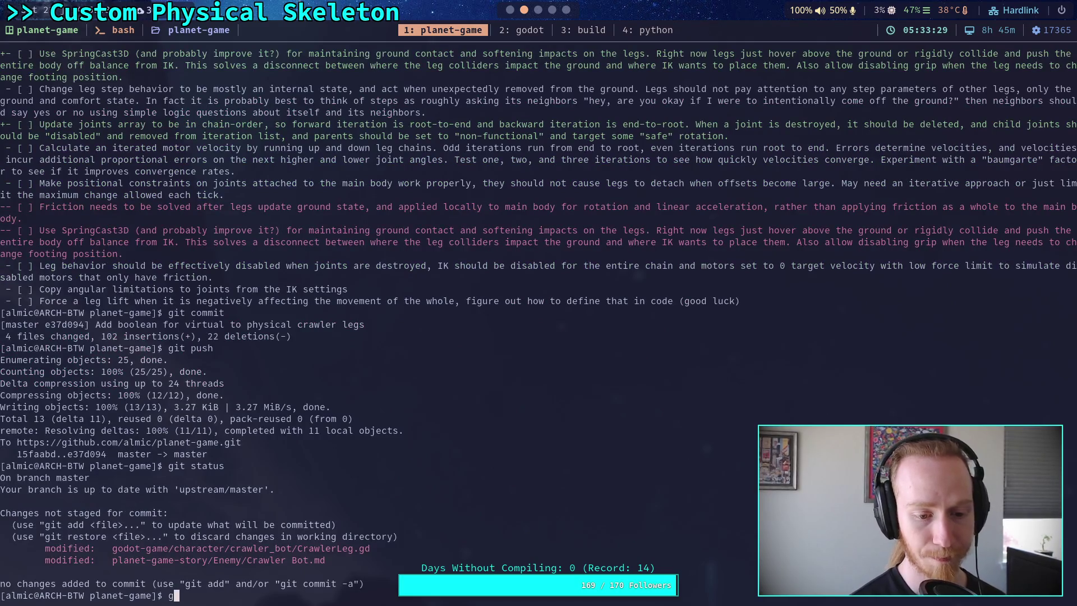
{"action": "type", "text": "it diff"}
{"action": "key", "text": "Return"}
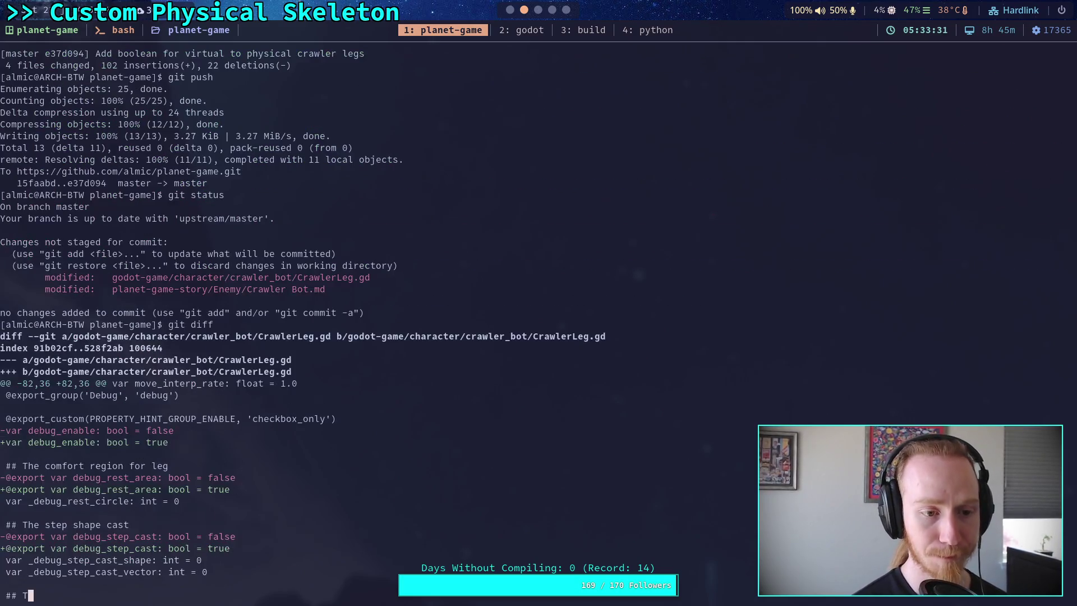
{"action": "key", "text": "space"}
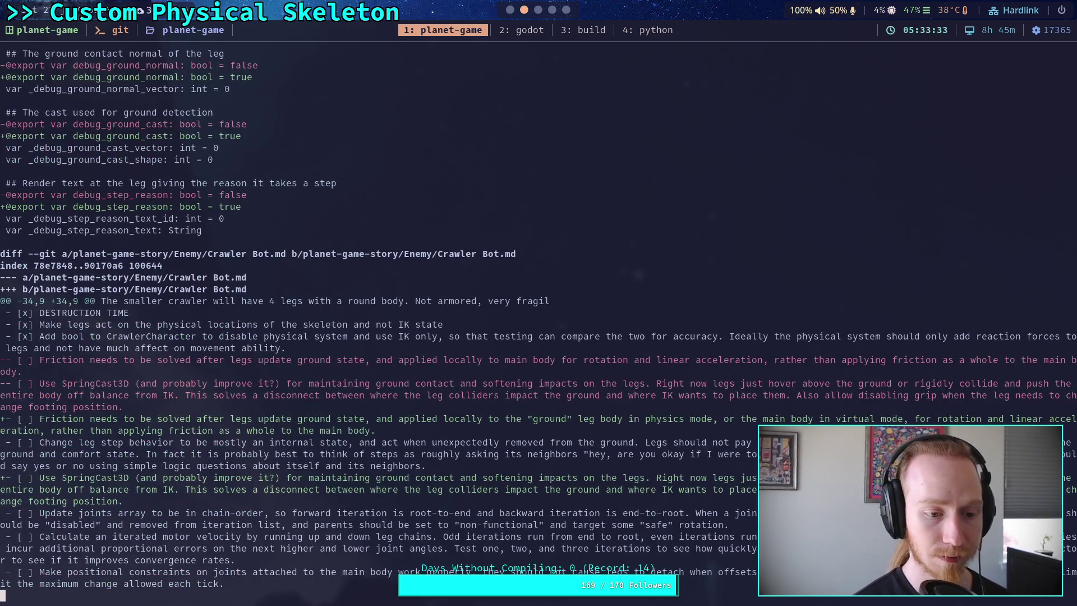
{"action": "key", "text": "q"}
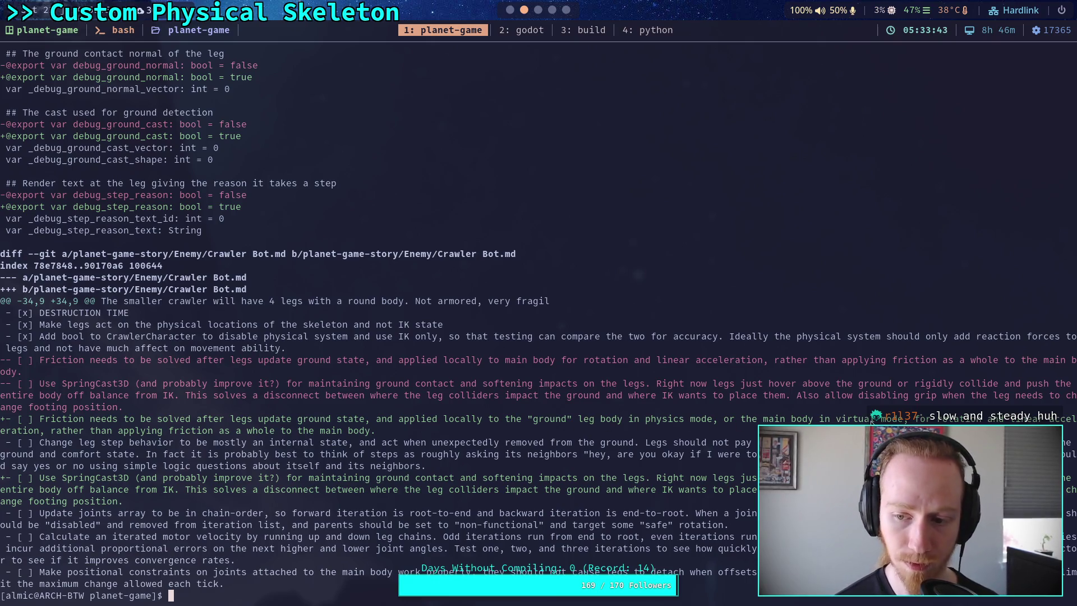
Stage only the planet-game-story/ folder and confirm what is staged
{"action": "type", "text": "git "}
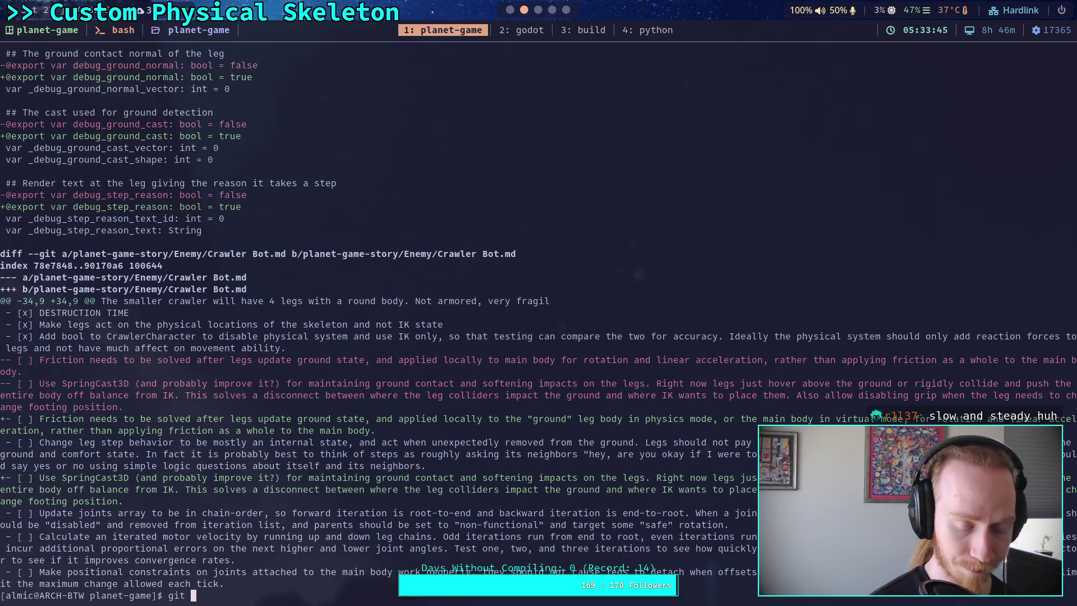
{"action": "type", "text": "add planet-game-story/"}
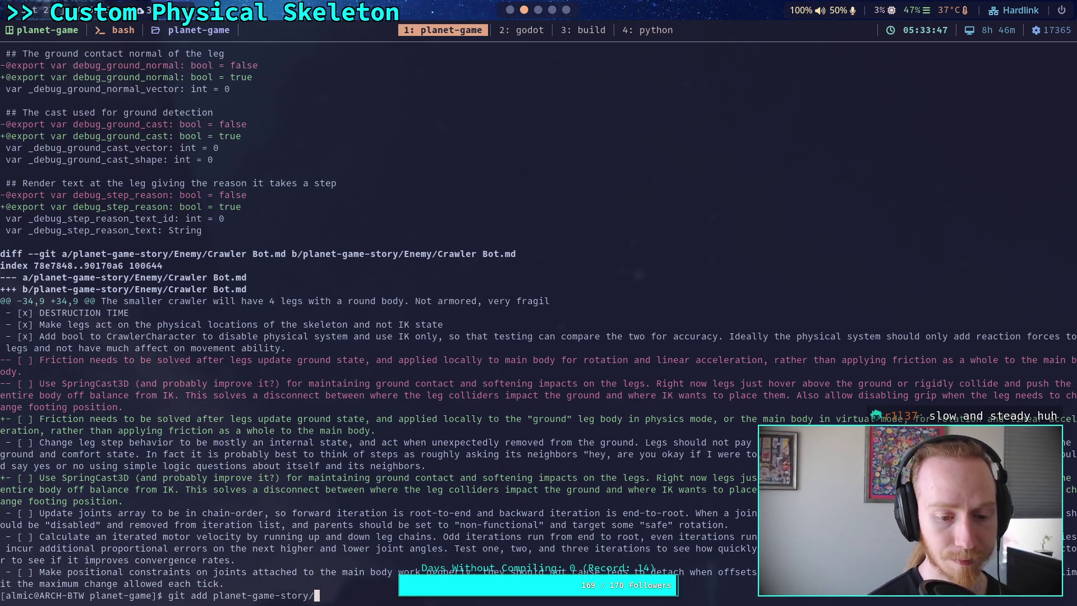
{"action": "key", "text": "Return"}
{"action": "type", "text": "git status"}
{"action": "key", "text": "Return"}
Commit the staged note changes with the message "Update Crawler TODOs"
{"action": "type", "text": "git commit"}
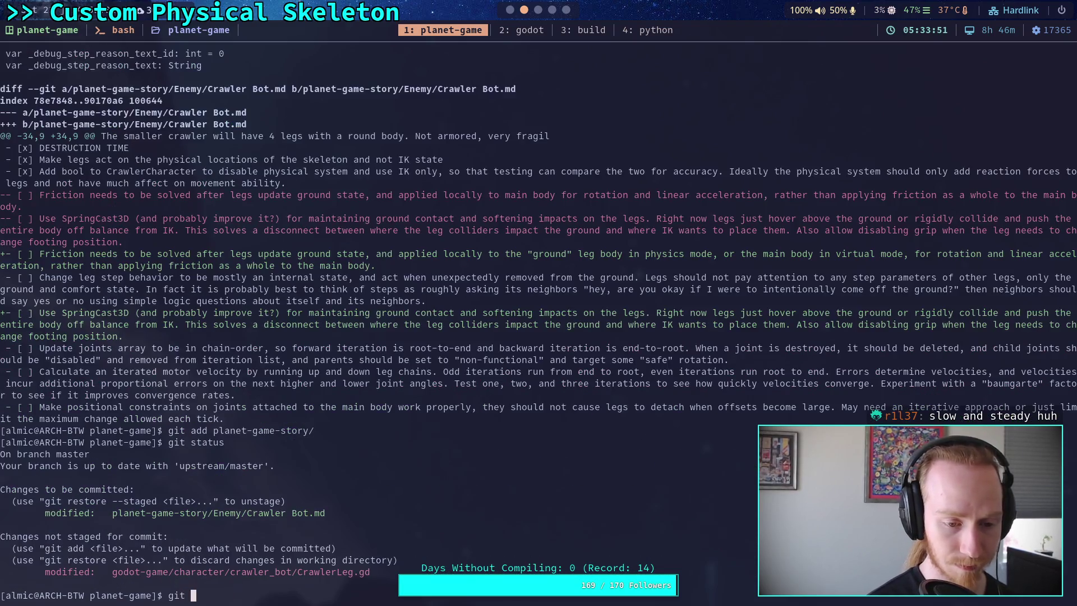
{"action": "key", "text": "Return"}
{"action": "type", "text": "OUpdate Crow"}
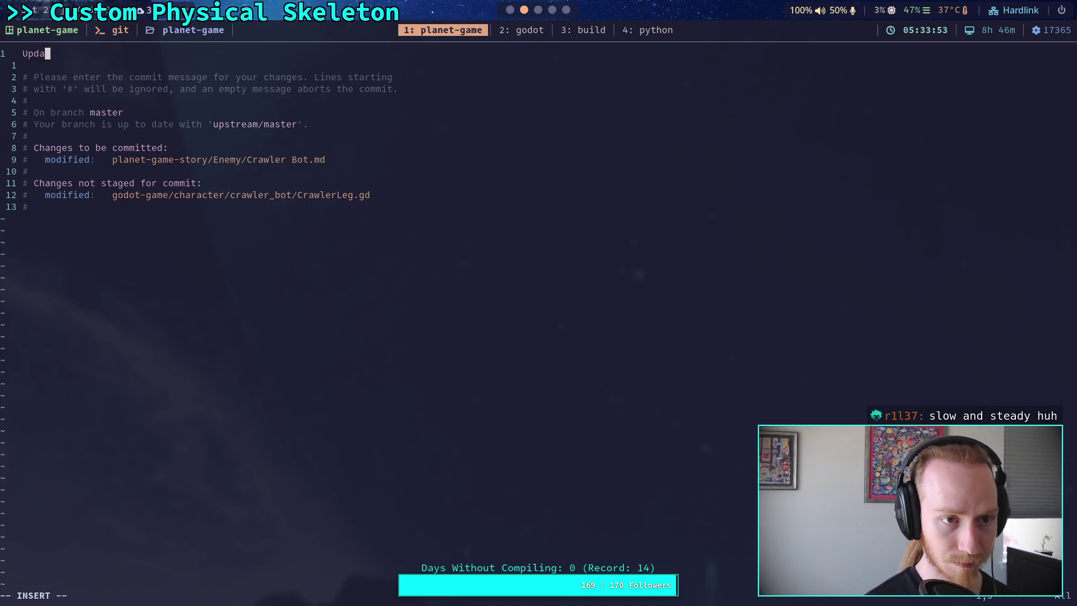
{"action": "key", "text": "BackSpace"}
{"action": "key", "text": "BackSpace"}
{"action": "type", "text": "awler TODOs"}
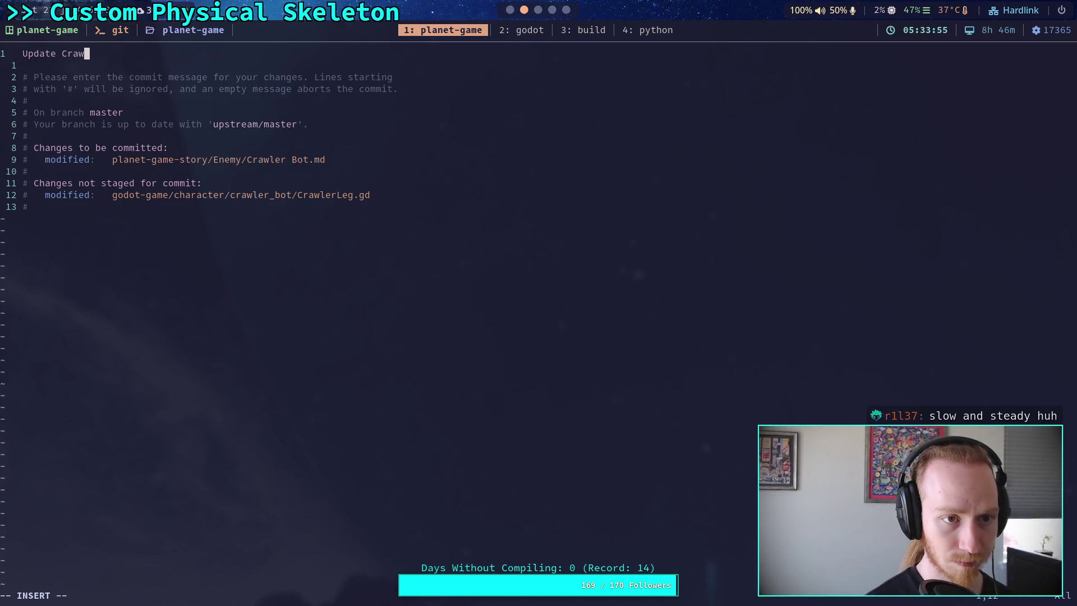
{"action": "key", "text": "Escape"}
{"action": "type", "text": ":wq"}
{"action": "key", "text": "Return"}
Push the new commit to the remote with git push
{"action": "type", "text": "gut"}
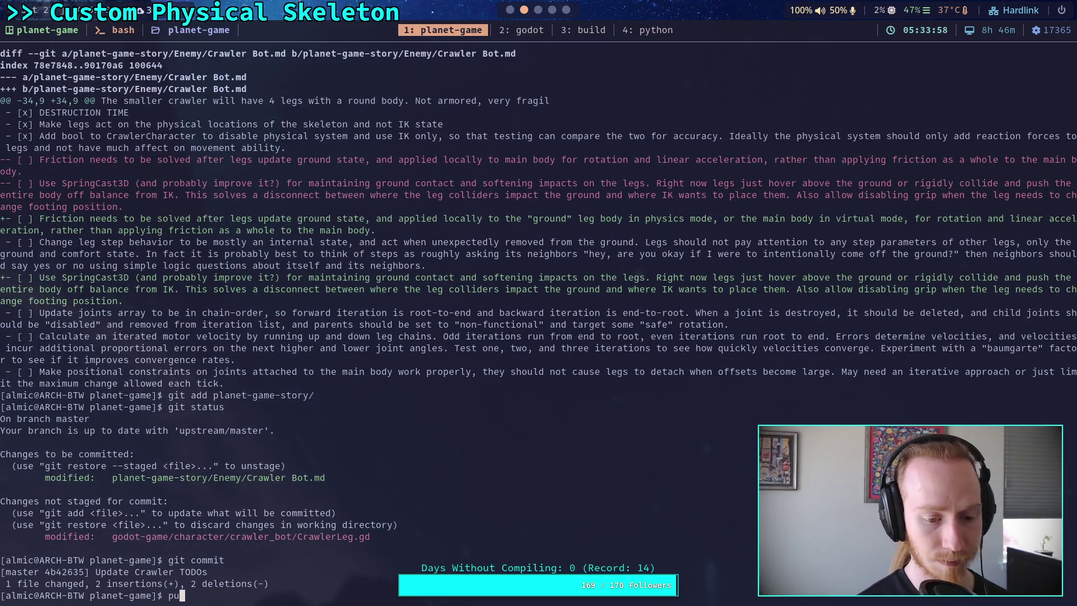
{"action": "key", "text": "BackSpace"}
{"action": "key", "text": "BackSpace"}
{"action": "key", "text": "BackSpace"}
{"action": "type", "text": "it push"}
{"action": "key", "text": "Return"}
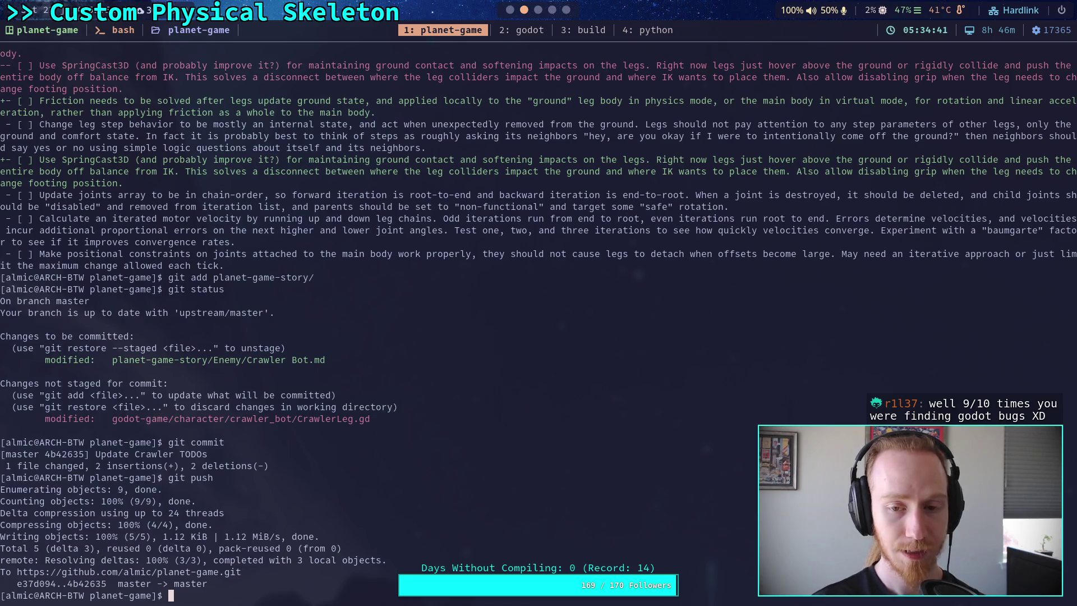
Reopen JointLimitation3D gizmo issue #119664, reload it, and load the hidden timeline items
{"action": "scroll", "coordinate": [560, 10], "scroll_direction": "down", "scroll_amount": 2}
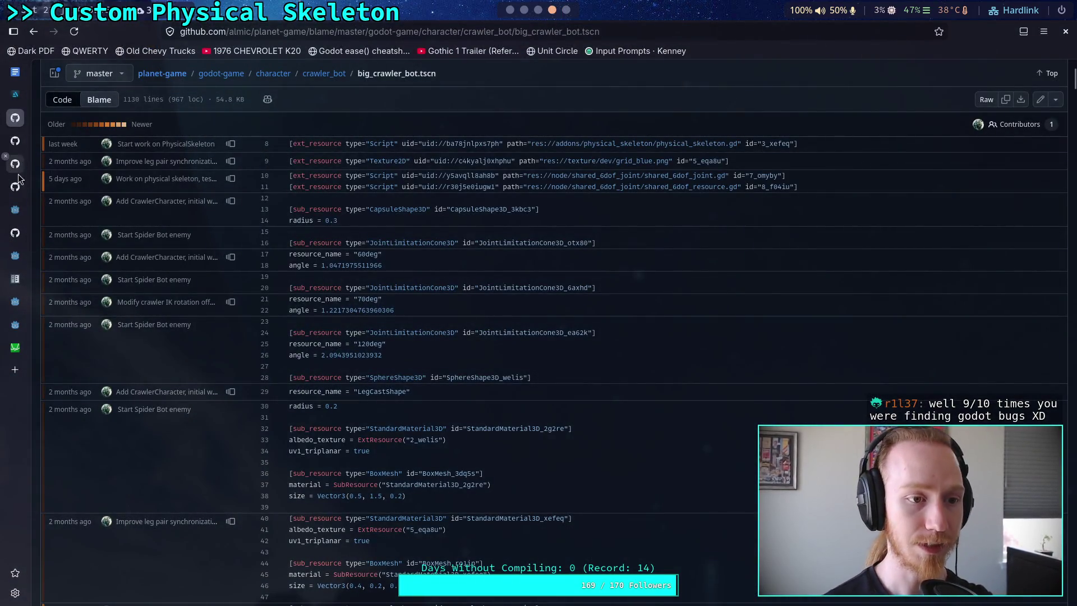
{"action": "left_click", "coordinate": [15, 232]}
{"action": "scroll", "coordinate": [187, 318], "scroll_direction": "down", "scroll_amount": 3}
{"action": "scroll", "coordinate": [187, 319], "scroll_direction": "up", "scroll_amount": 3}
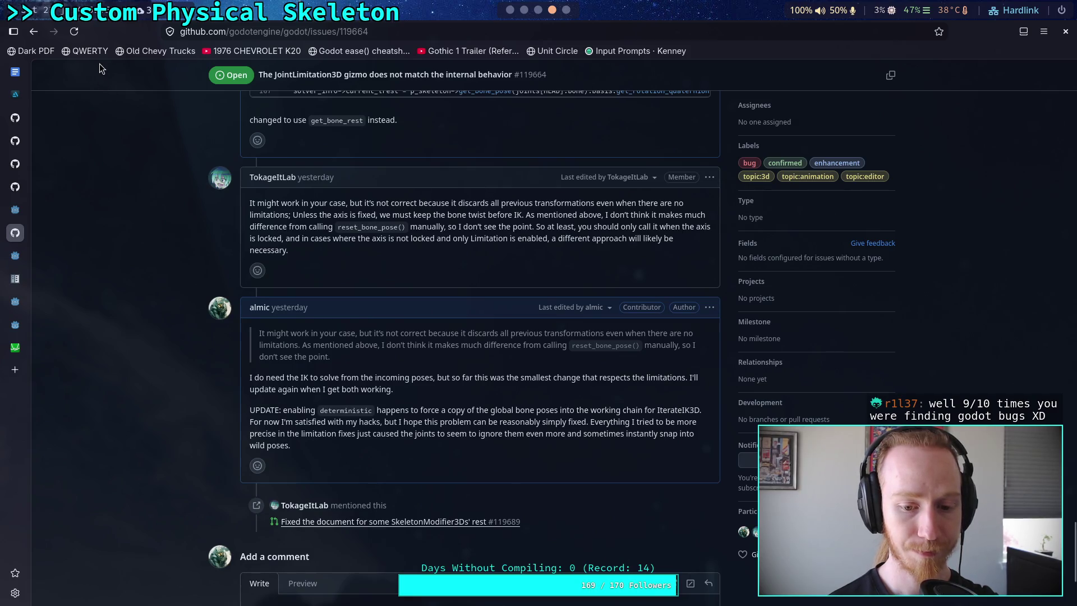
{"action": "left_click", "coordinate": [74, 31]}
{"action": "scroll", "coordinate": [128, 357], "scroll_direction": "down", "scroll_amount": 20}
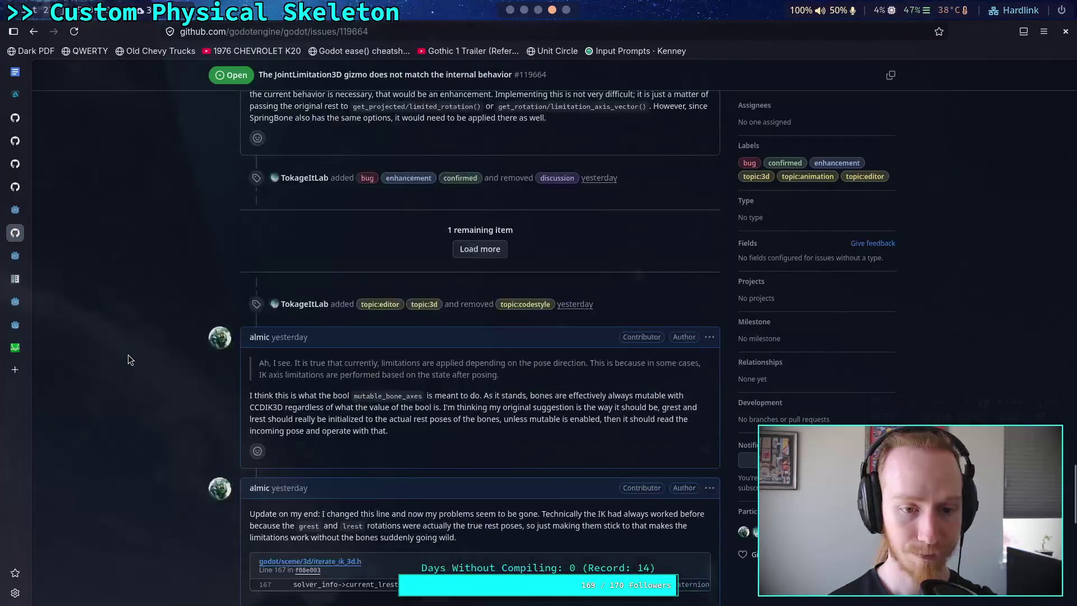
{"action": "scroll", "coordinate": [128, 359], "scroll_direction": "down", "scroll_amount": 5}
{"action": "scroll", "coordinate": [128, 359], "scroll_direction": "up", "scroll_amount": 6}
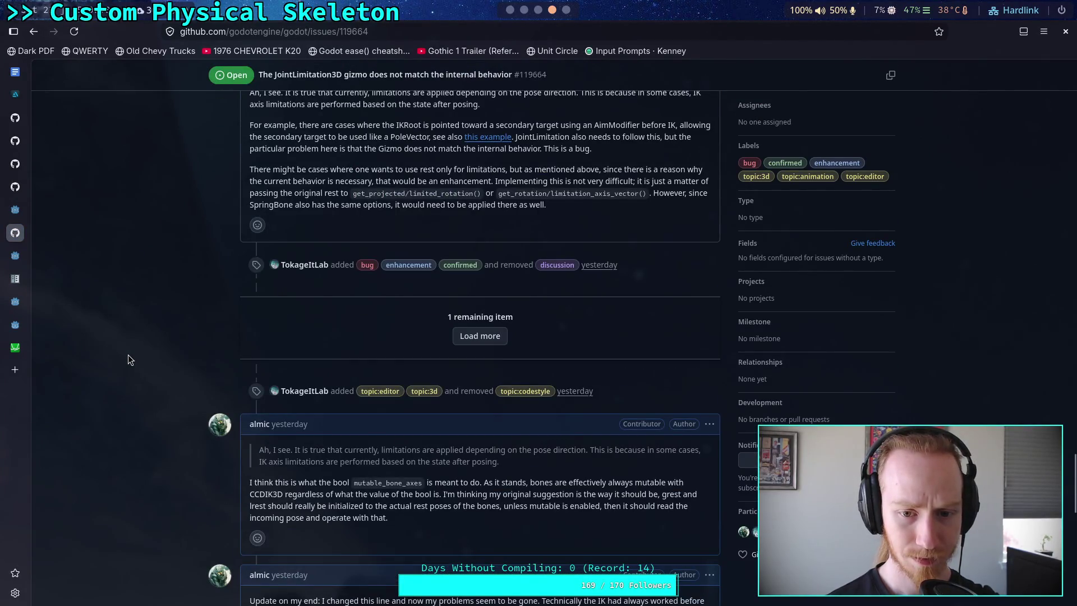
{"action": "scroll", "coordinate": [128, 355], "scroll_direction": "down", "scroll_amount": 3}
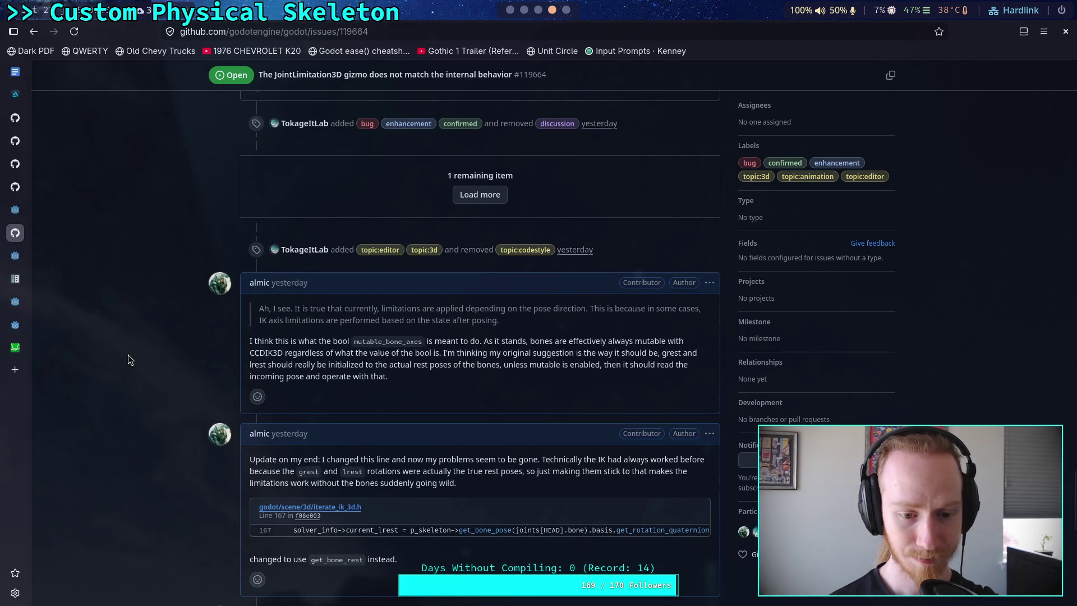
{"action": "left_click", "coordinate": [464, 201]}
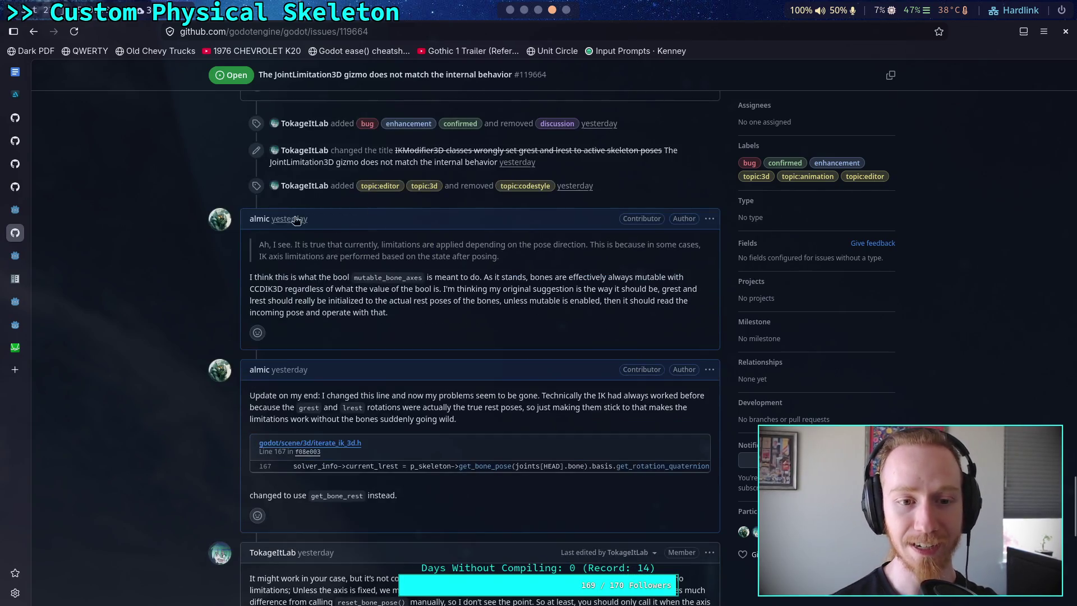
{"action": "mouse_move", "coordinate": [553, 177]}
{"action": "left_mouse_down"}
{"action": "mouse_move", "coordinate": [350, 158]}
{"action": "mouse_move", "coordinate": [245, 173]}
{"action": "left_mouse_up"}
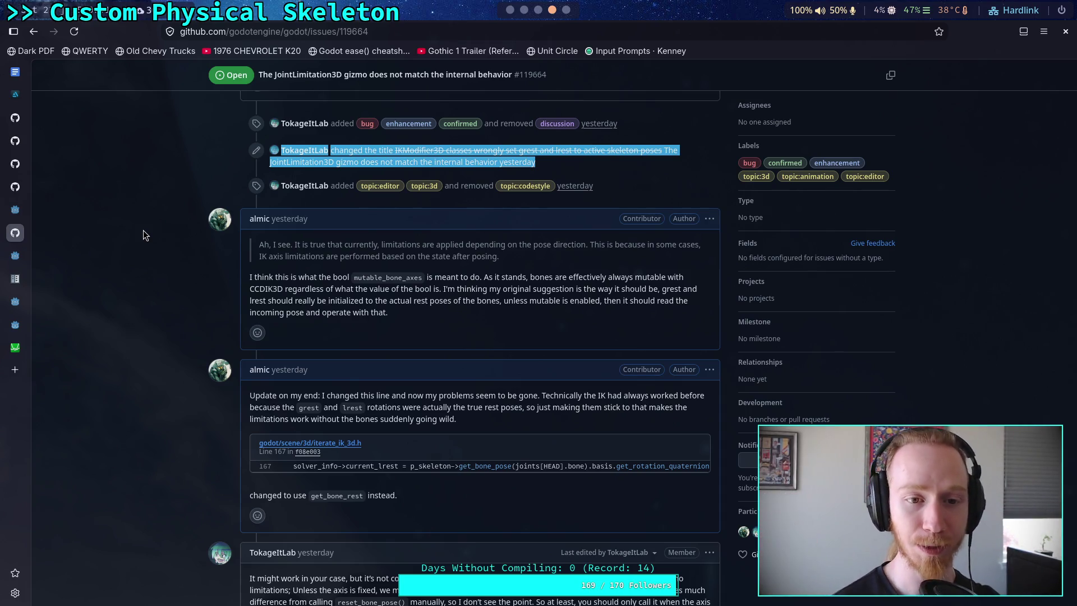
Follow the timeline link to pull request #119689 and scroll through its conversation
{"action": "scroll", "coordinate": [154, 316], "scroll_direction": "down", "scroll_amount": 9}
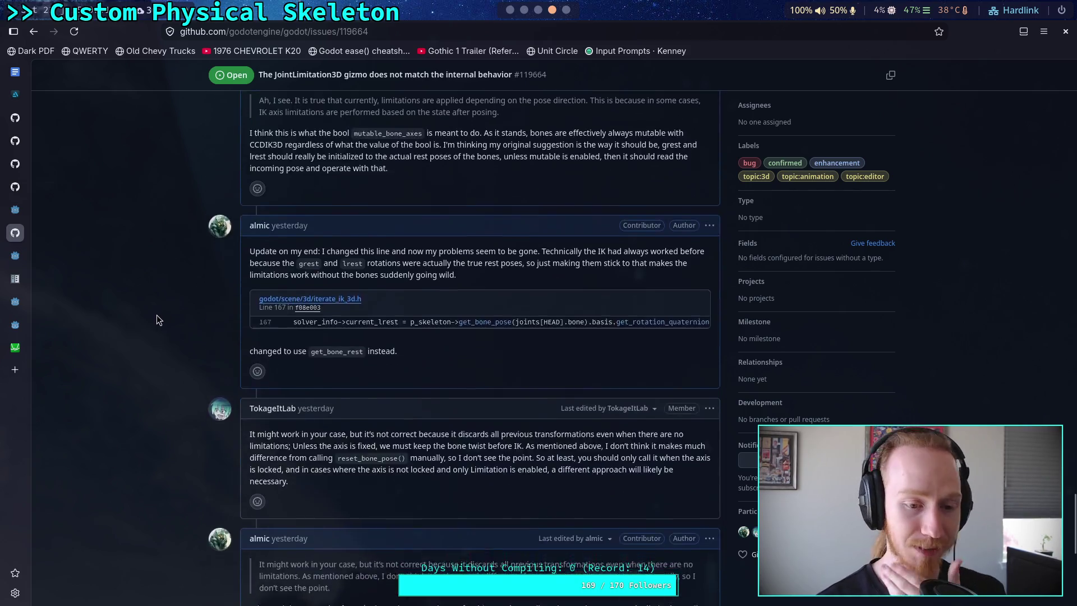
{"action": "scroll", "coordinate": [148, 333], "scroll_direction": "up", "scroll_amount": 1}
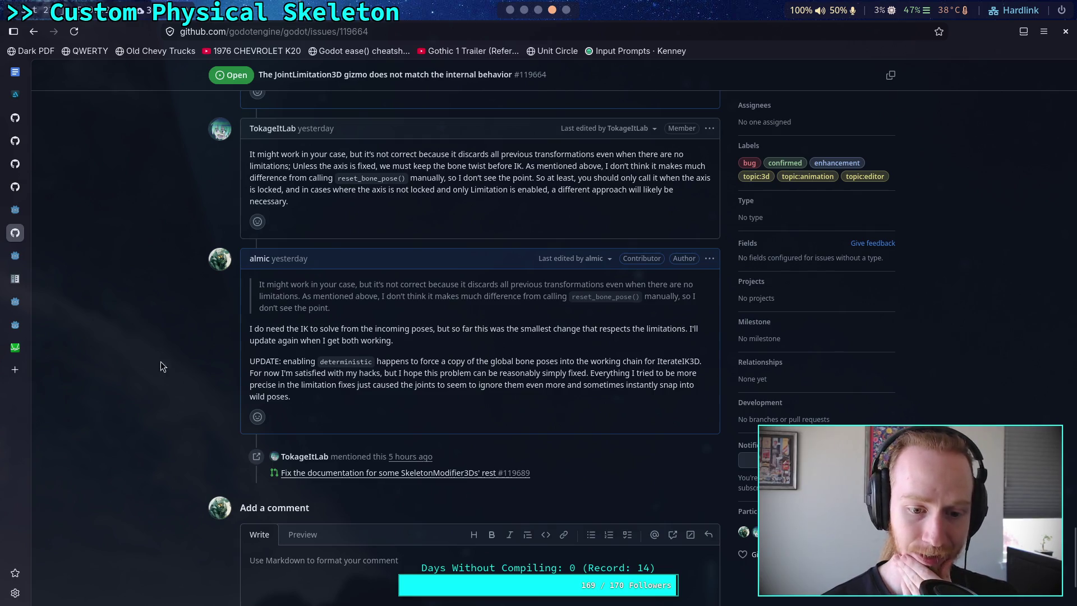
{"action": "mouse_move", "coordinate": [432, 479]}
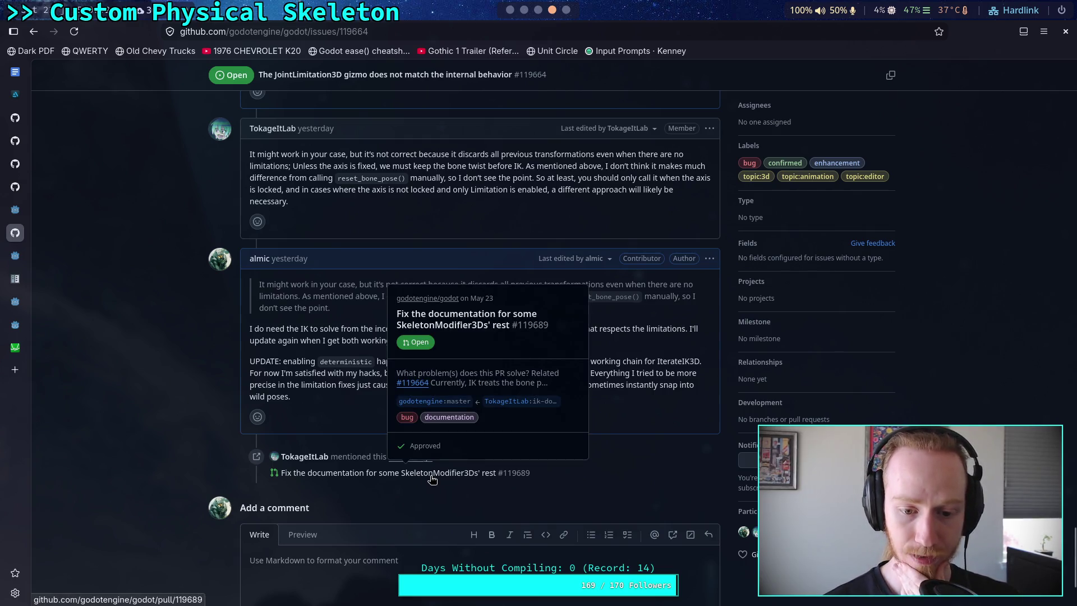
{"action": "left_click", "coordinate": [432, 479]}
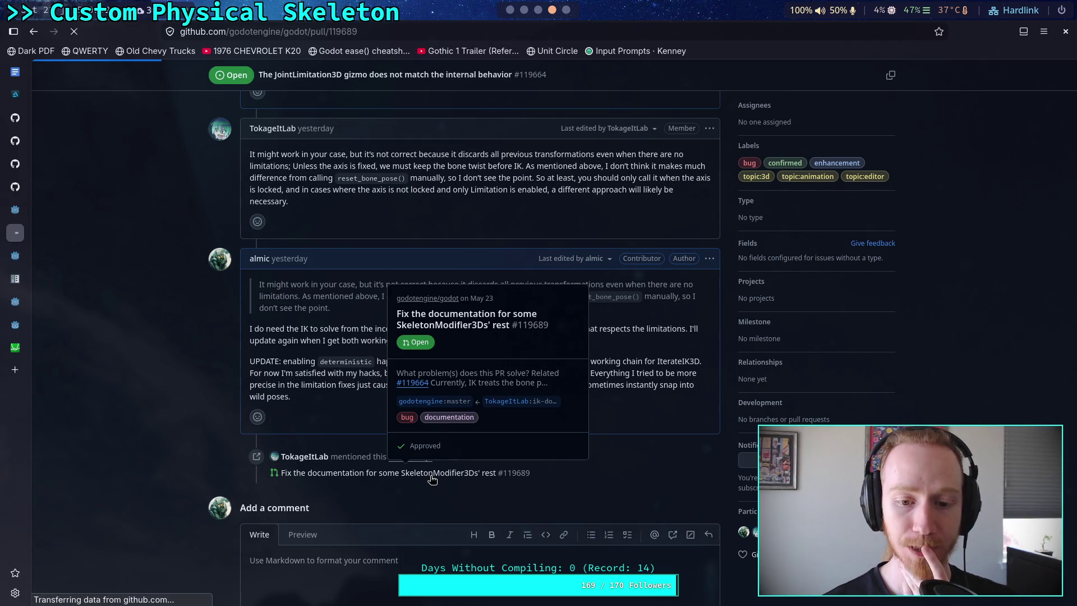
{"action": "scroll", "coordinate": [391, 443], "scroll_direction": "down", "scroll_amount": 3}
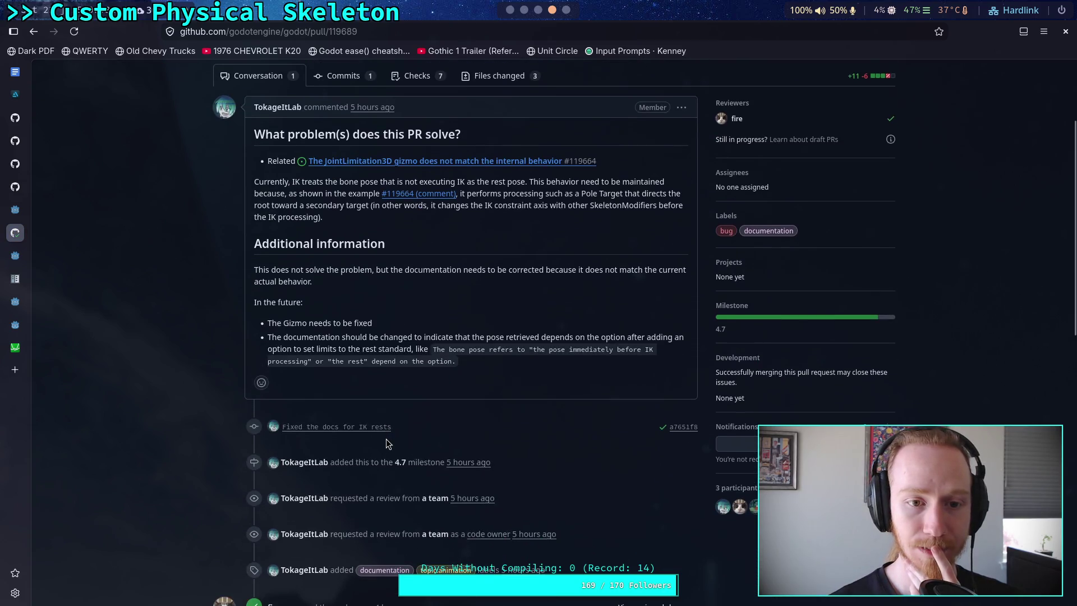
{"action": "scroll", "coordinate": [387, 444], "scroll_direction": "down", "scroll_amount": 5}
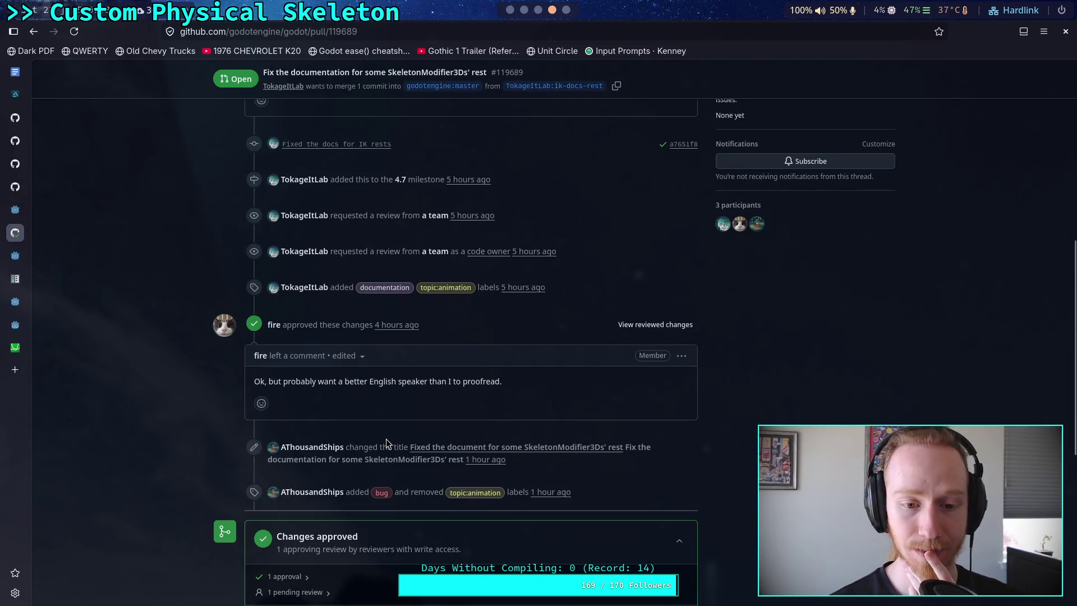
{"action": "scroll", "coordinate": [386, 443], "scroll_direction": "up", "scroll_amount": 5}
{"action": "scroll", "coordinate": [386, 444], "scroll_direction": "up", "scroll_amount": 3}
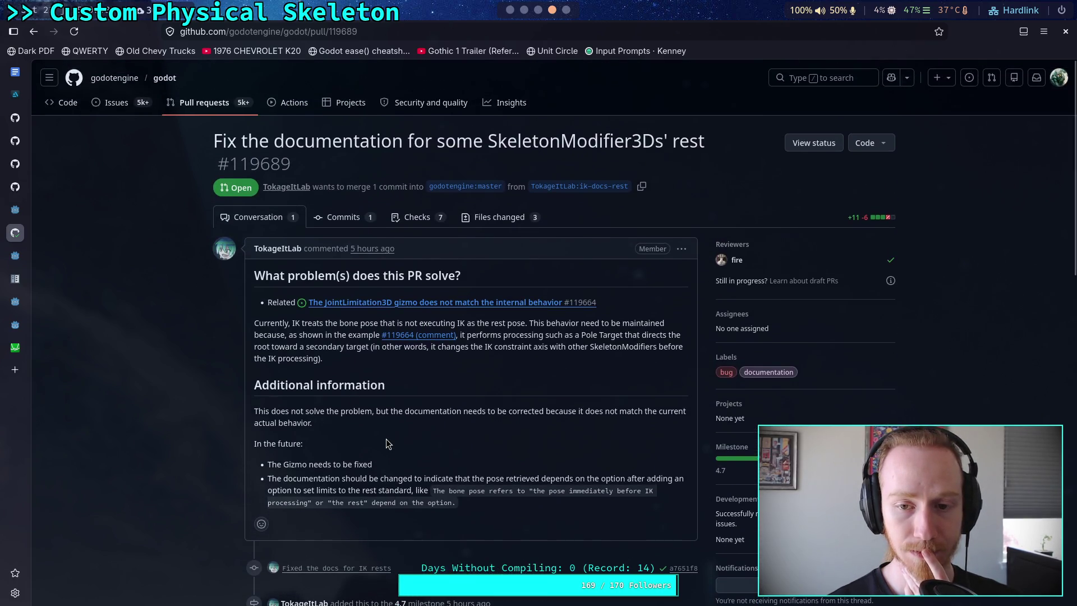
{"action": "scroll", "coordinate": [386, 444], "scroll_direction": "down", "scroll_amount": 1}
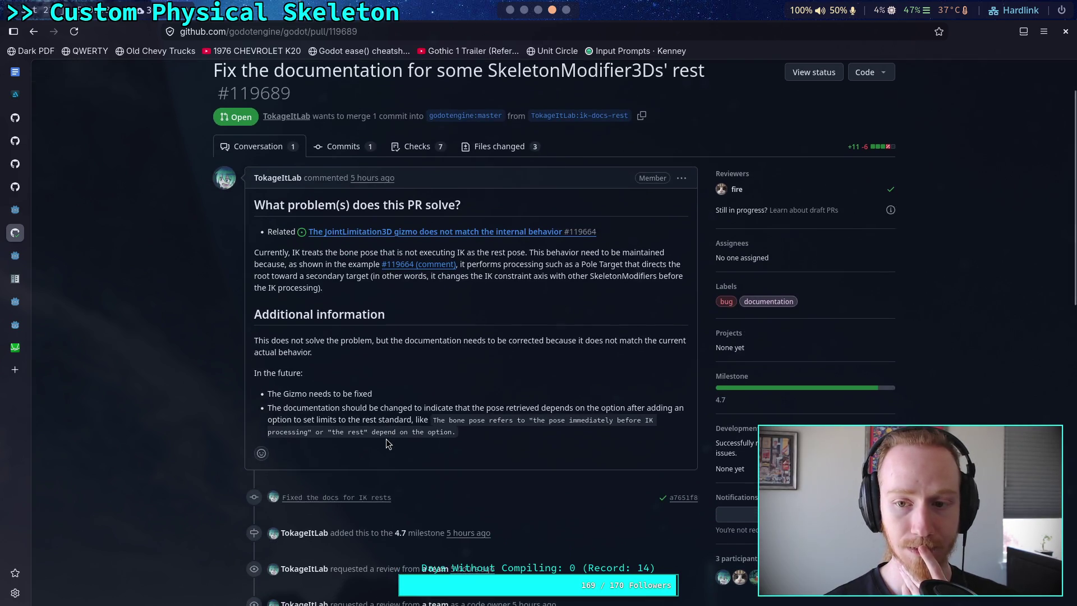